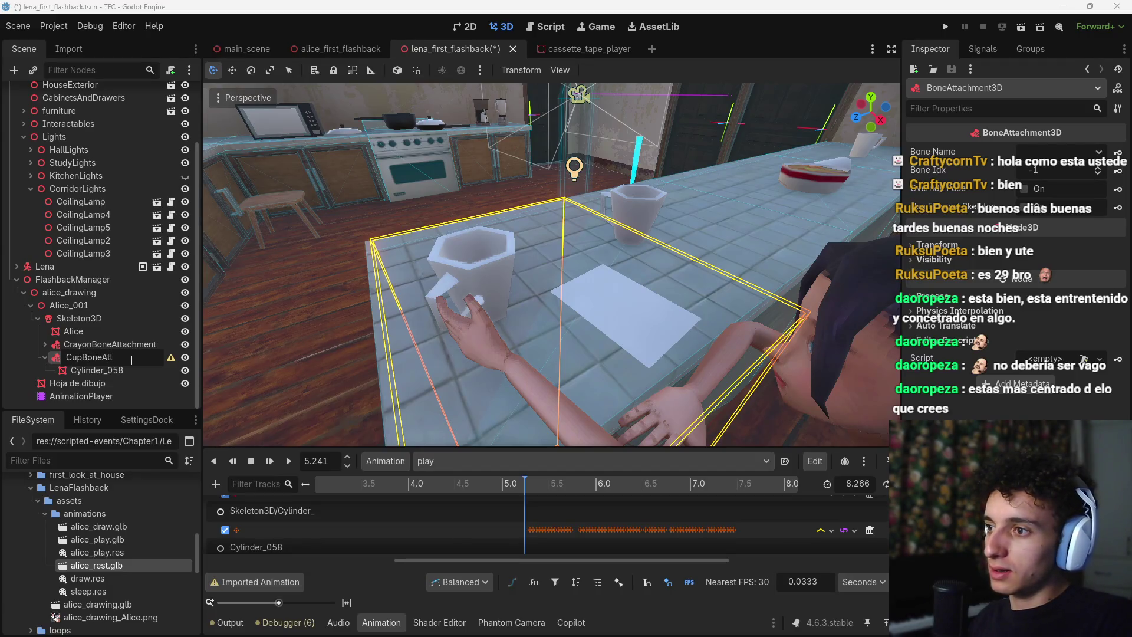
Confirm the bone attachment's new name, CupBoneAttachment
key(Return)
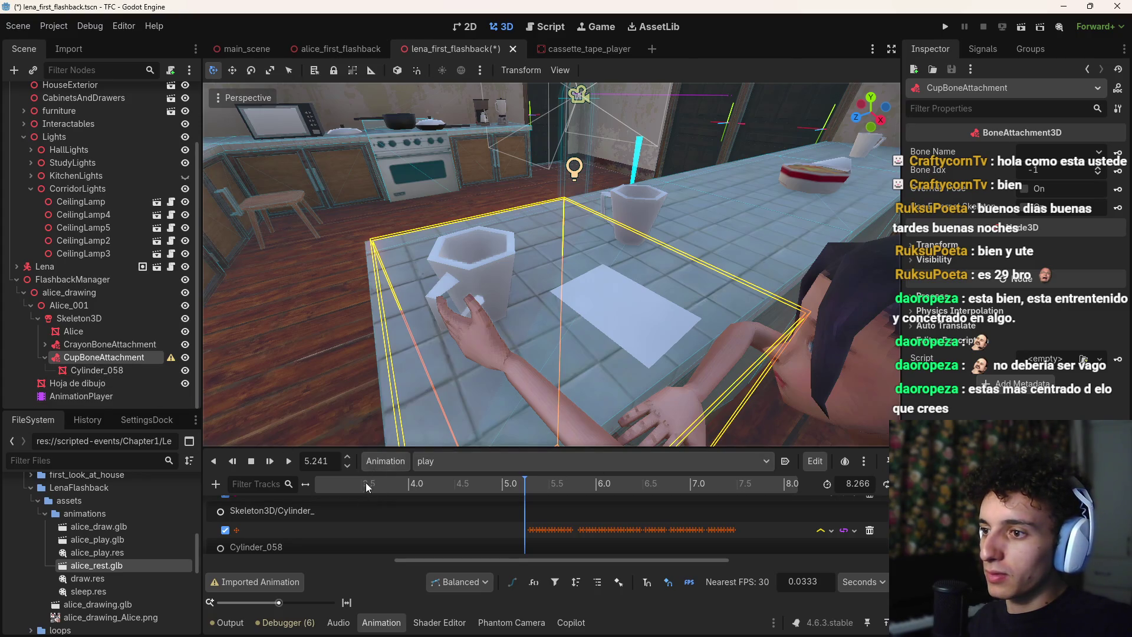
scroll(261, 526, down, 1)
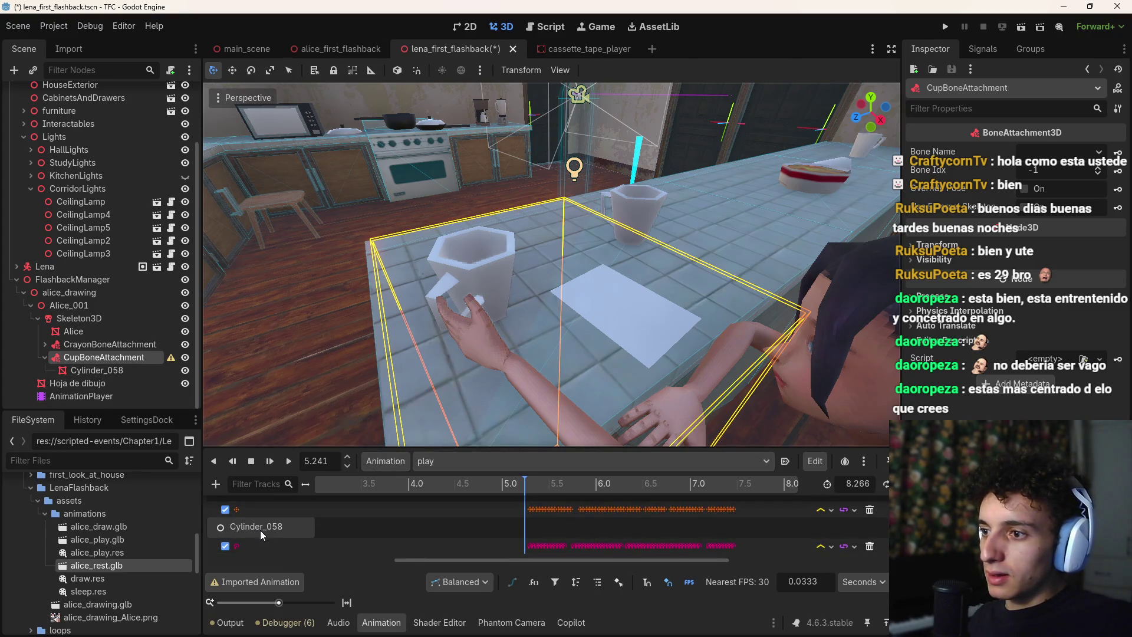
scroll(260, 532, up, 1)
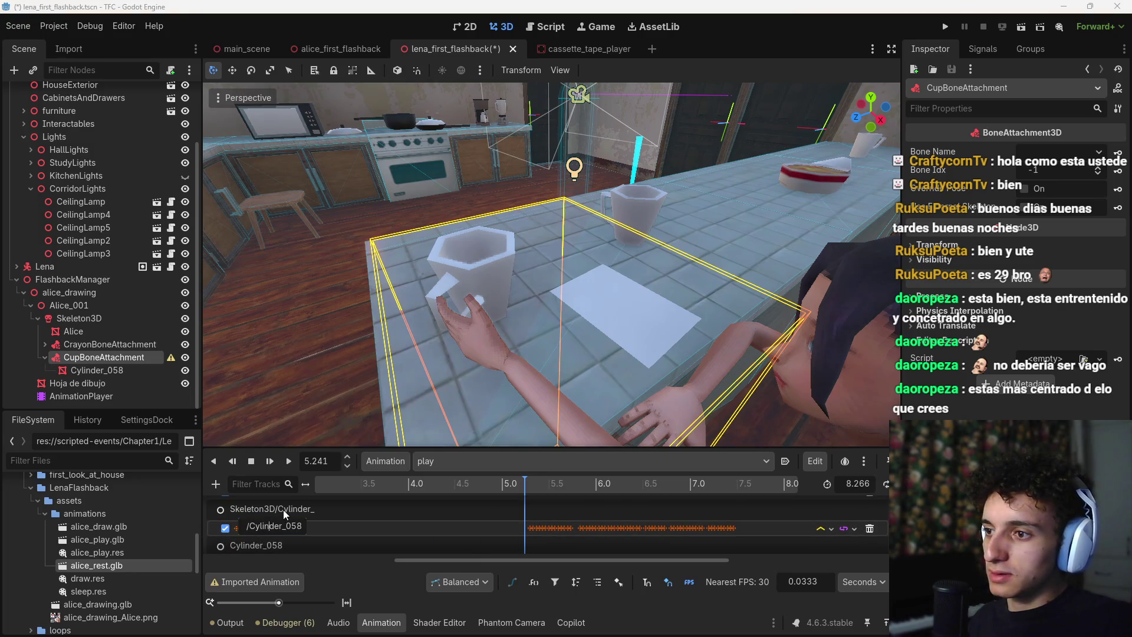
Change the play animation's cup track path to /Cylinder_058 and scrub to check the cup
double_click(266, 526)
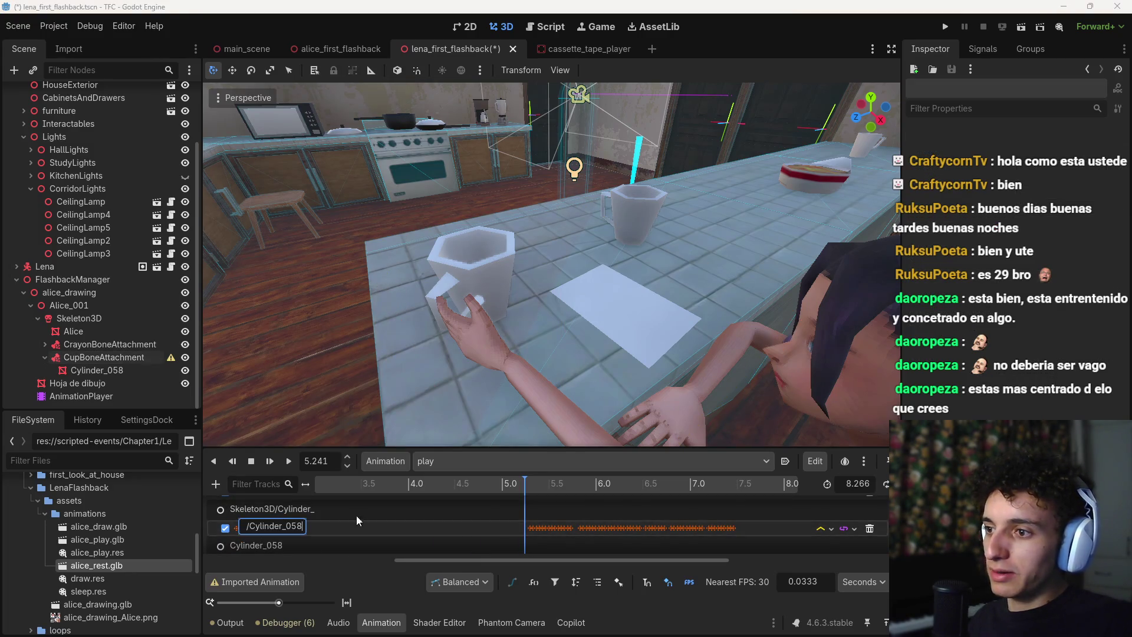
key(Return)
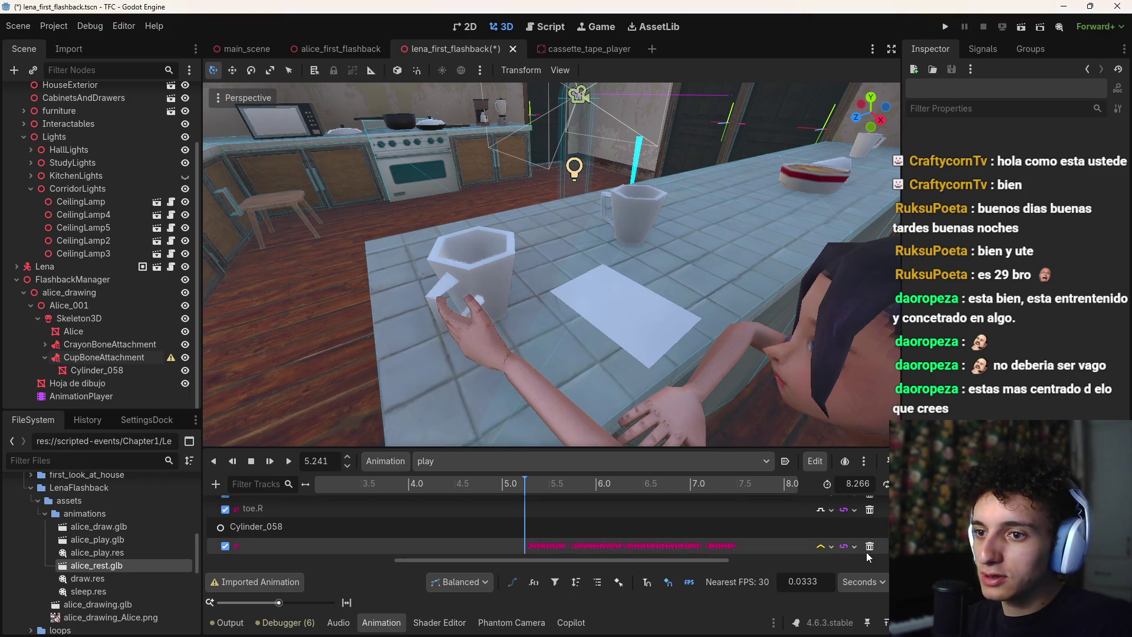
mouse_move(527, 486)
mouse_down()
mouse_move(311, 478)
mouse_move(535, 484)
mouse_move(528, 490)
mouse_up()
Set CupBoneAttachment's Bone Name to hand.L
click(147, 358)
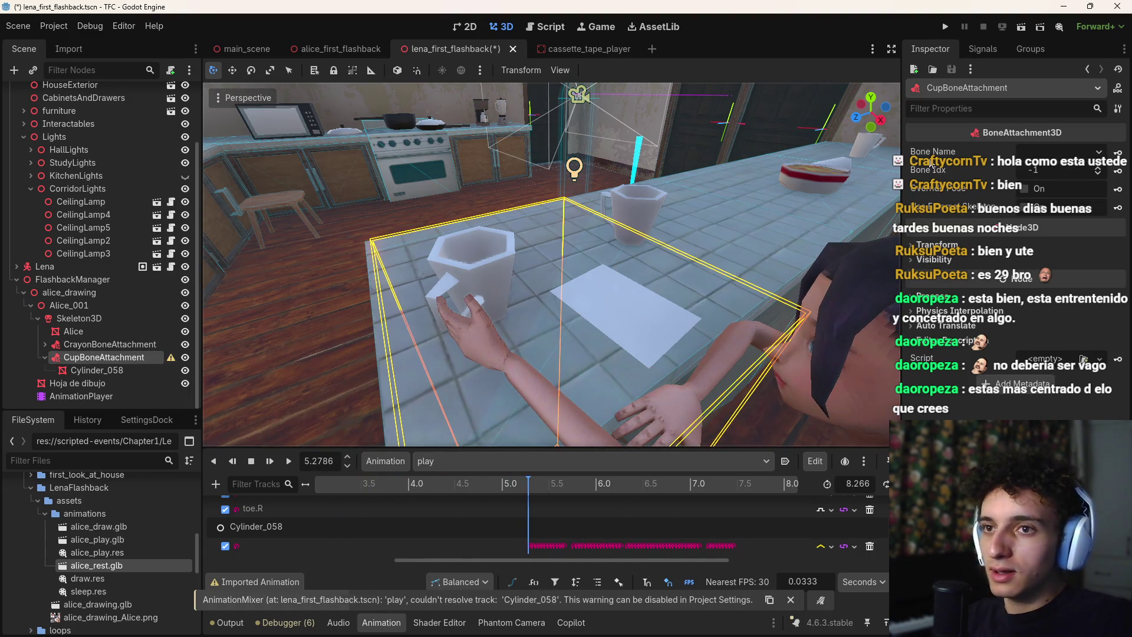
click(1064, 151)
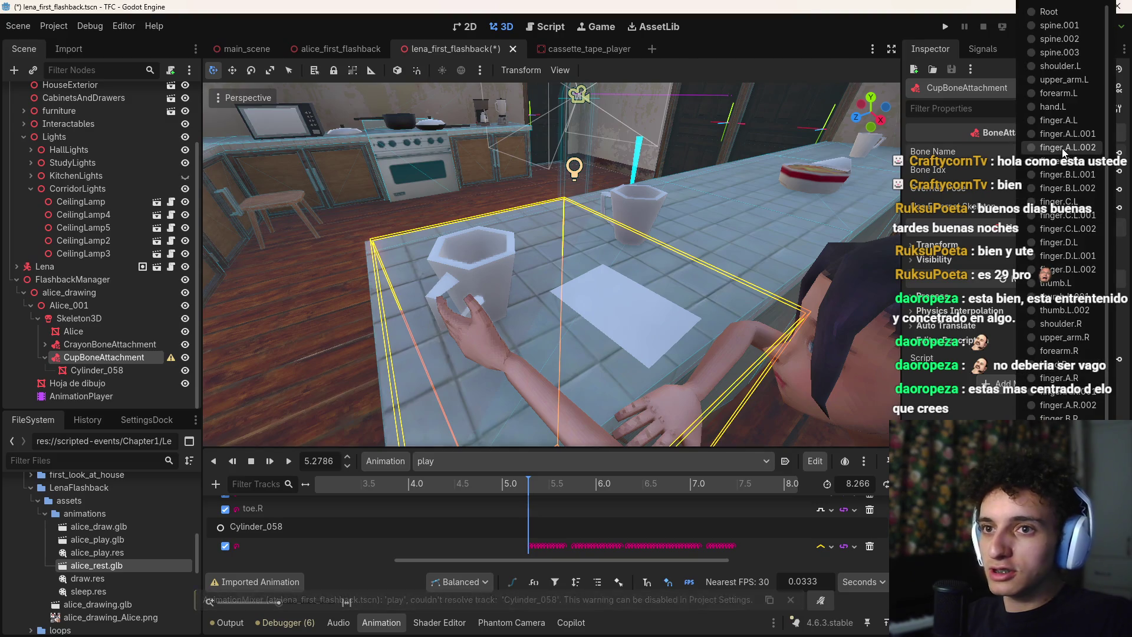
click(1068, 109)
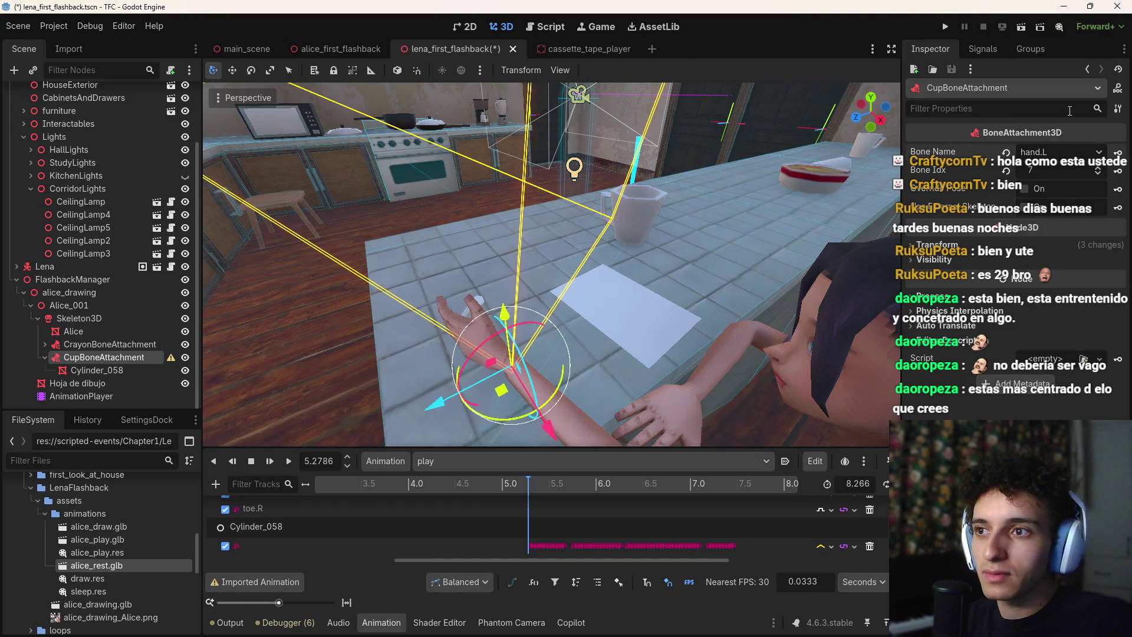
Orbit the view and scrub the play animation past 5.86 s to watch the cup move
drag(668, 219, 766, 259)
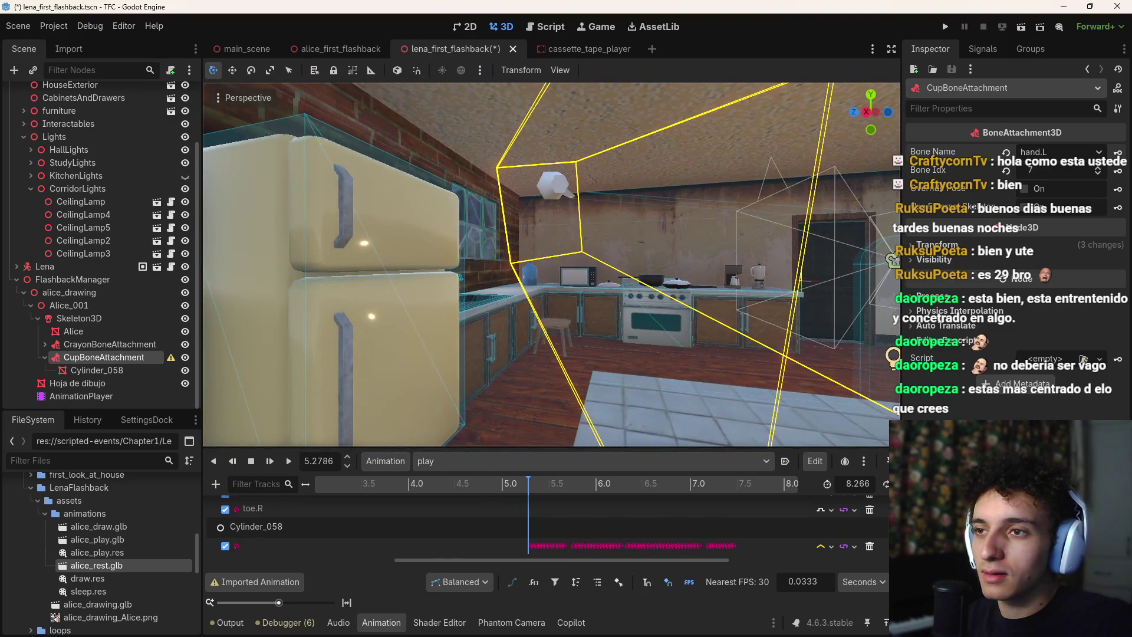
drag(532, 487, 586, 487)
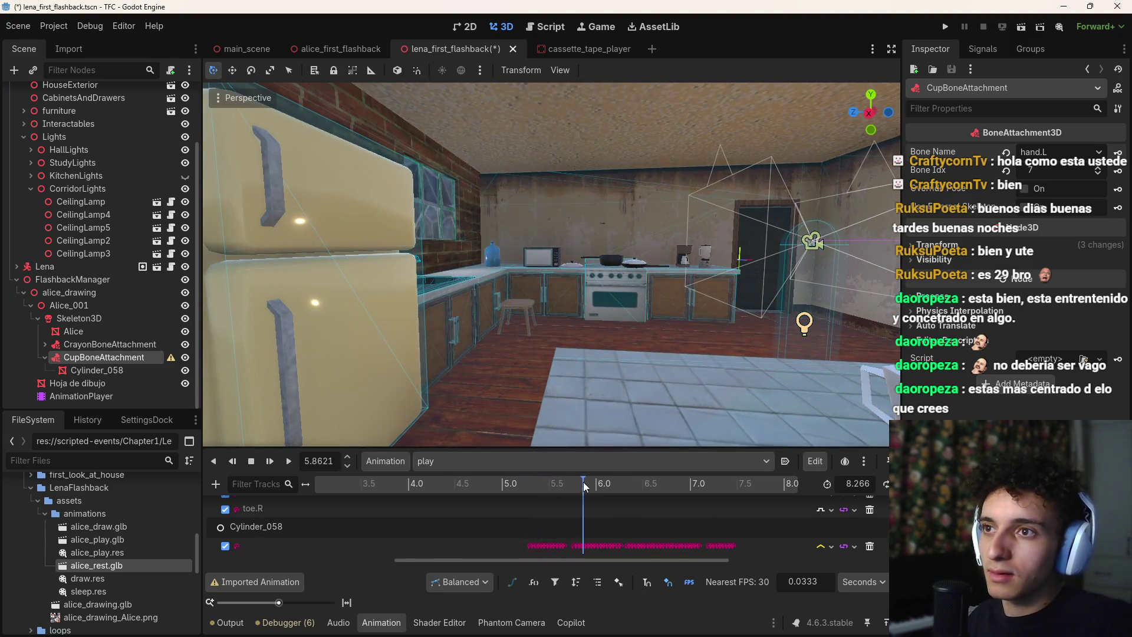
drag(584, 354, 649, 339)
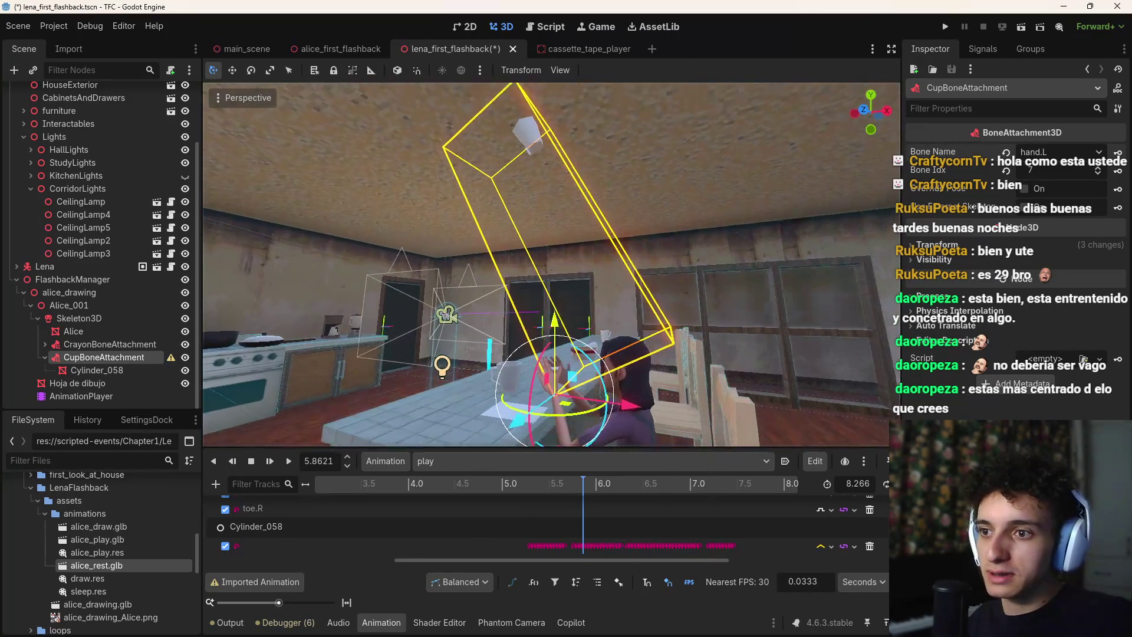
mouse_move(584, 483)
mouse_down()
mouse_move(741, 478)
mouse_move(338, 483)
mouse_move(730, 493)
mouse_move(404, 487)
mouse_up()
drag(466, 560, 257, 572)
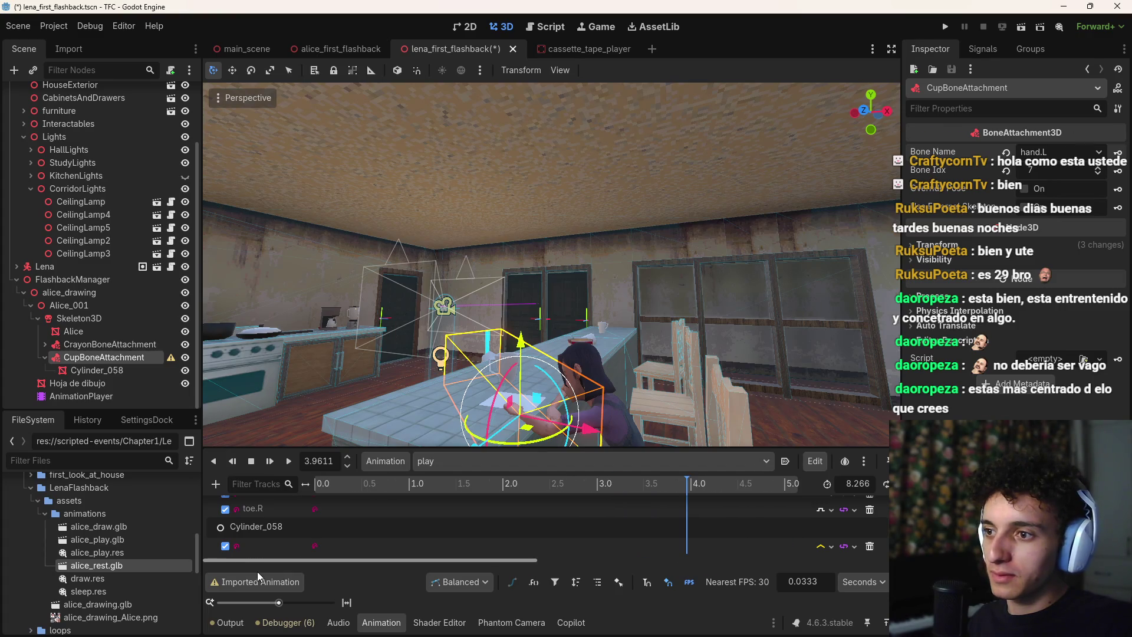
drag(402, 487, 282, 493)
click(405, 484)
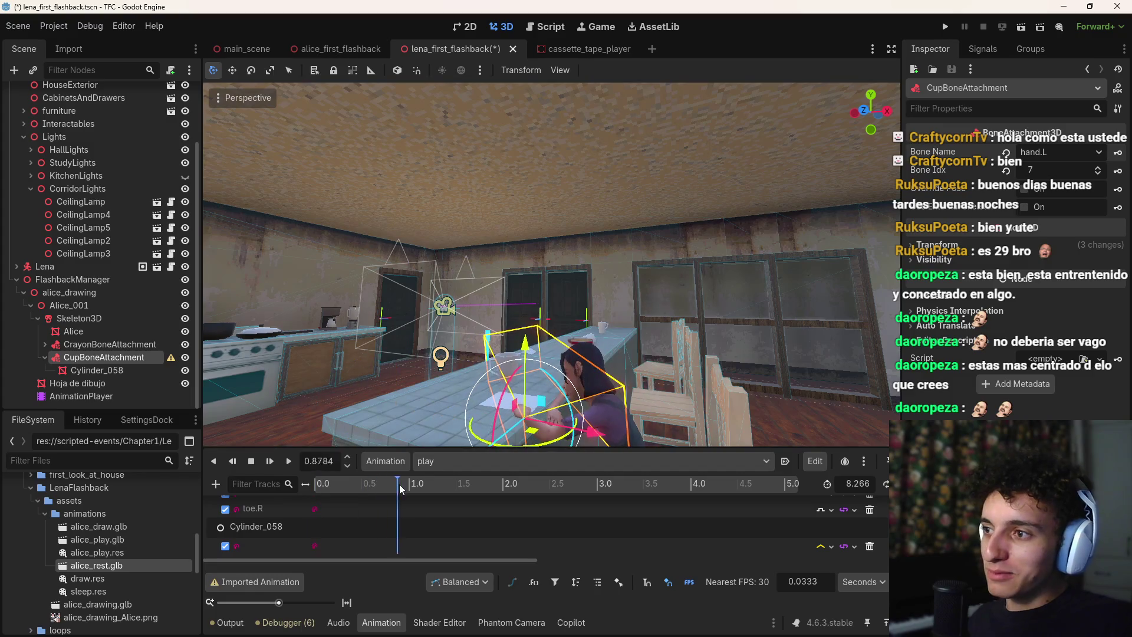
click(128, 370)
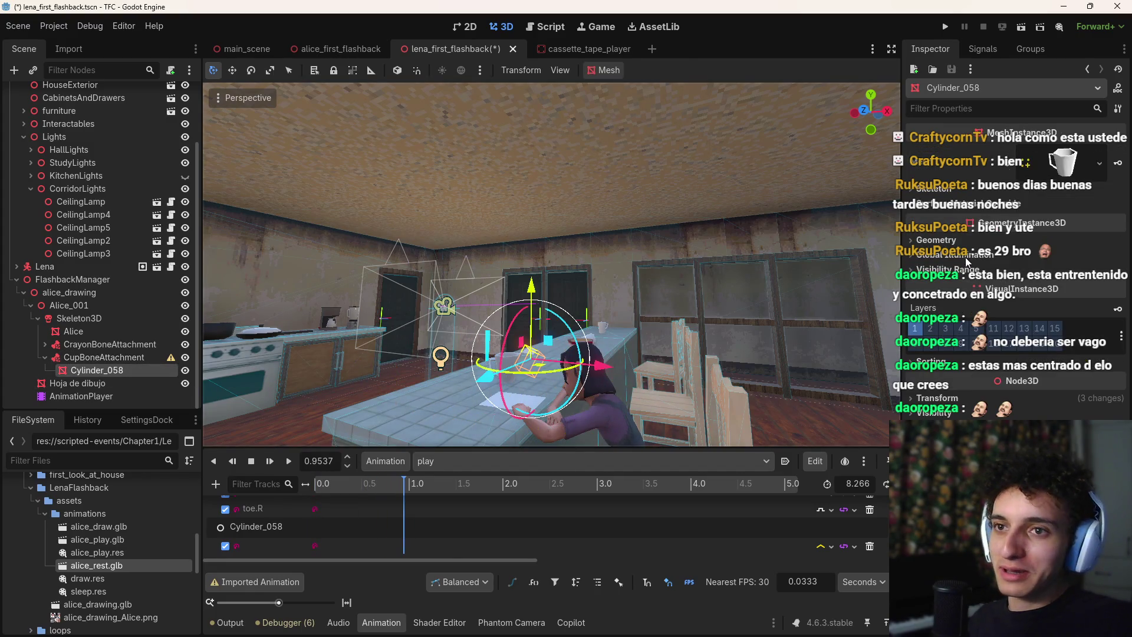
click(933, 399)
click(1110, 415)
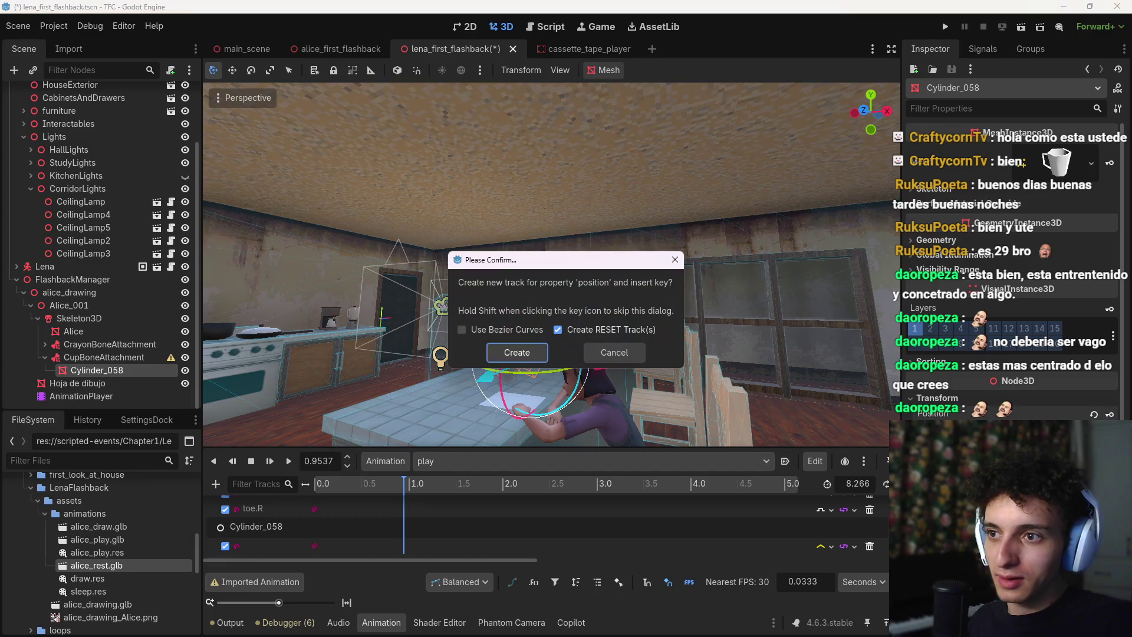
click(610, 356)
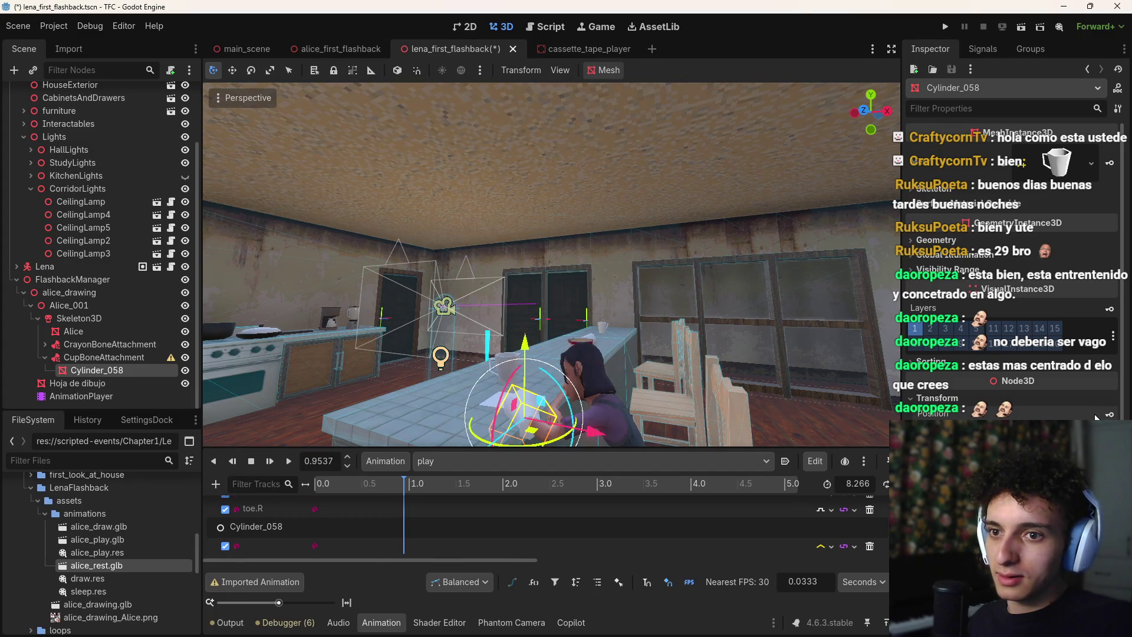
mouse_move(415, 490)
mouse_down()
mouse_move(318, 491)
mouse_move(711, 480)
mouse_move(690, 482)
mouse_up()
key(f)
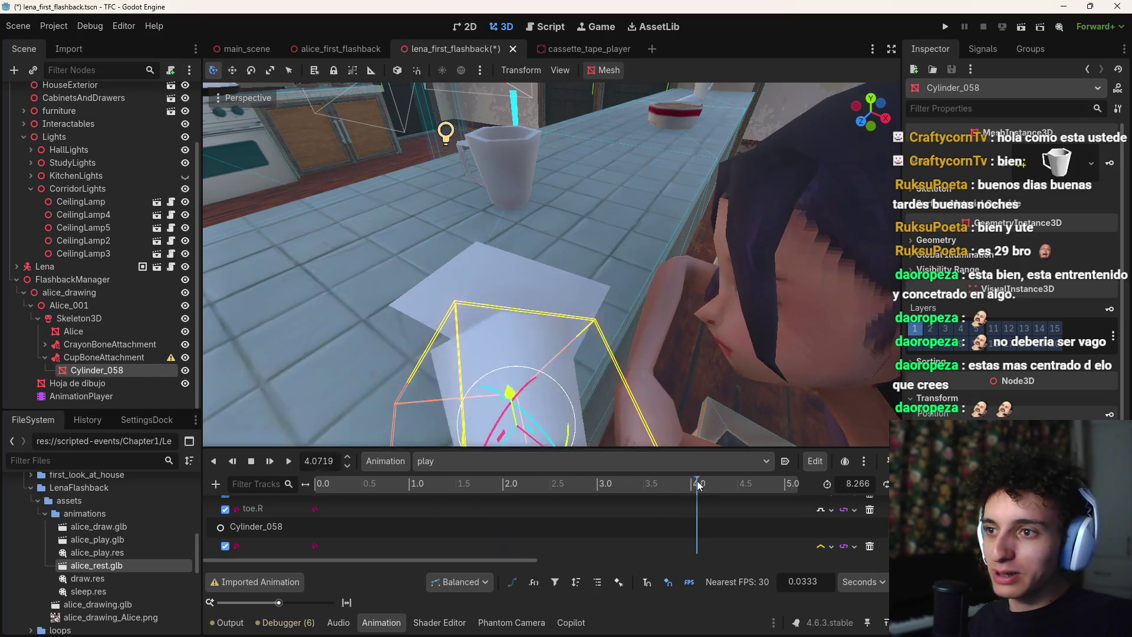
key(f)
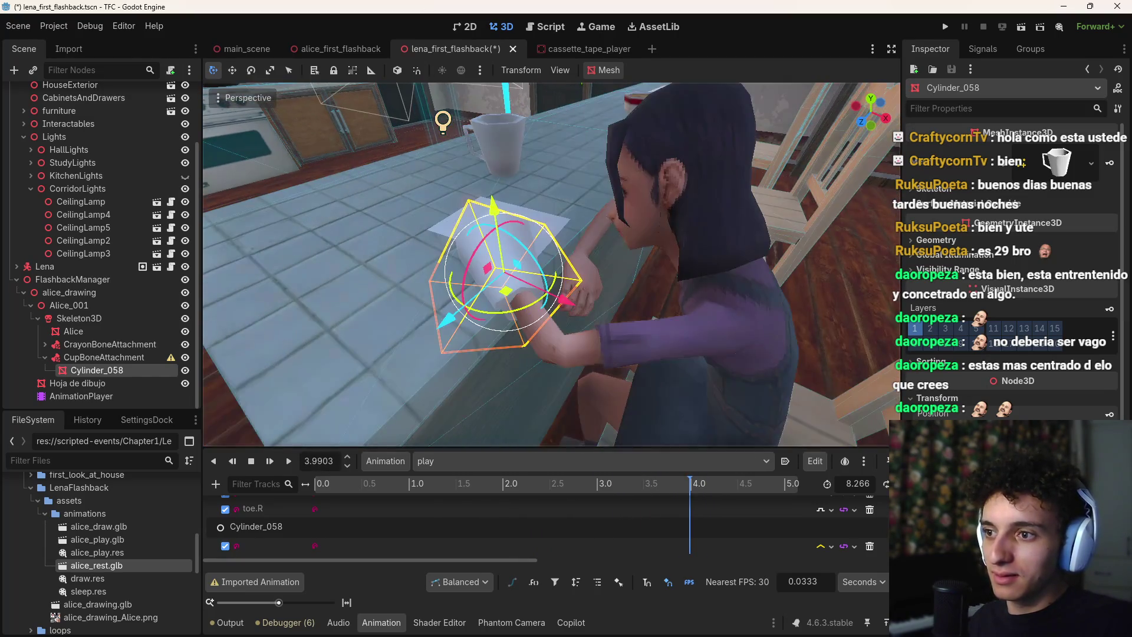
drag(685, 482, 291, 488)
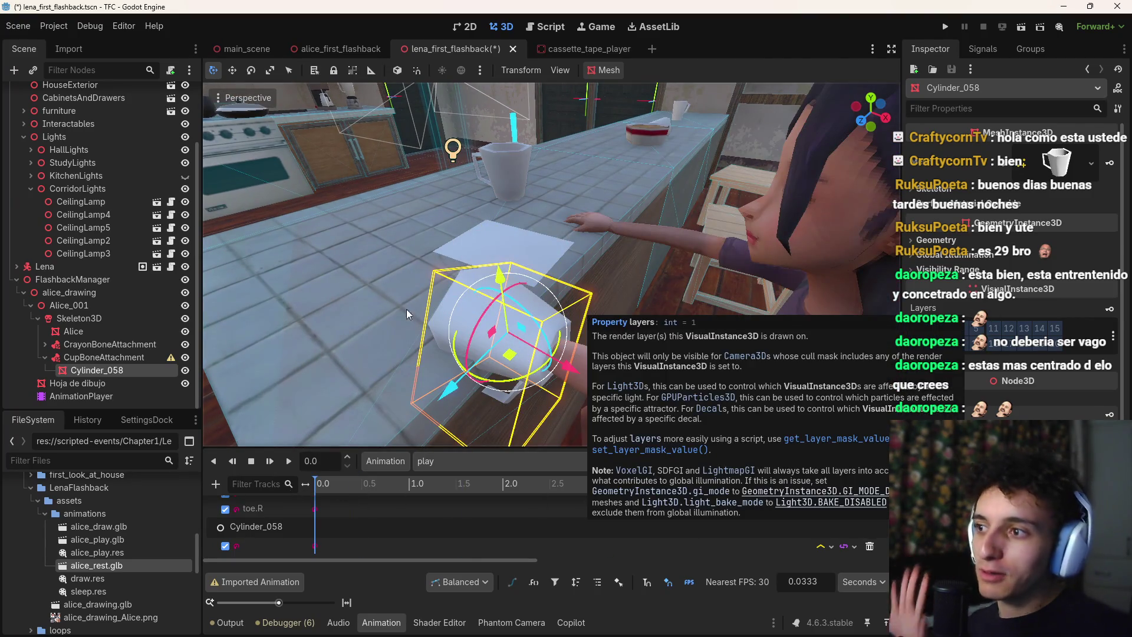
click(146, 357)
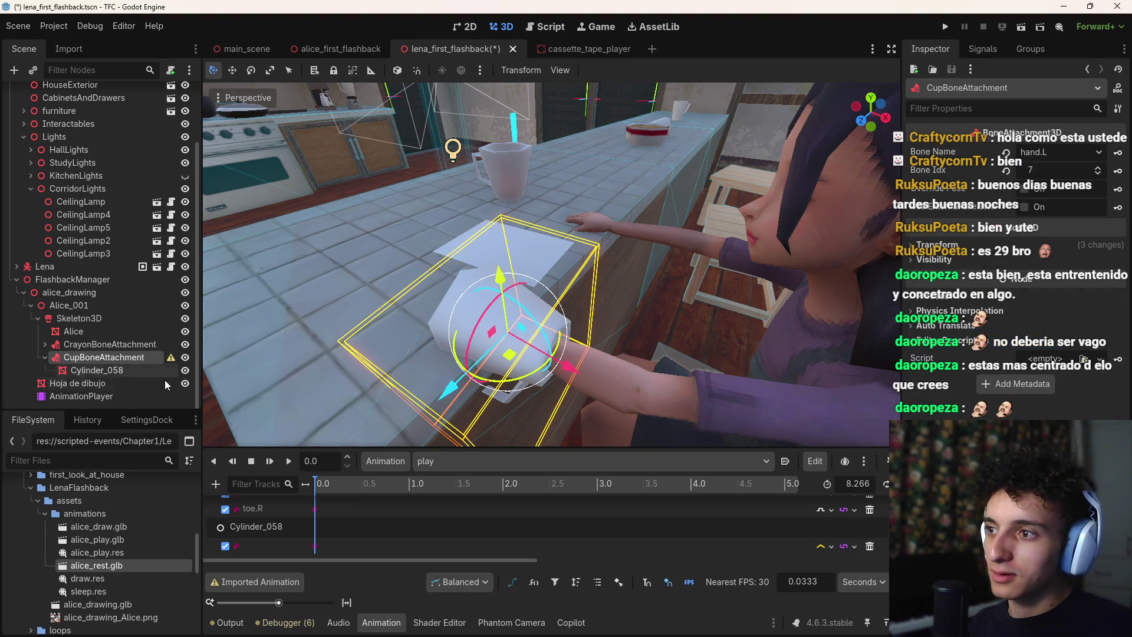
mouse_move(171, 361)
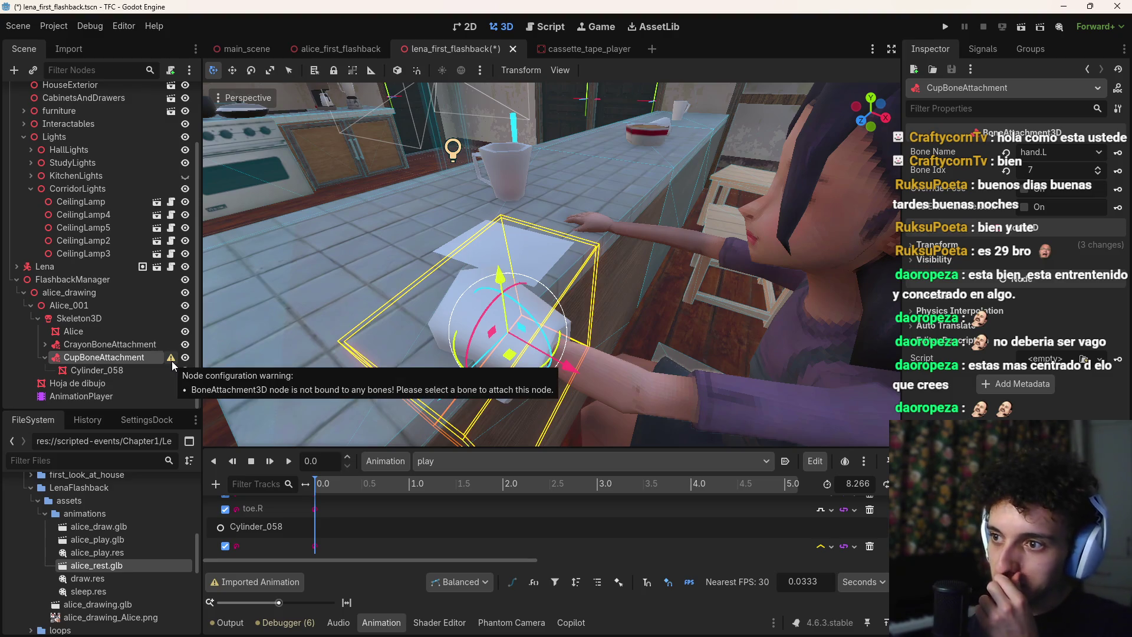
click(68, 347)
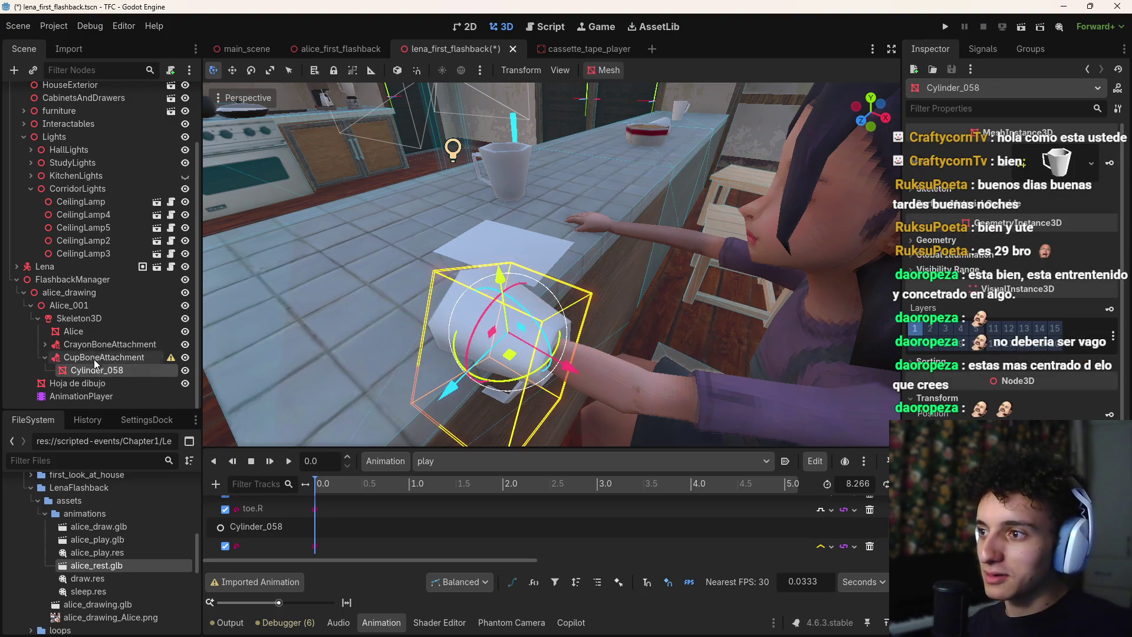
Select CupBoneAttachment and keep its attached bone as hand.L
click(159, 358)
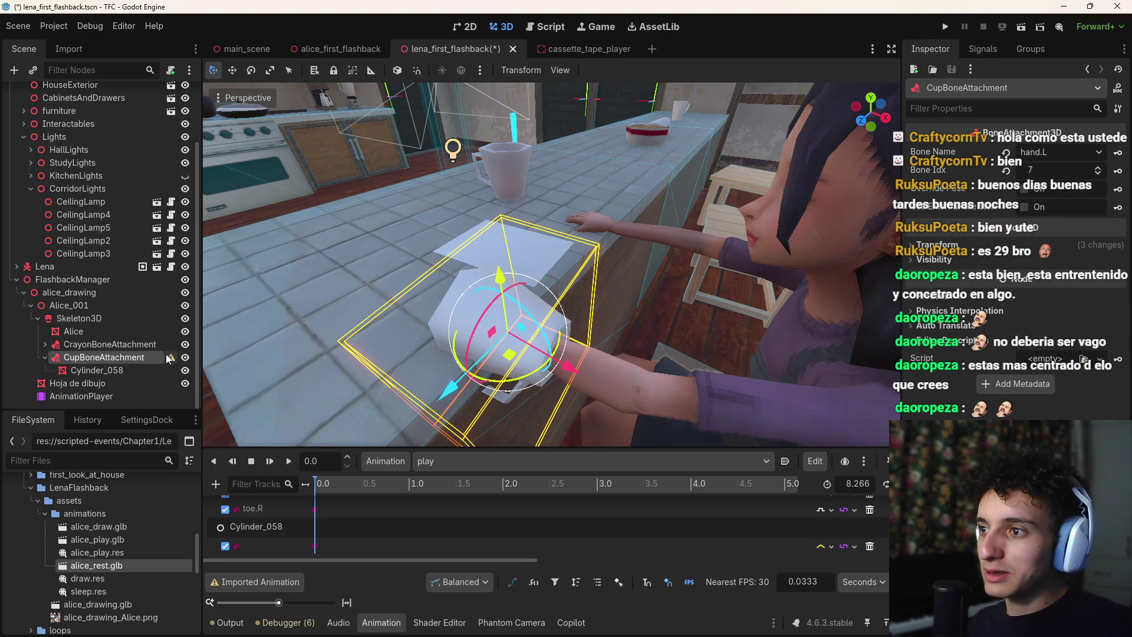
click(1048, 154)
click(1058, 106)
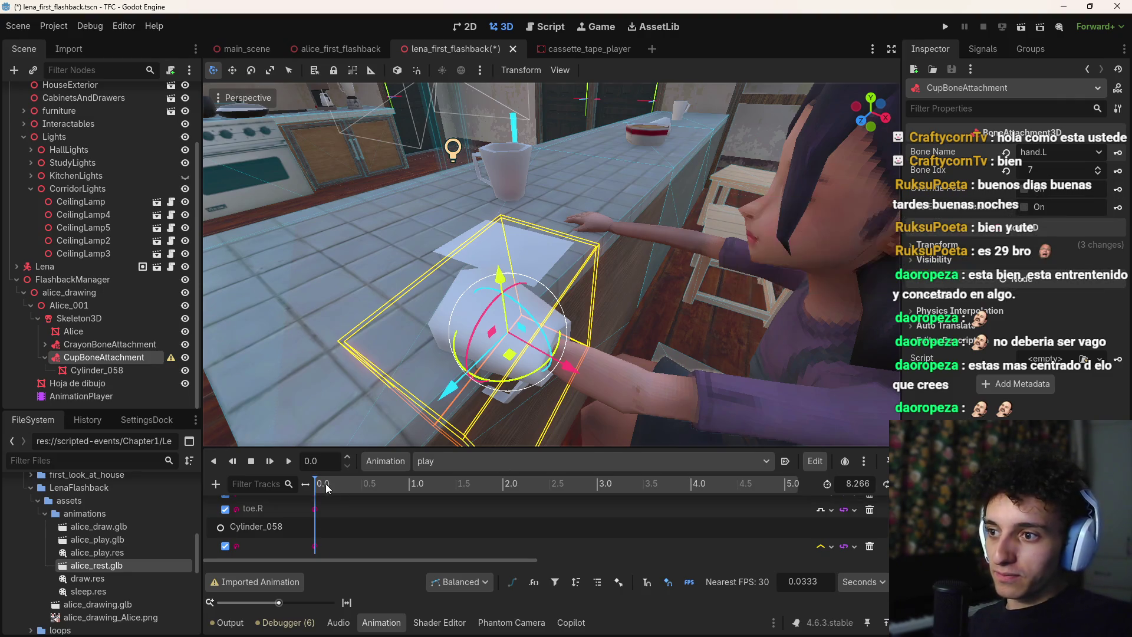
Key Override Pose into a new override_pose track and move the playhead to about 8.27 s
click(1027, 190)
click(1118, 190)
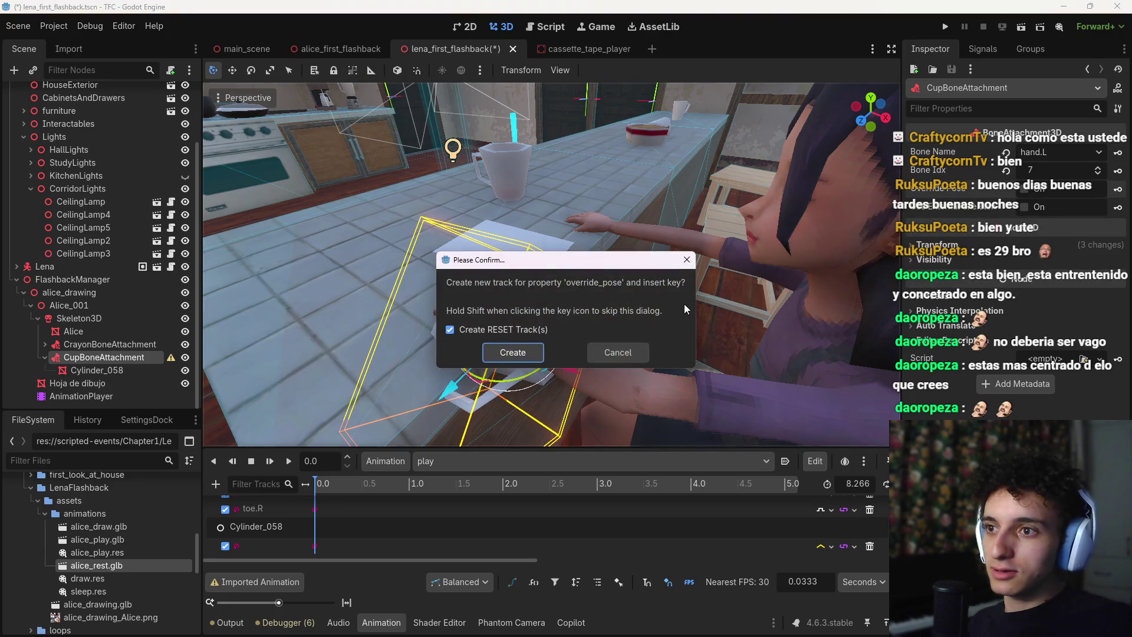
click(500, 351)
drag(501, 560, 788, 557)
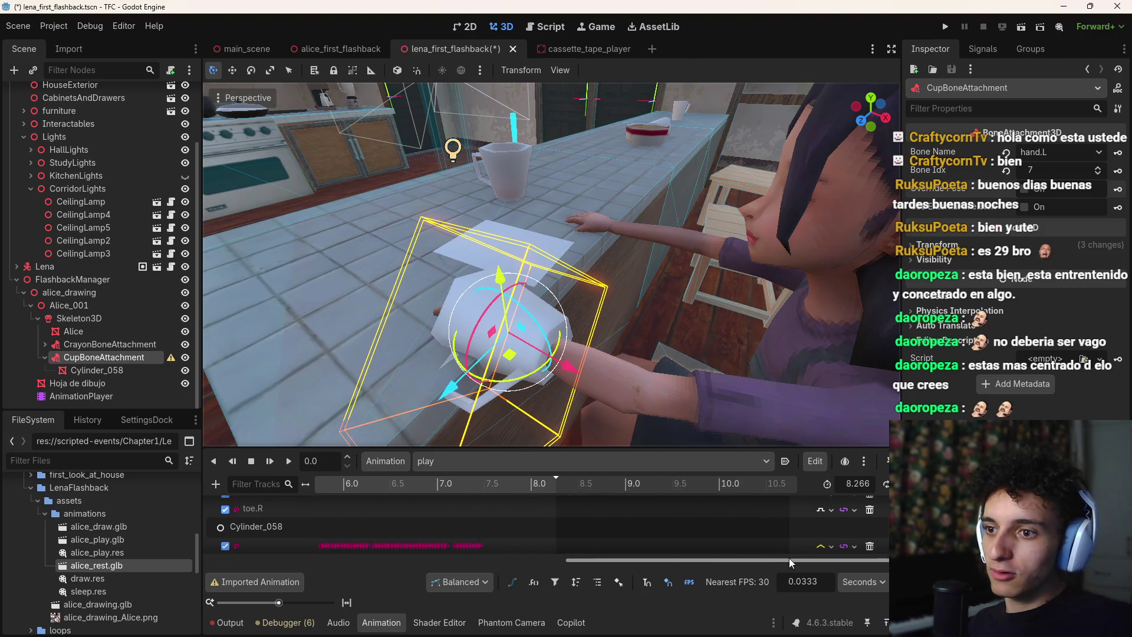
click(556, 487)
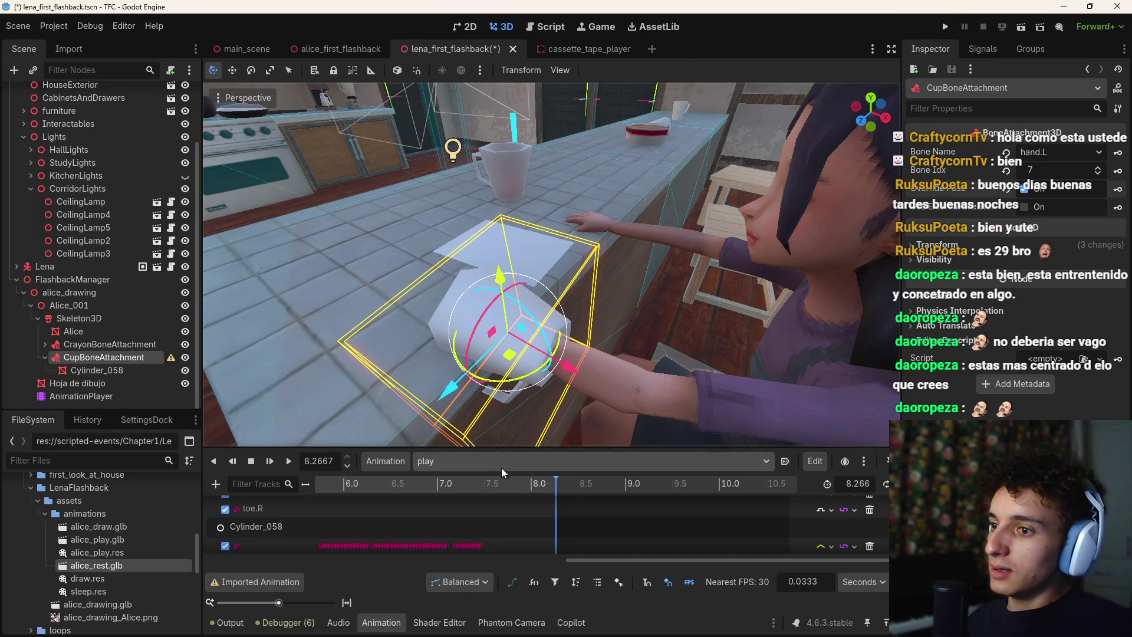
Reposition Cylinder_058: move it along X, rotate about 82 degrees, raise slightly on Y, nudge Z
click(556, 477)
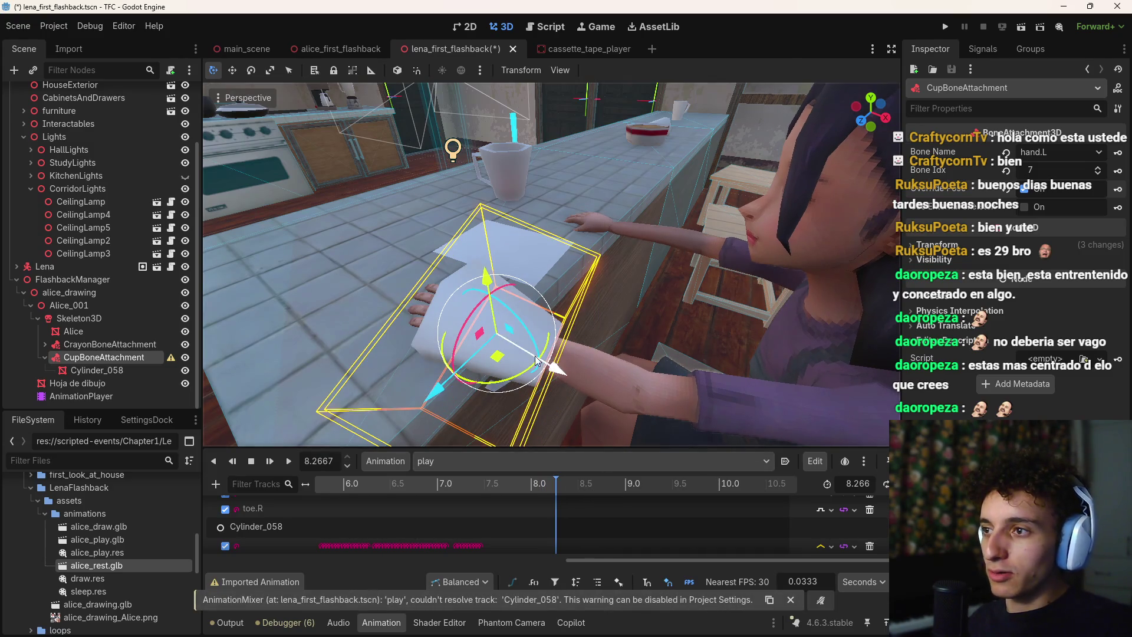
click(488, 305)
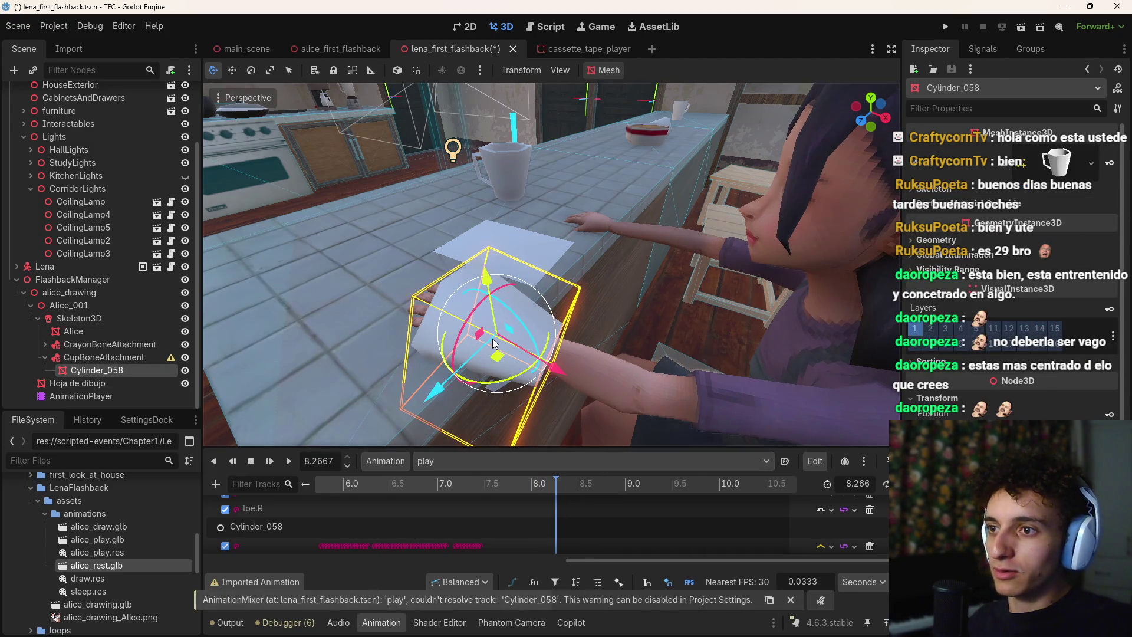
mouse_move(480, 314)
mouse_down()
mouse_move(529, 346)
mouse_move(531, 319)
mouse_up()
key(ctrl+z)
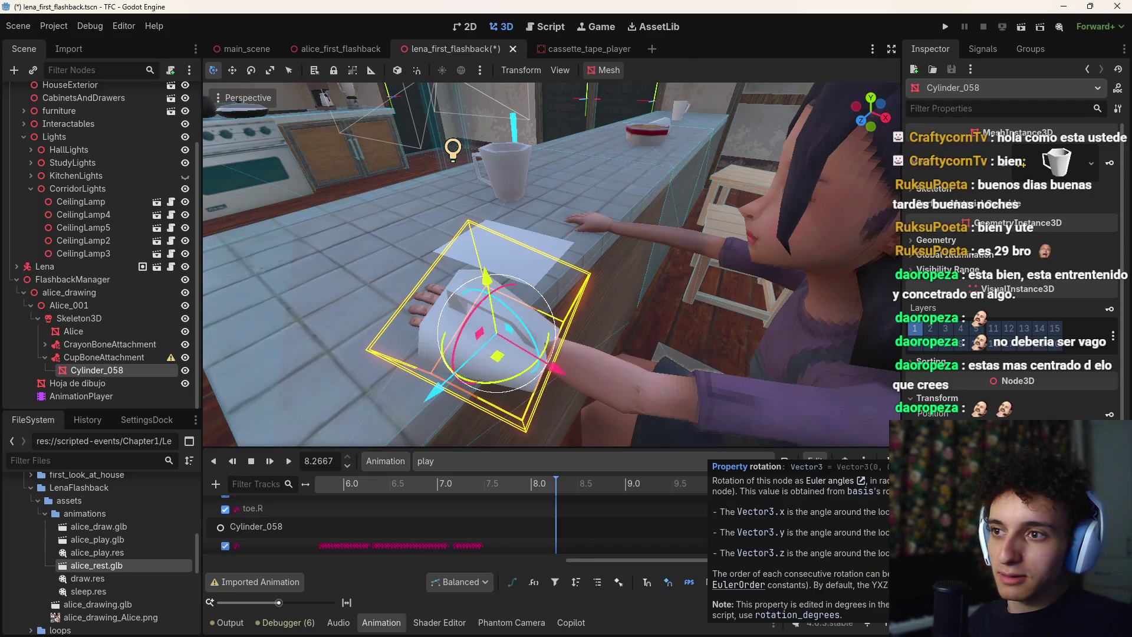
drag(553, 374, 372, 284)
mouse_move(361, 220)
mouse_down()
mouse_move(380, 259)
mouse_move(331, 257)
mouse_up()
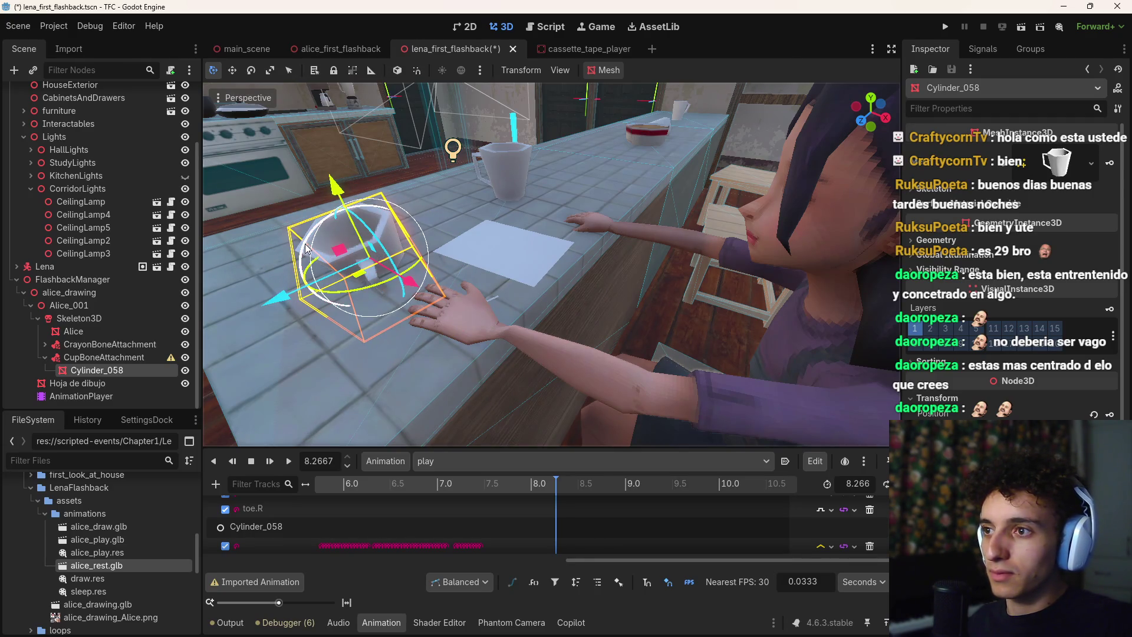
mouse_move(339, 190)
mouse_down()
mouse_move(338, 124)
mouse_move(345, 153)
mouse_up()
drag(259, 262, 254, 259)
Scrub between about 7.25 and 7.6 s to check the cup's placement
drag(527, 489, 423, 496)
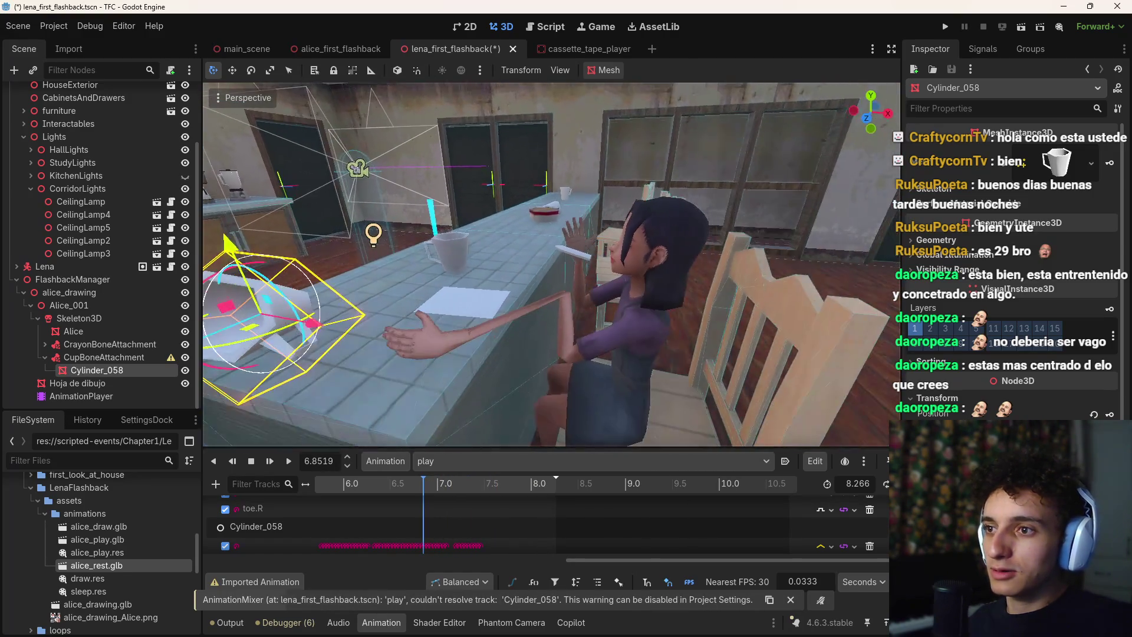
mouse_move(417, 486)
mouse_down()
mouse_move(368, 490)
mouse_move(495, 493)
mouse_move(306, 497)
mouse_move(391, 503)
mouse_move(343, 506)
mouse_up()
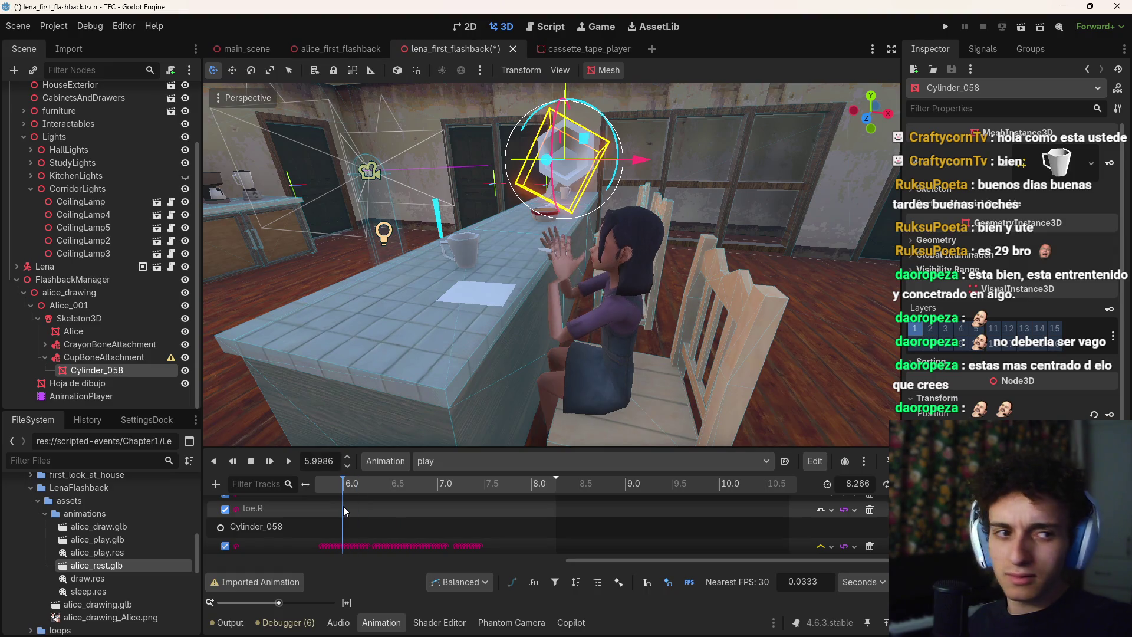
drag(587, 566, 234, 560)
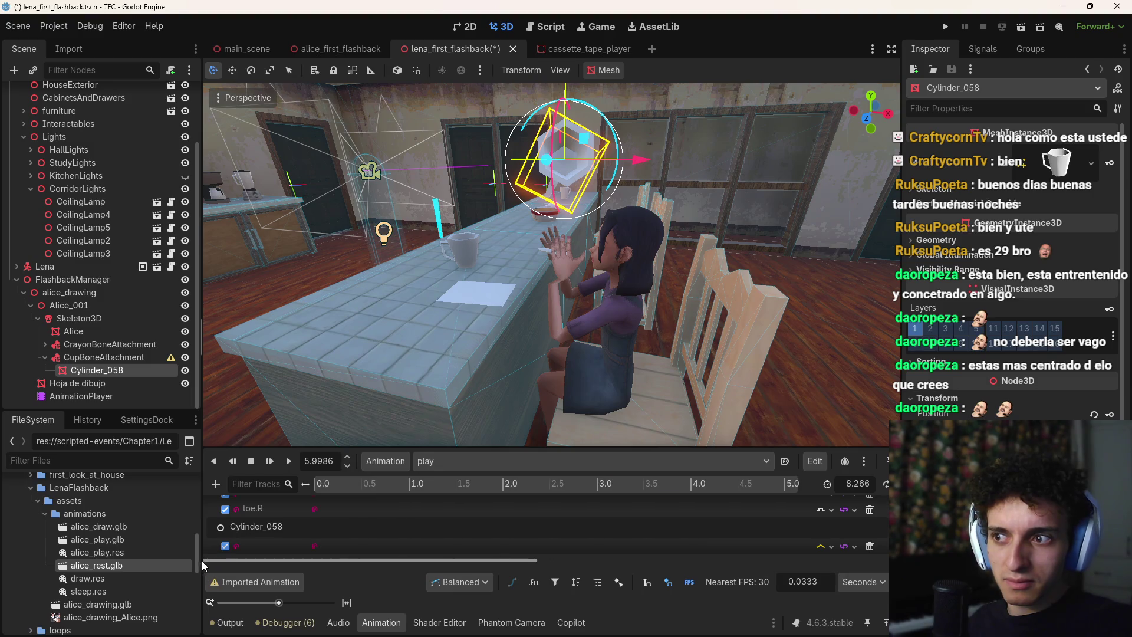
Scrub the play animation from its start to about 7.5 s and fly the camera around Alice
mouse_move(378, 488)
mouse_down()
mouse_move(390, 488)
mouse_move(297, 494)
mouse_move(482, 502)
mouse_move(791, 484)
mouse_up()
drag(519, 560, 773, 563)
click(410, 484)
mouse_move(411, 484)
mouse_down()
mouse_move(634, 498)
mouse_move(574, 505)
mouse_up()
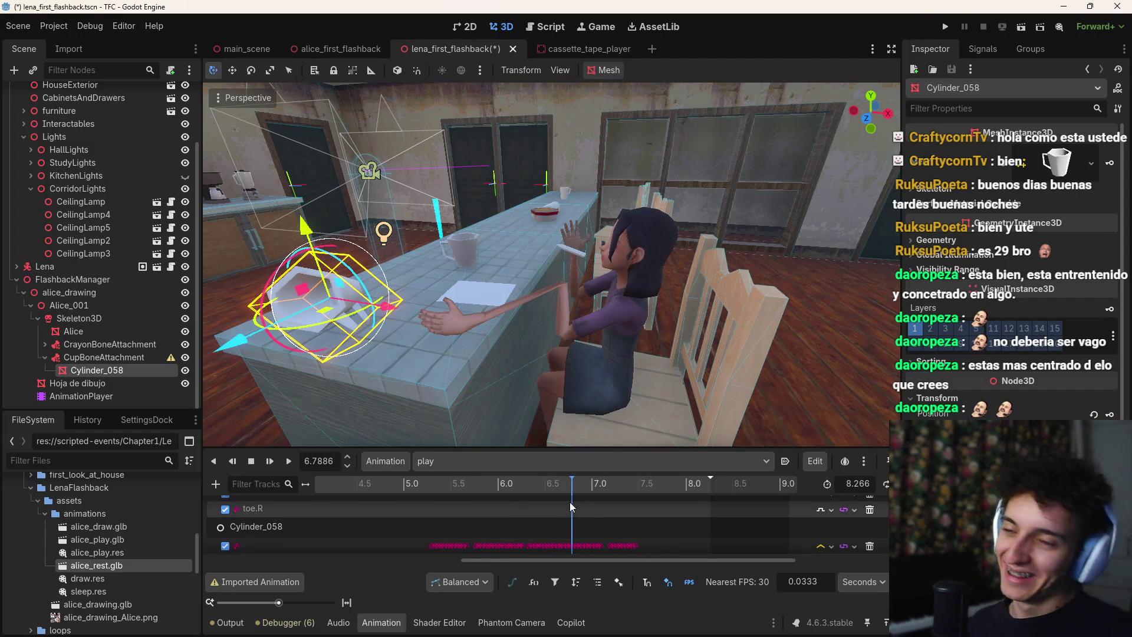
drag(628, 390, 645, 373)
key(w)
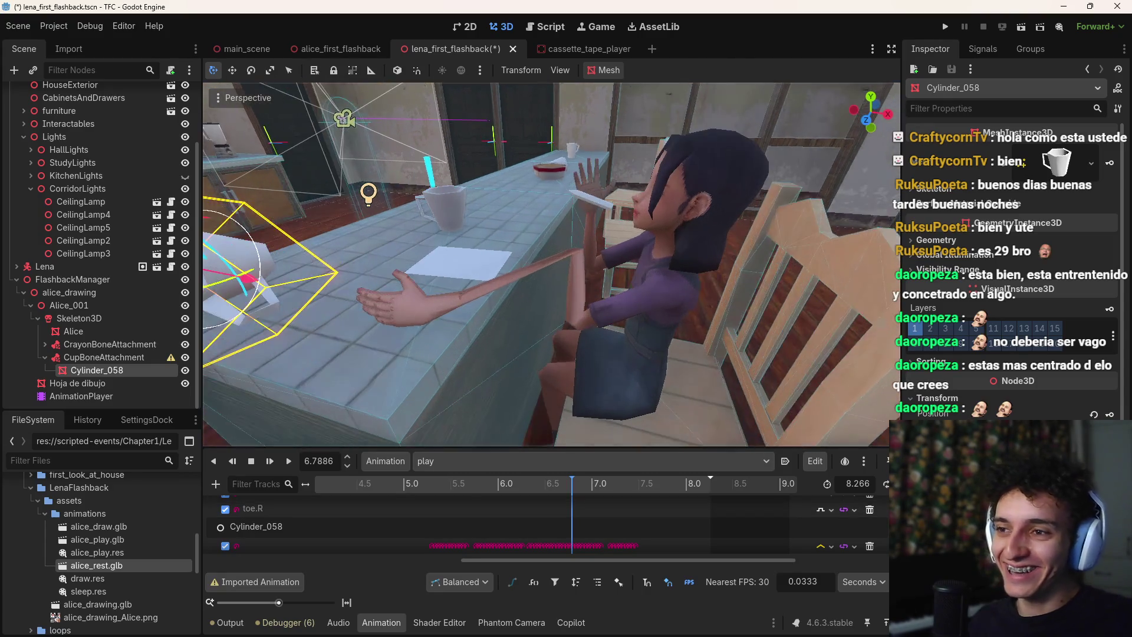
key(s)
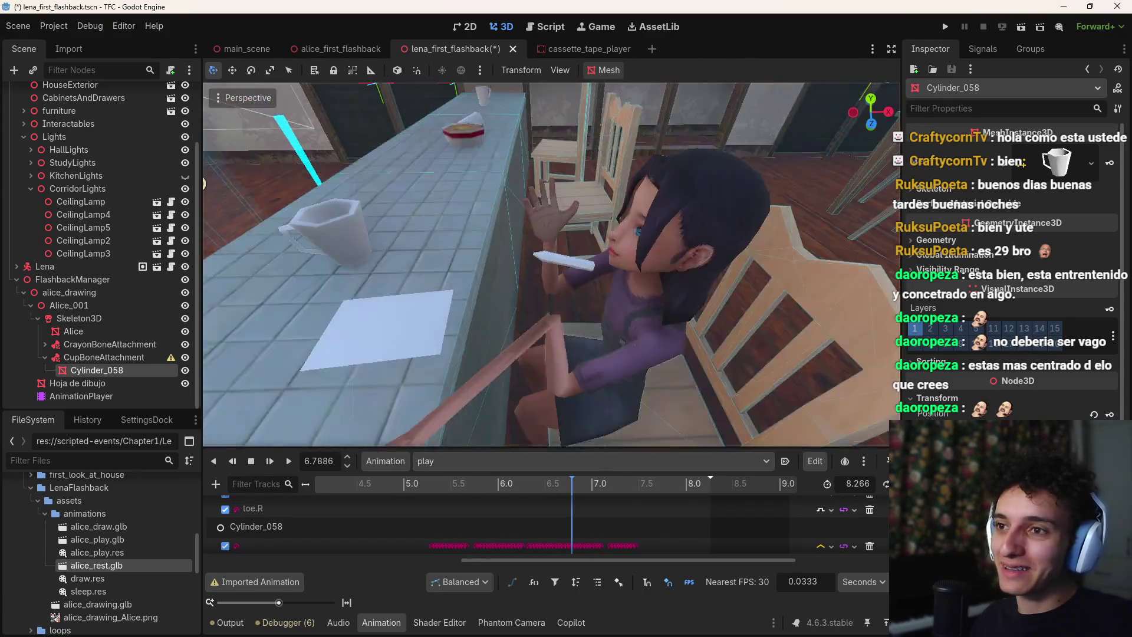
Inspect the override_pose key at the animation start, then jump to the final frame near 8.27 s
drag(550, 496, 345, 500)
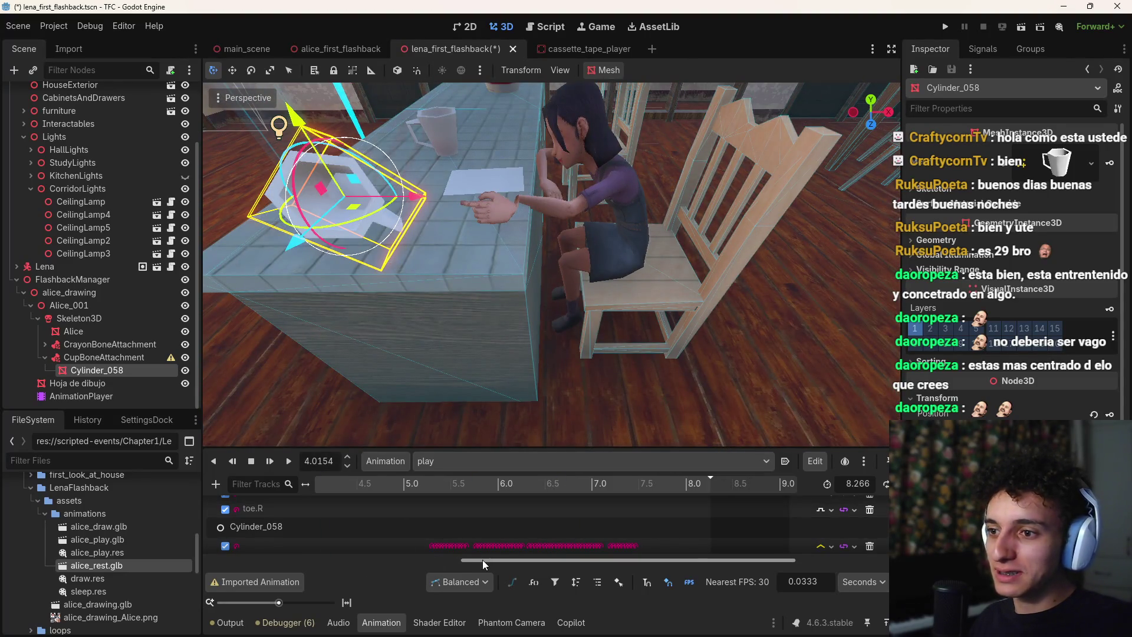
drag(482, 560, 275, 556)
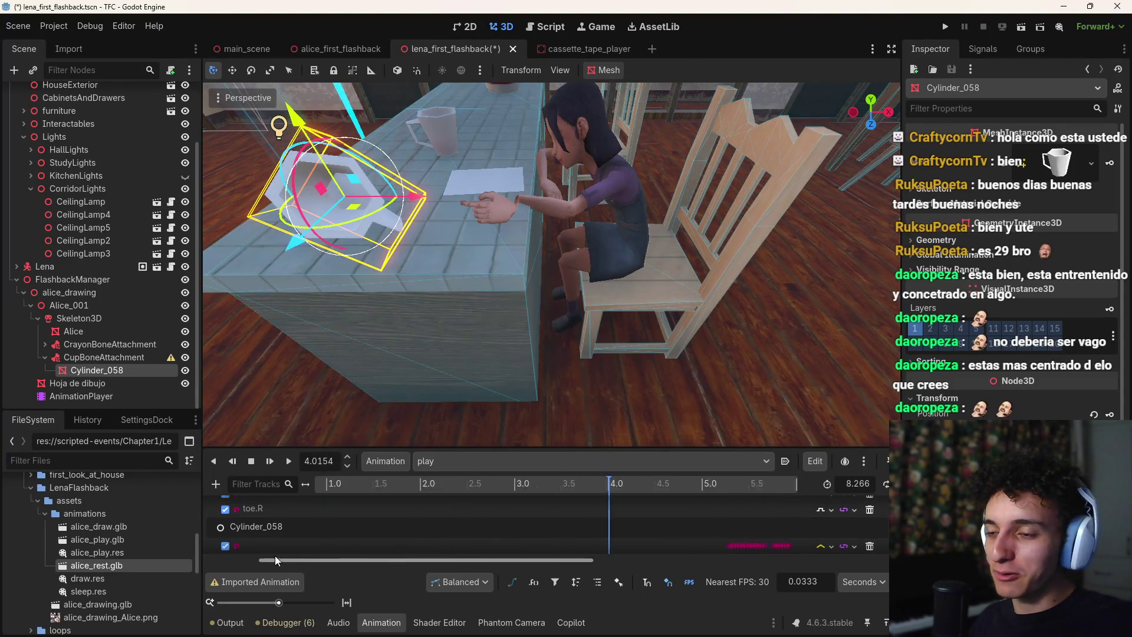
mouse_move(330, 495)
mouse_down()
mouse_move(348, 494)
mouse_move(313, 497)
mouse_up()
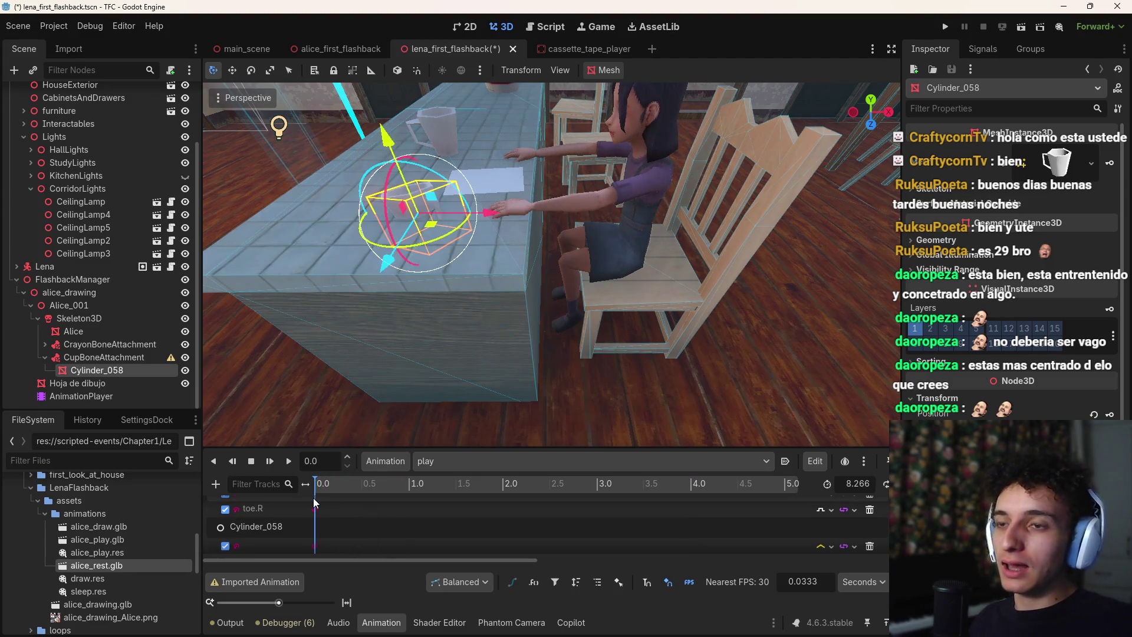
mouse_move(313, 498)
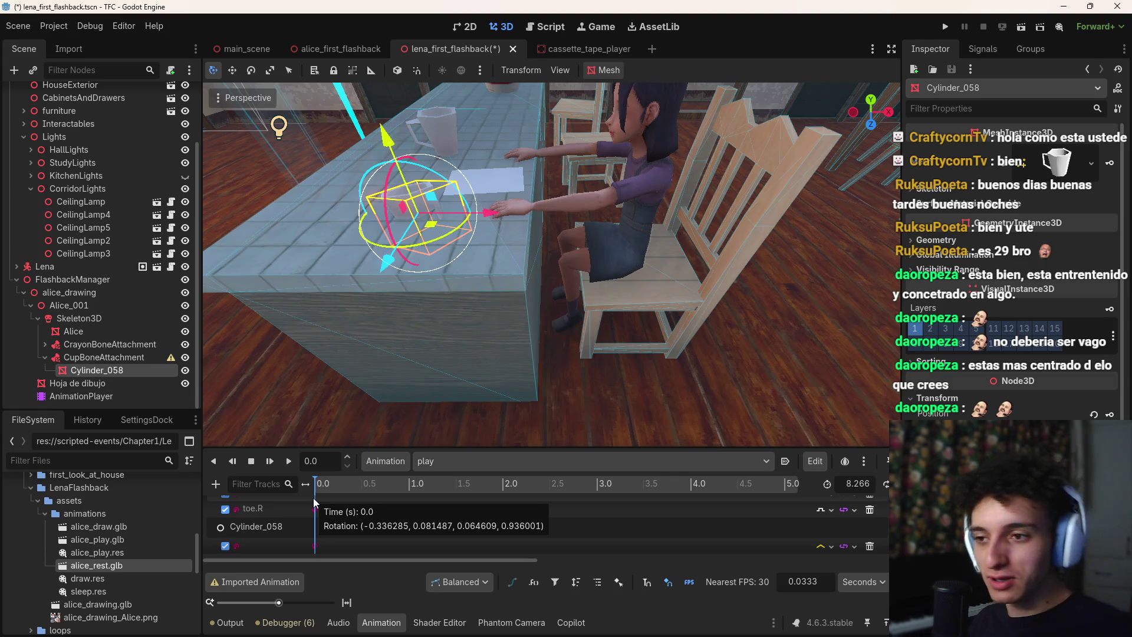
scroll(347, 550, down, 2)
click(311, 544)
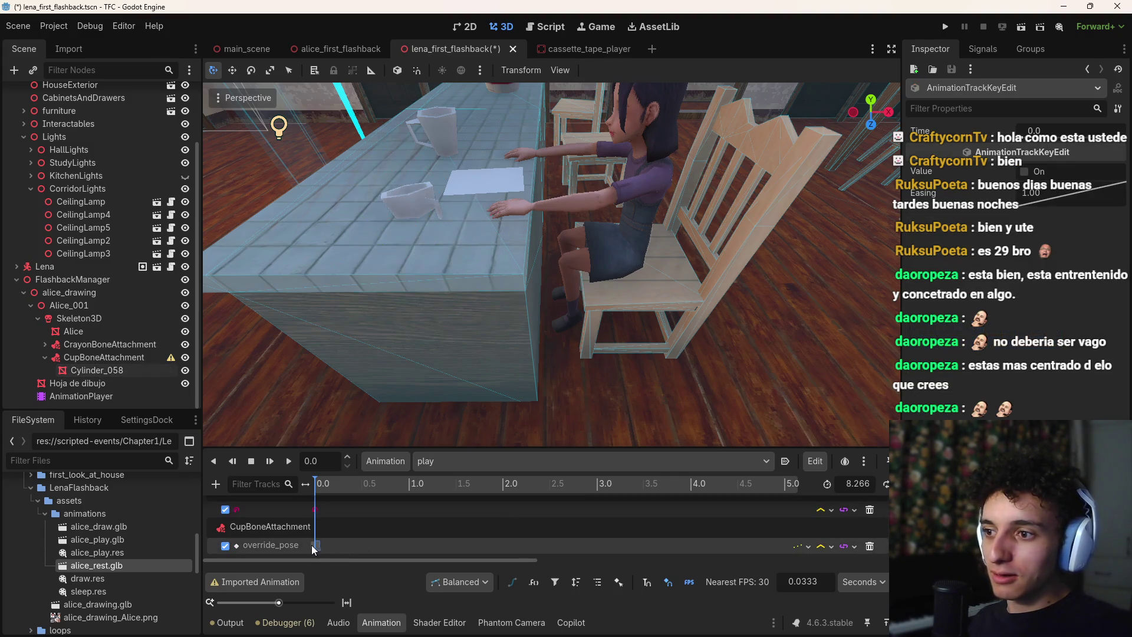
mouse_move(366, 558)
mouse_down()
mouse_move(635, 561)
mouse_move(647, 549)
mouse_up()
click(598, 482)
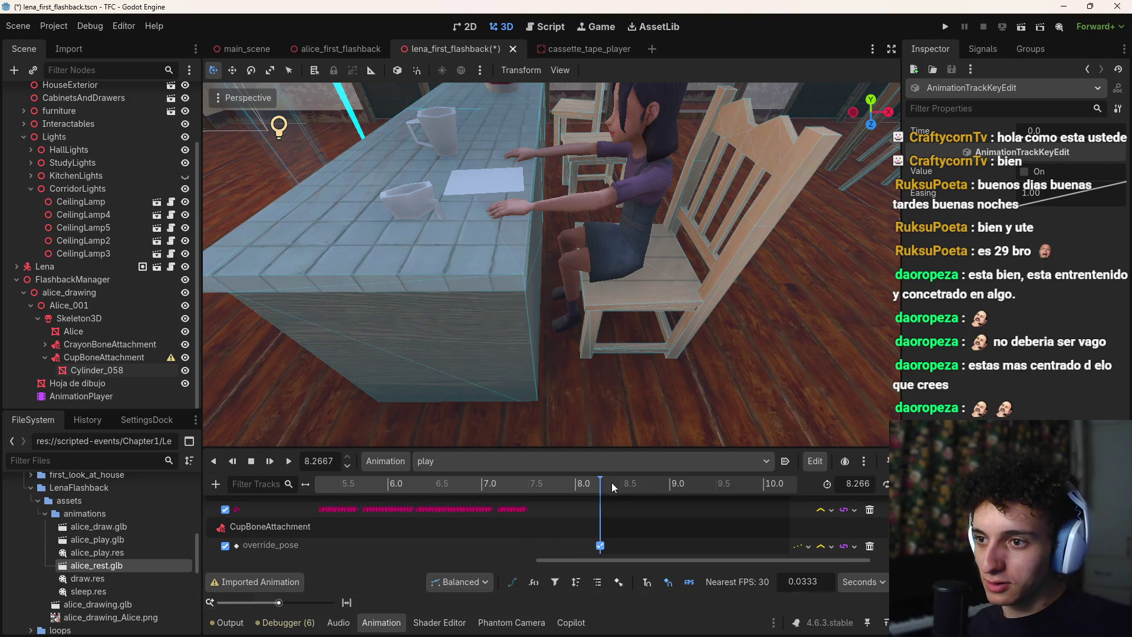
Move the override_pose end key to 8.2333 s and scrub back to about 7.36 s to check
scroll(606, 523, up, 1)
scroll(607, 522, down, 1)
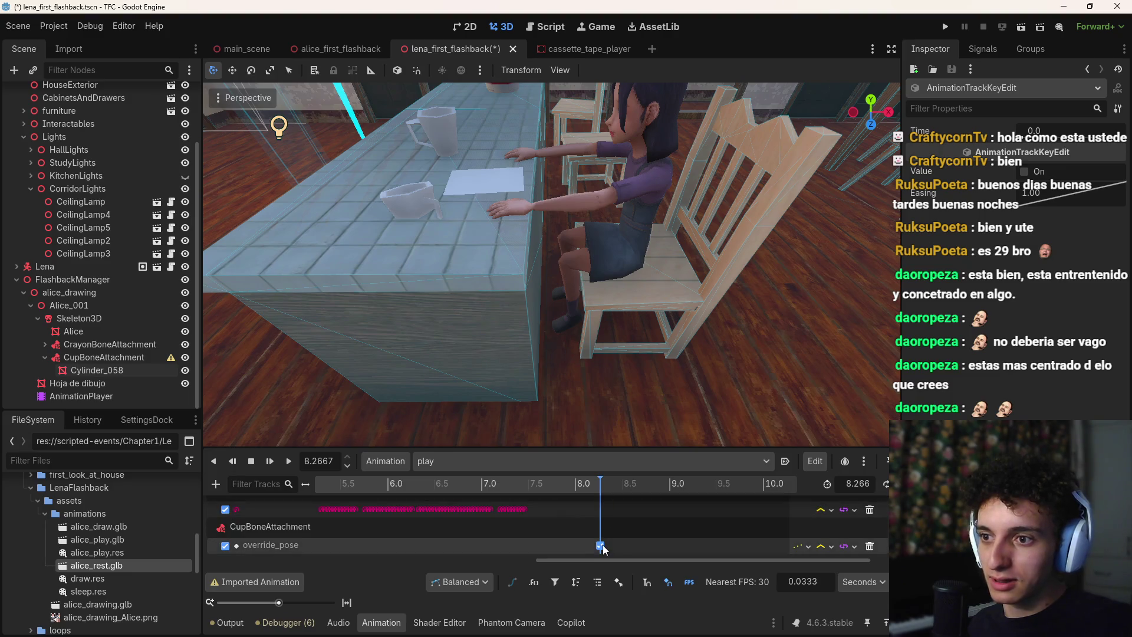
drag(600, 489, 581, 488)
click(581, 546)
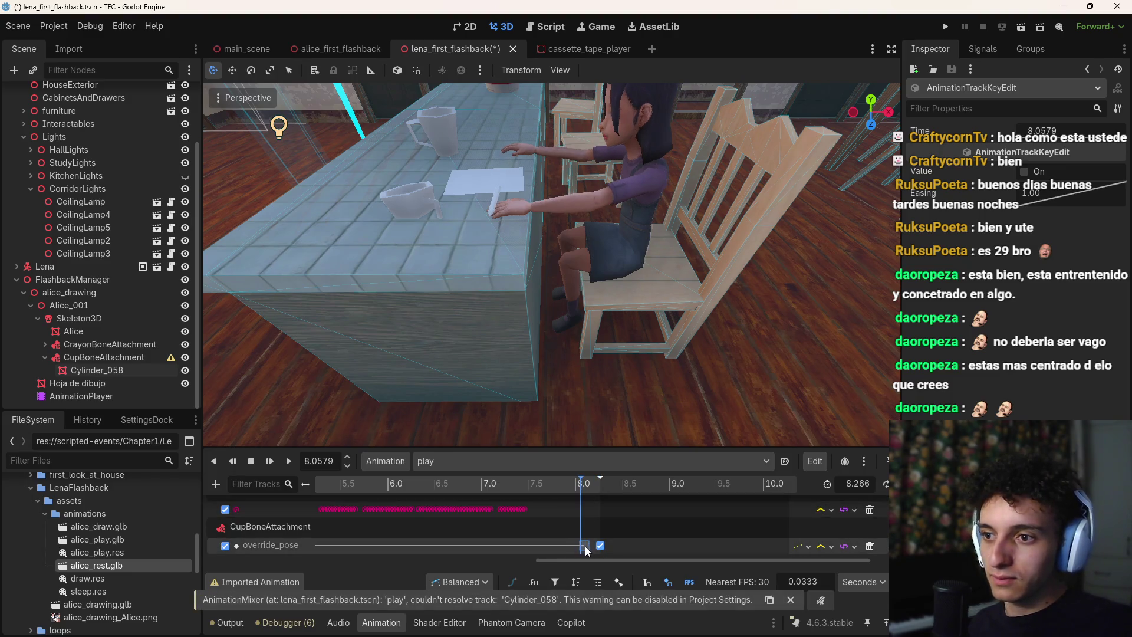
click(598, 545)
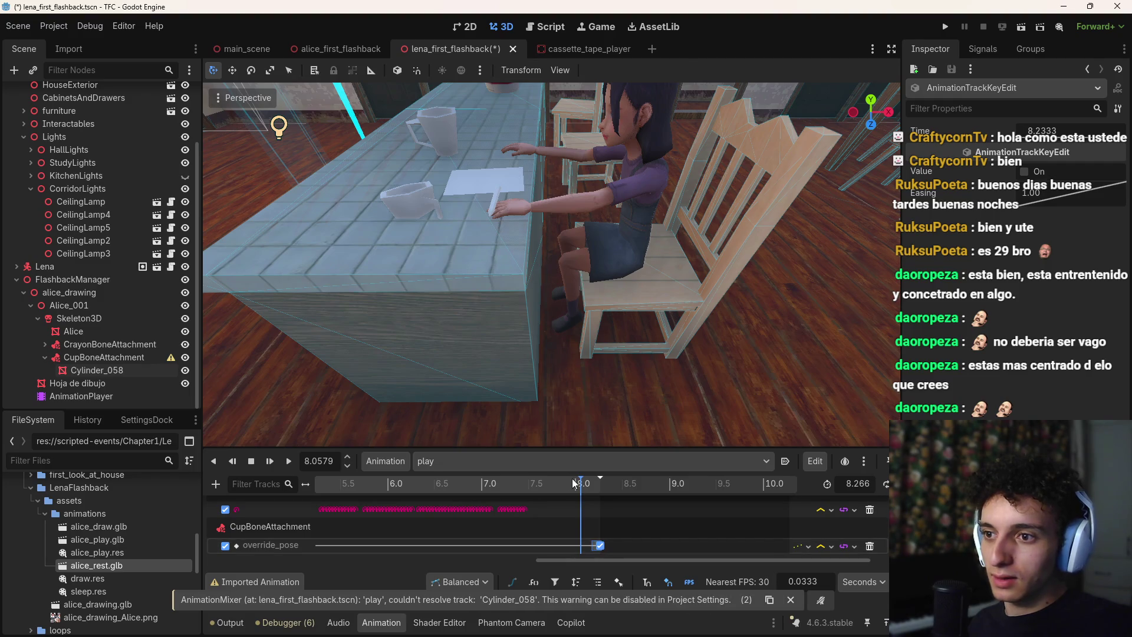
click(597, 485)
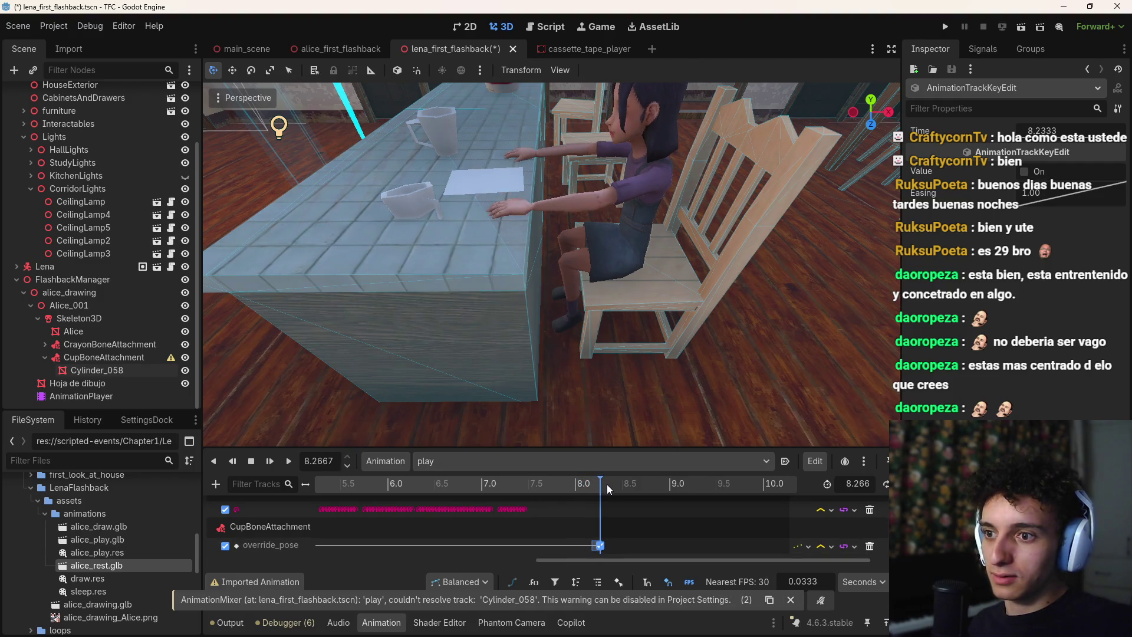
drag(610, 493, 515, 501)
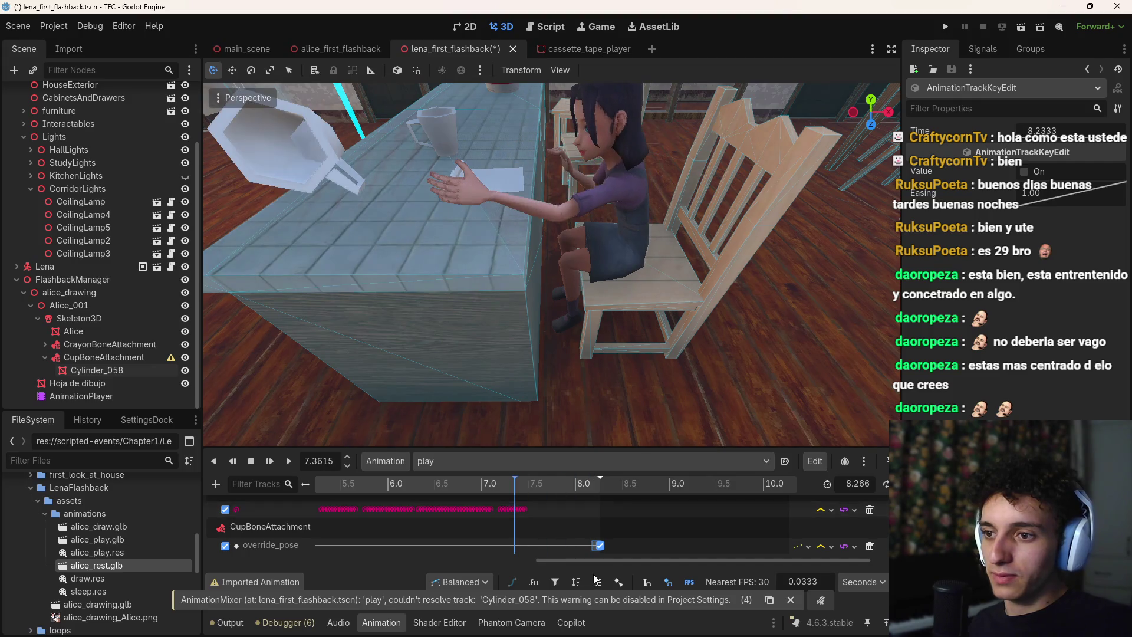
drag(595, 561, 259, 563)
Keep the starting override_pose key at 0.0 s, set its value On, and save lena_first_flashback.tscn
click(316, 545)
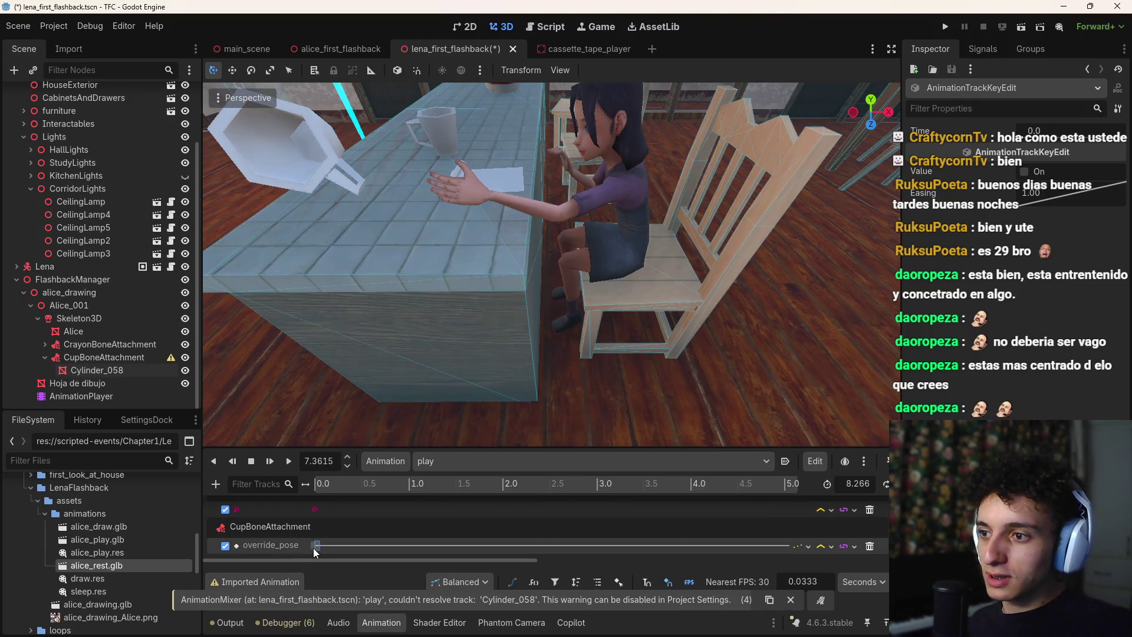
drag(334, 546, 310, 550)
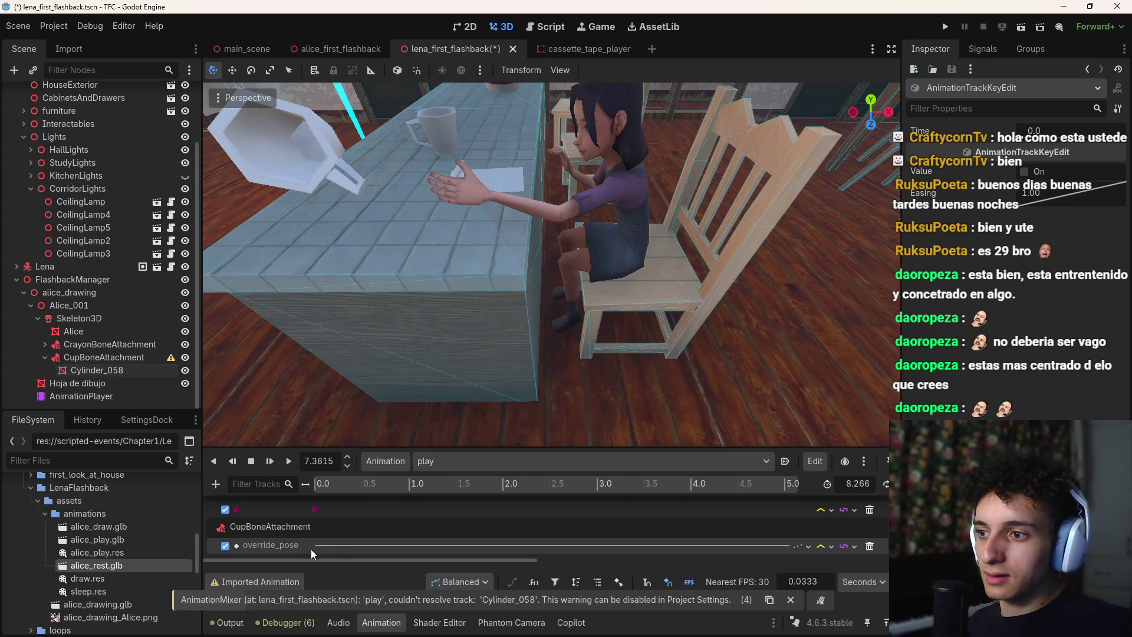
click(312, 546)
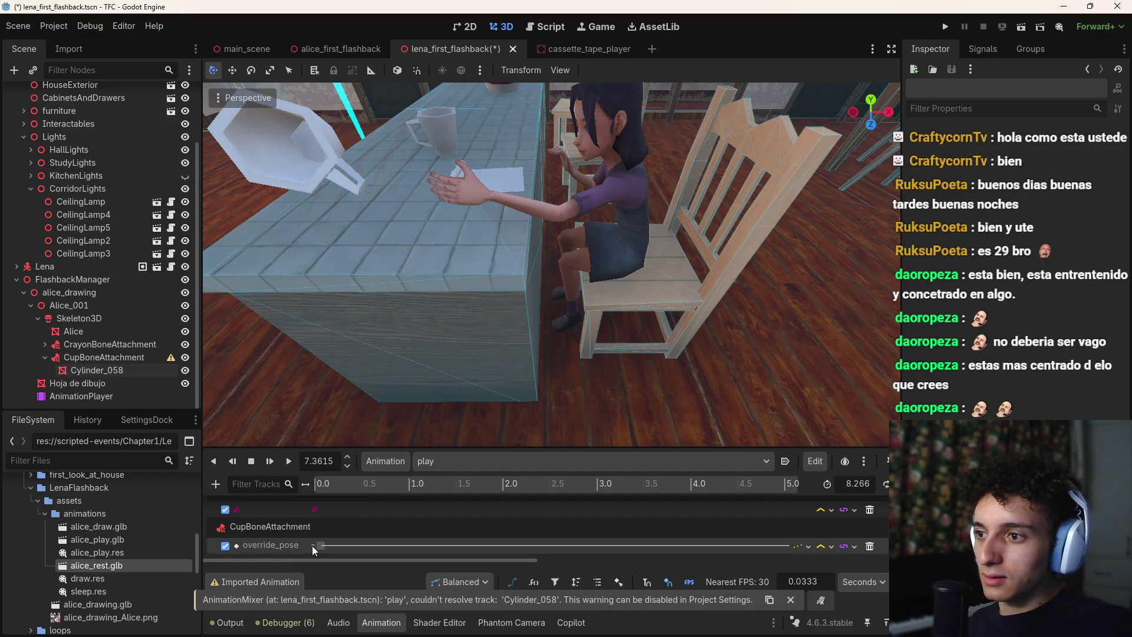
click(319, 546)
drag(319, 547, 314, 547)
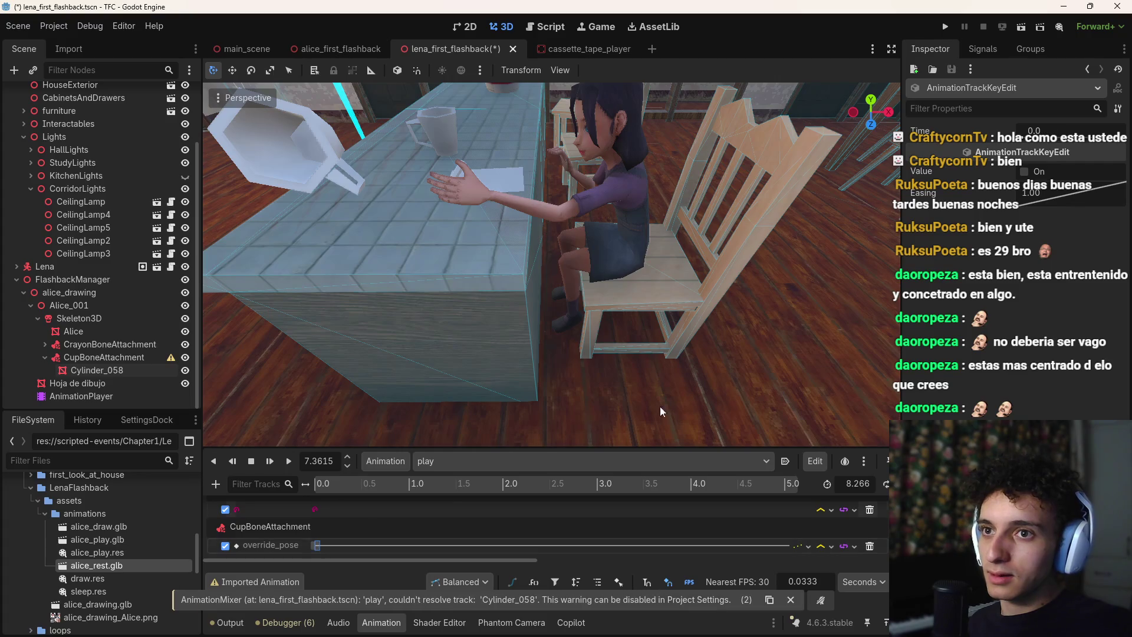
click(1024, 172)
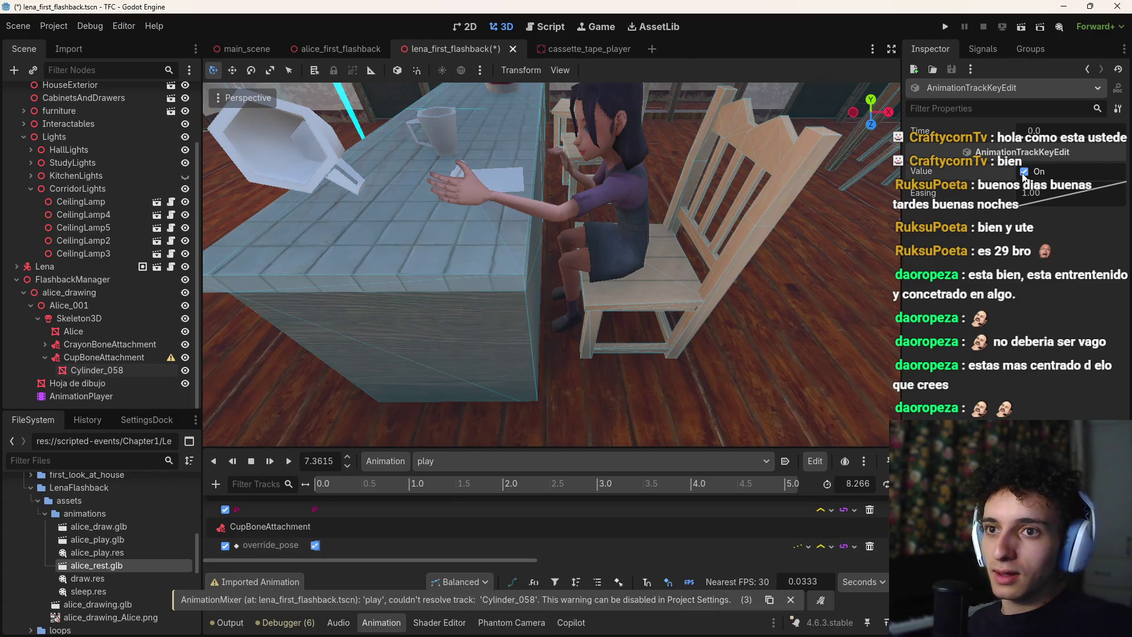
key(ctrl+s)
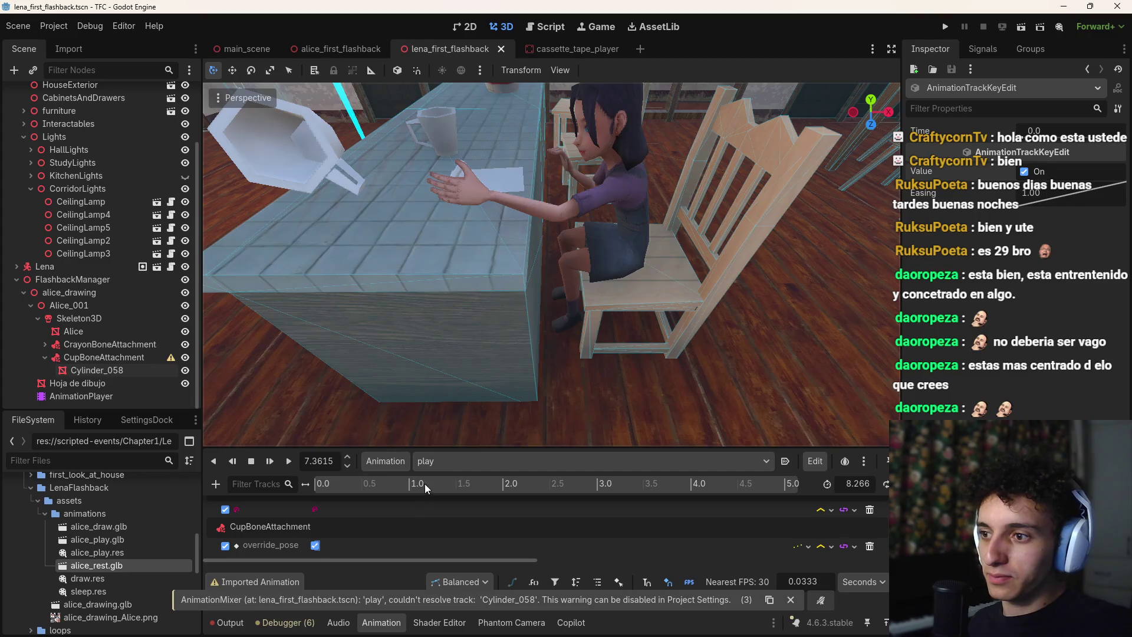
Delete the Cylinder_058 track from the play animation and rewind to 0.0 s
mouse_move(424, 484)
mouse_down()
mouse_move(317, 490)
mouse_move(460, 503)
mouse_move(323, 503)
mouse_up()
scroll(272, 546, up, 3)
scroll(272, 546, down, 10)
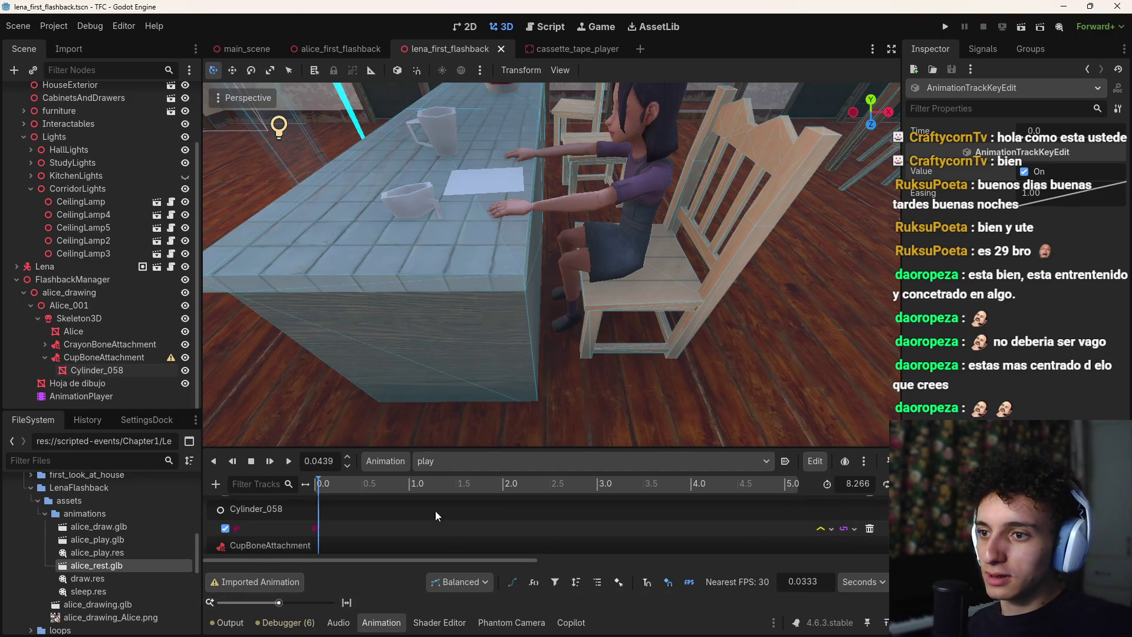
double_click(264, 525)
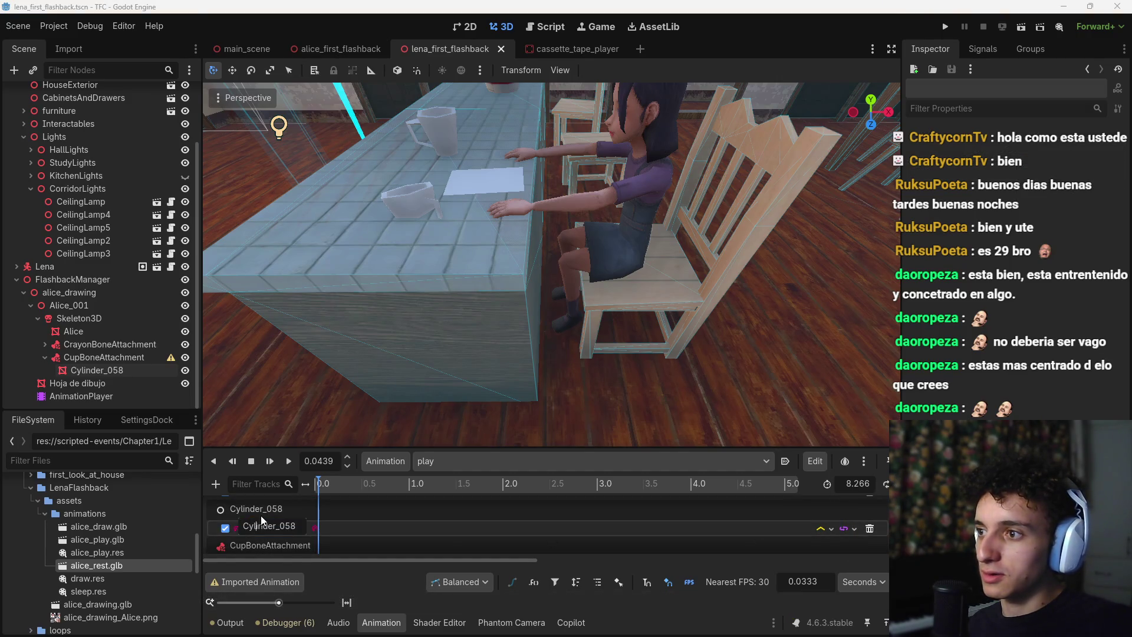
click(869, 529)
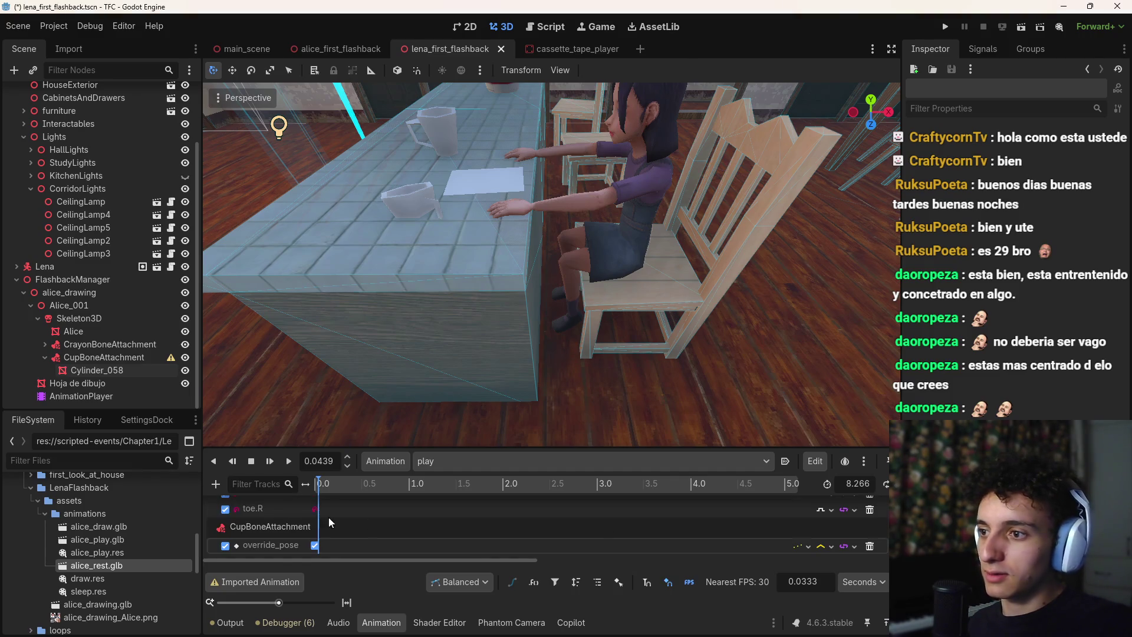
click(320, 491)
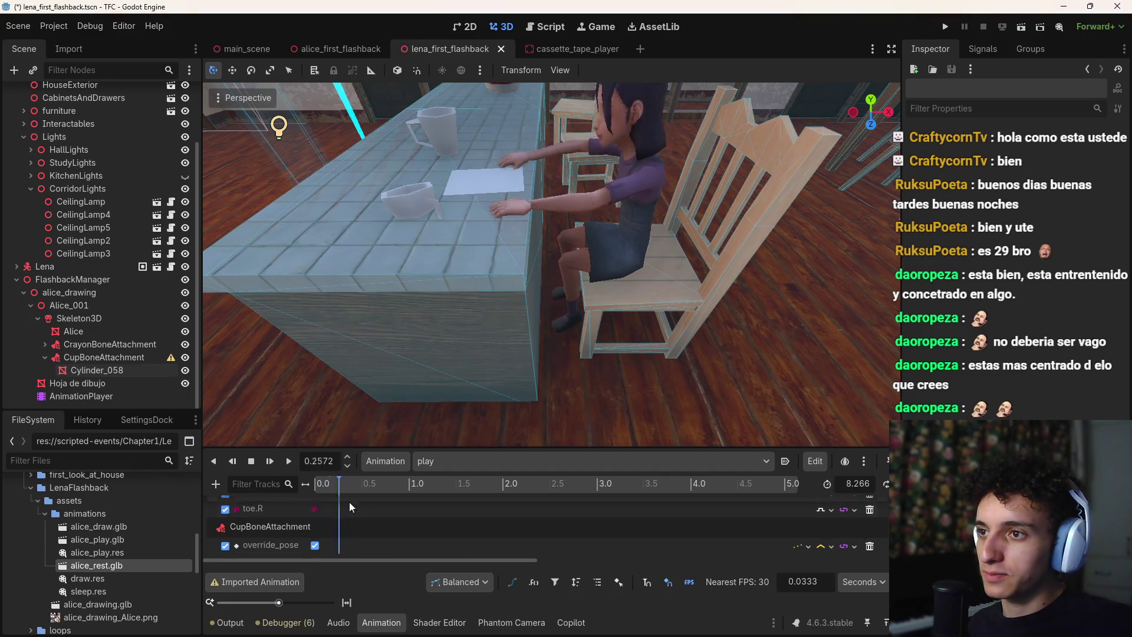
click(330, 514)
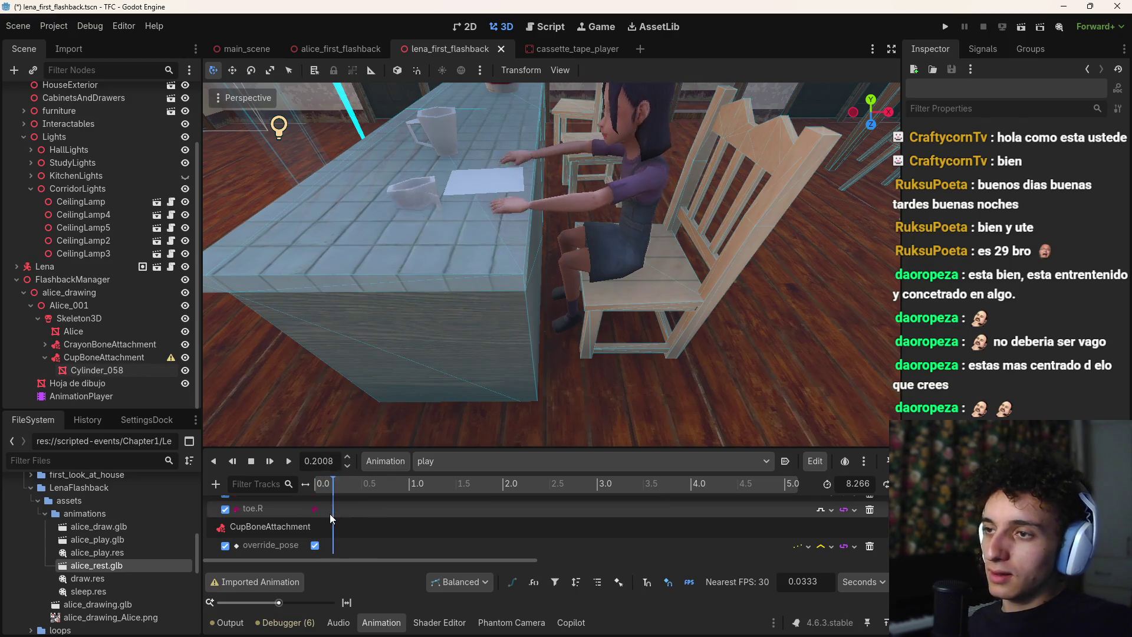
drag(317, 515, 313, 516)
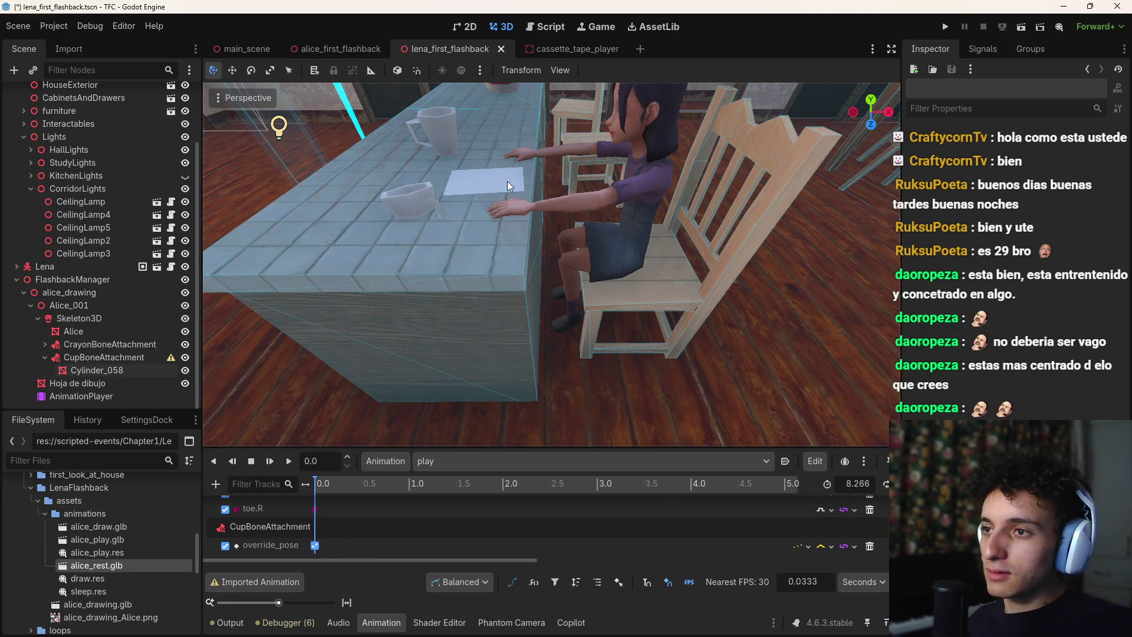
Raise the cup along its vertical axis, then lower it slightly to fine-tune its height
click(401, 198)
drag(387, 122, 377, 102)
key(f)
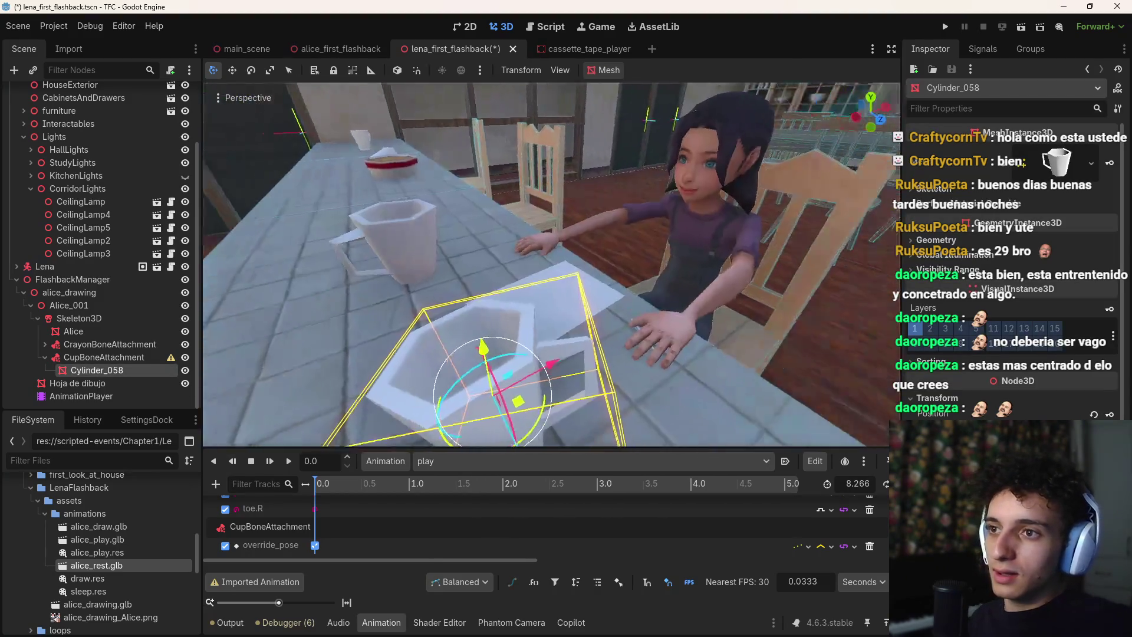
mouse_move(513, 229)
mouse_down()
mouse_move(483, 229)
mouse_move(513, 229)
mouse_move(439, 267)
mouse_up()
mouse_move(445, 203)
mouse_down()
mouse_move(439, 231)
mouse_move(444, 206)
mouse_up()
Scrub to about 1.5 s, inspect the starting override_pose key, and select CupBoneAttachment
drag(327, 489, 694, 483)
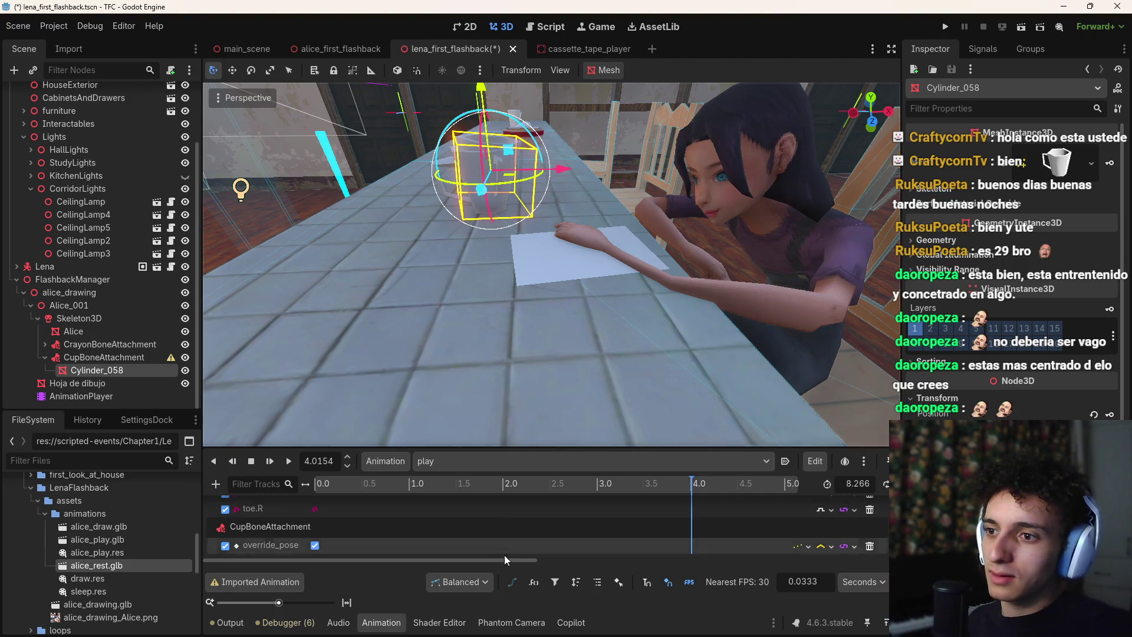
mouse_move(504, 558)
mouse_down()
mouse_move(628, 567)
mouse_move(395, 570)
mouse_up()
click(321, 552)
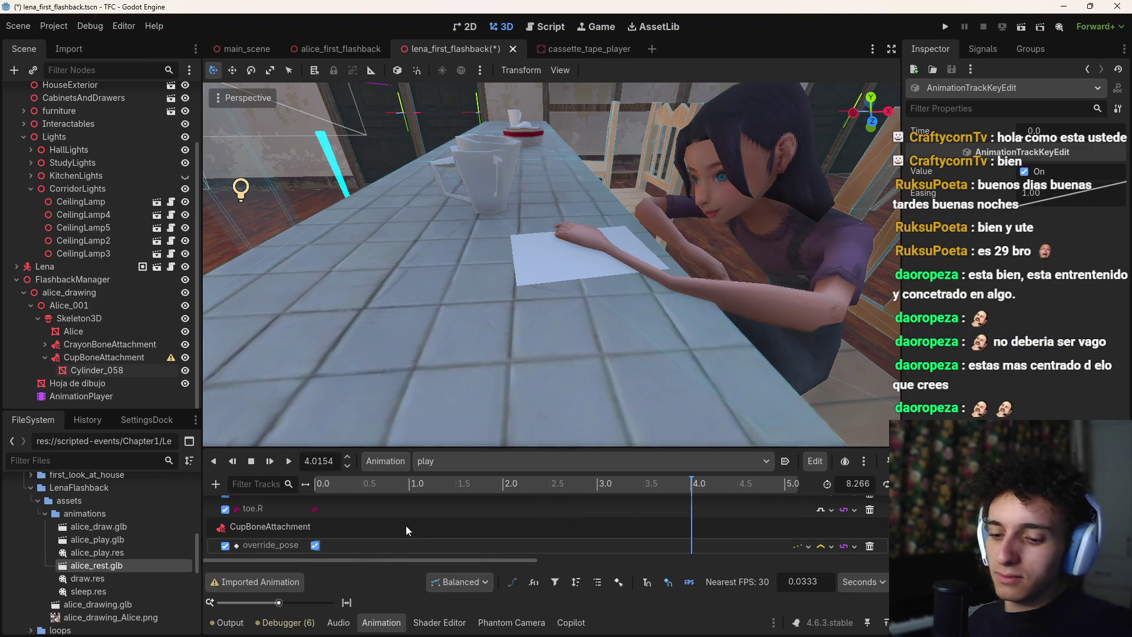
scroll(531, 524, up, 2)
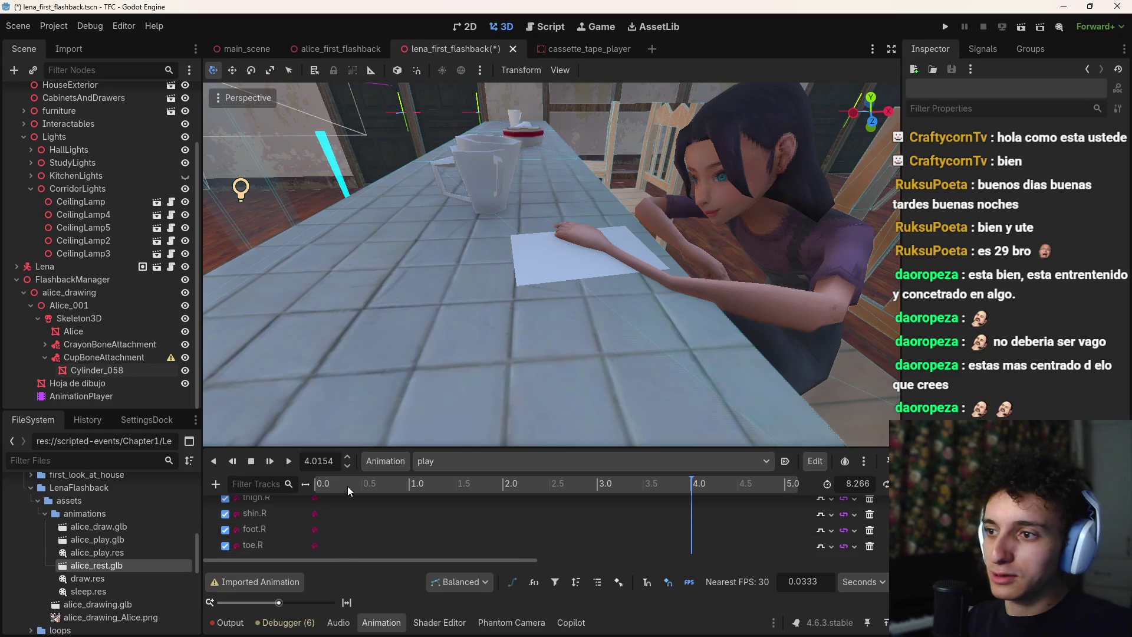
mouse_move(347, 486)
mouse_down()
mouse_move(318, 485)
mouse_move(712, 502)
mouse_move(709, 487)
mouse_move(318, 490)
mouse_up()
click(136, 360)
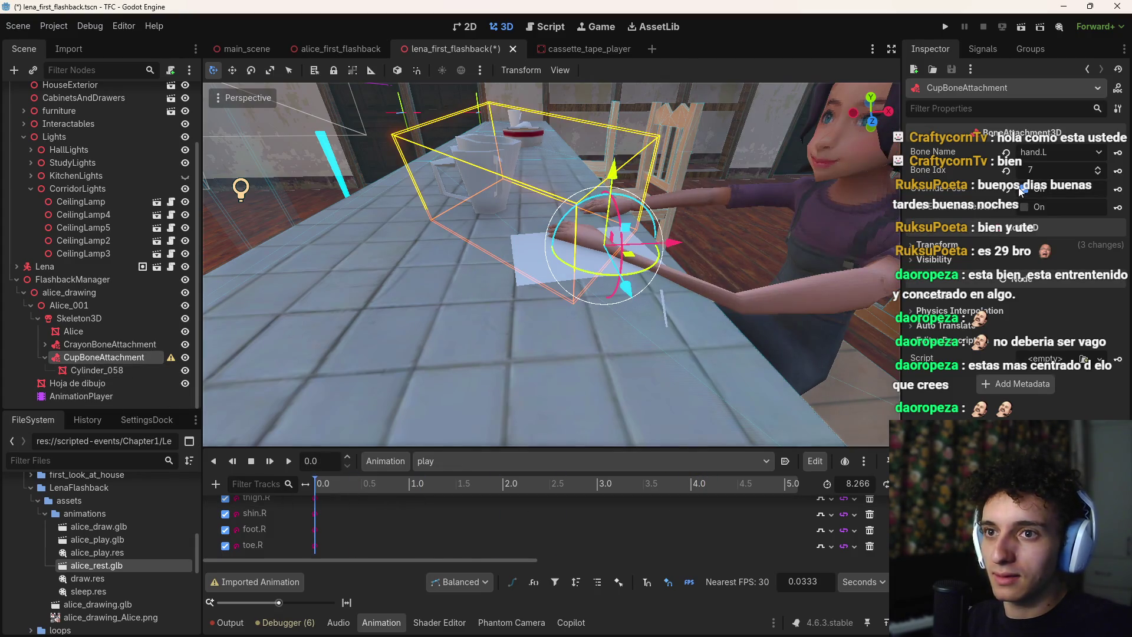
Scrub the play animation to about 5.25 s and orbit to look down on the table
mouse_move(334, 507)
mouse_down()
mouse_move(348, 491)
mouse_move(639, 506)
mouse_move(802, 490)
mouse_move(354, 493)
mouse_move(542, 509)
mouse_move(745, 506)
mouse_up()
mouse_move(496, 561)
mouse_down()
mouse_move(657, 580)
mouse_move(769, 569)
mouse_up()
click(418, 489)
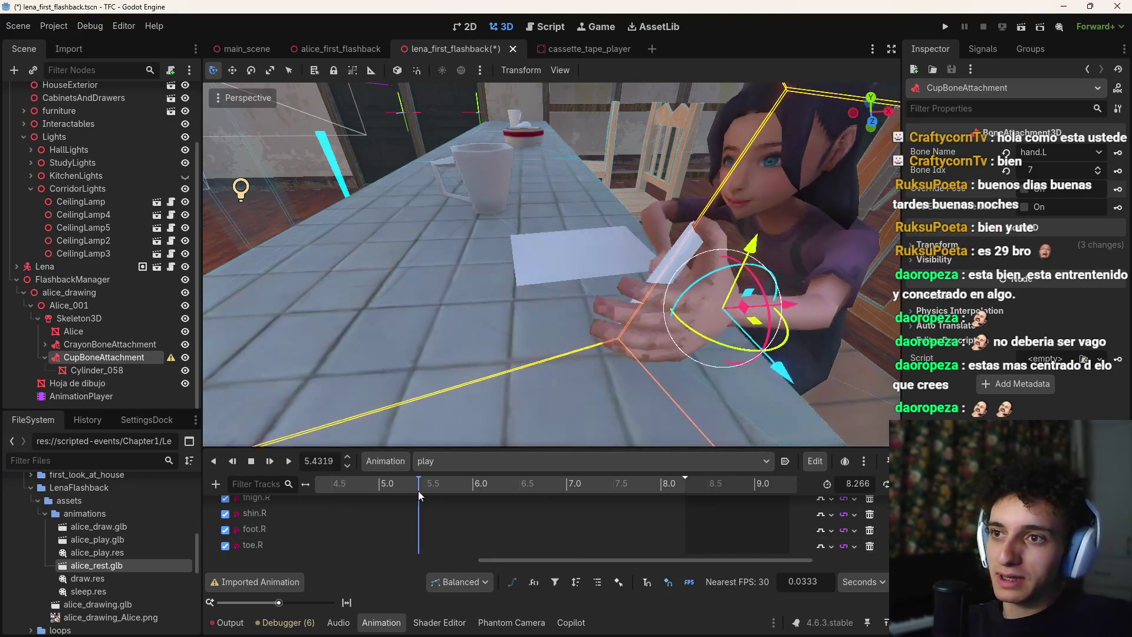
mouse_move(419, 490)
mouse_down()
mouse_move(380, 497)
mouse_move(431, 502)
mouse_move(388, 510)
mouse_move(402, 511)
mouse_up()
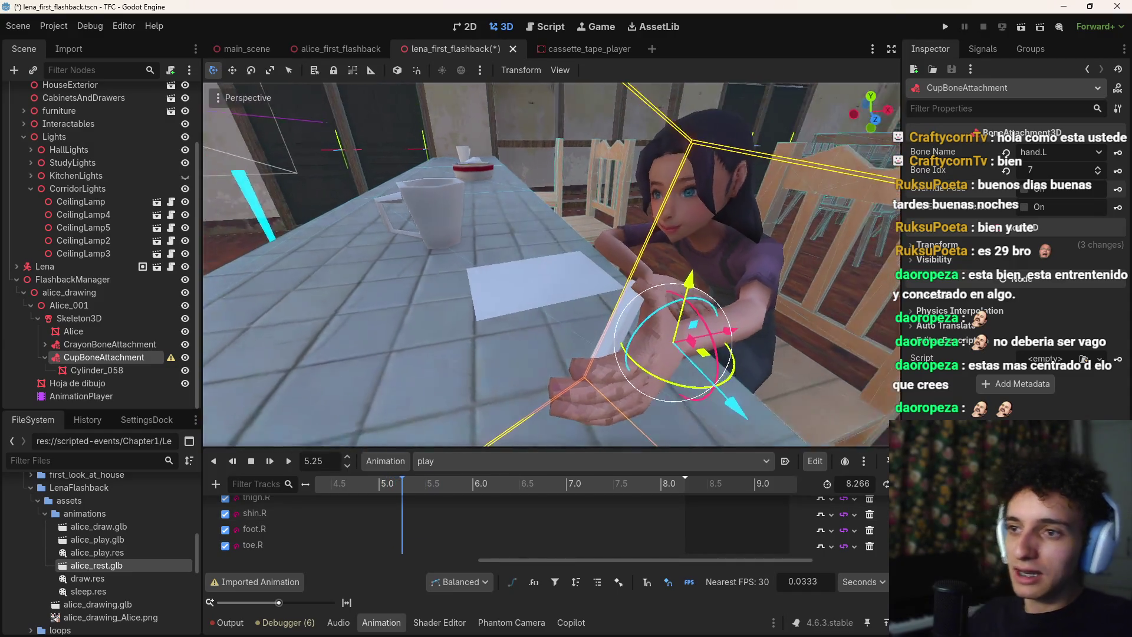
drag(589, 330, 630, 348)
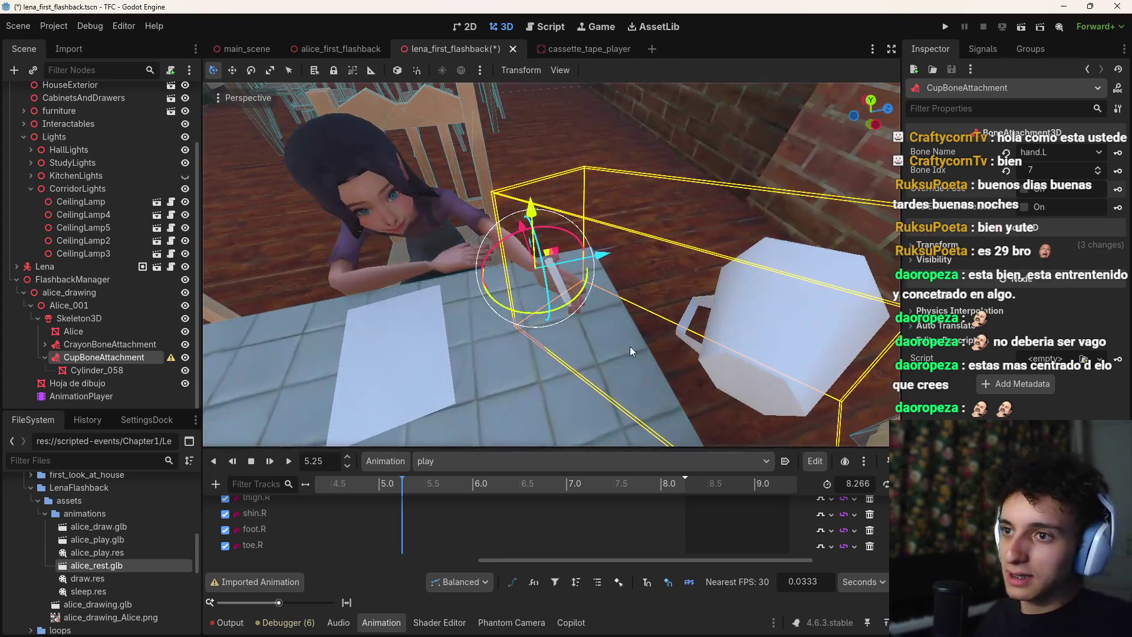
Select Cylinder_058 and revert its Position in the Inspector
click(108, 371)
click(109, 358)
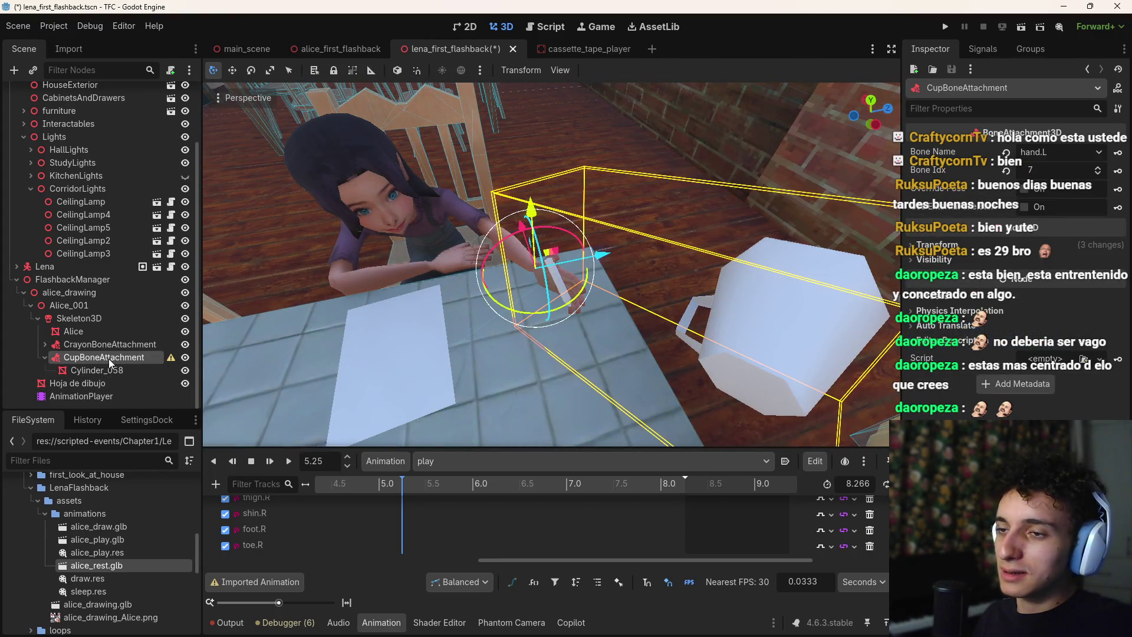
click(108, 370)
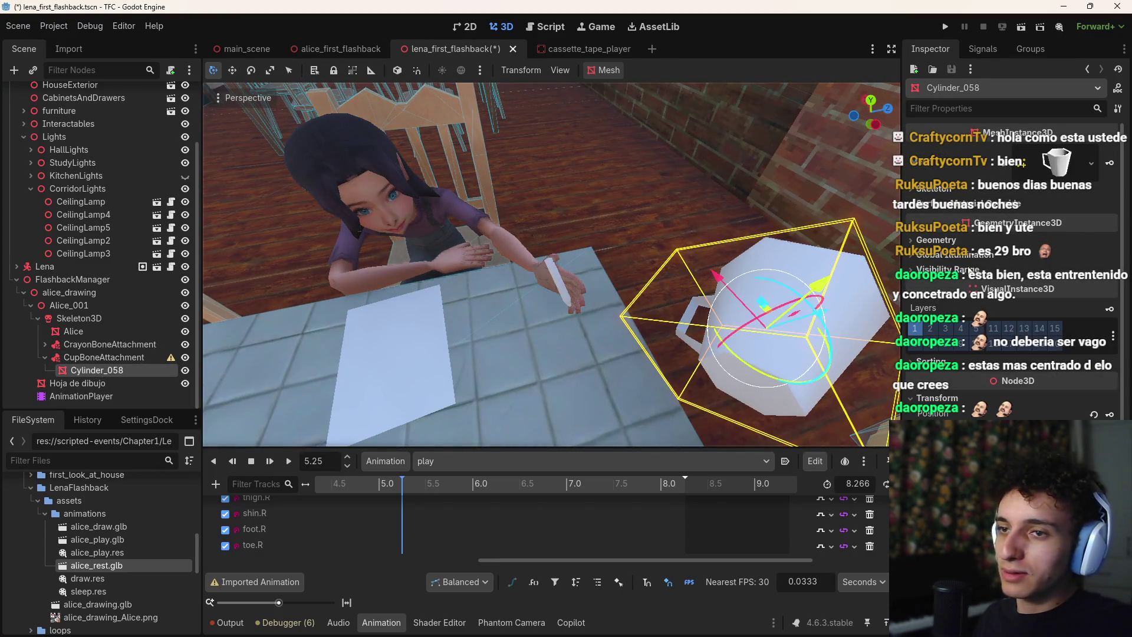
click(1093, 414)
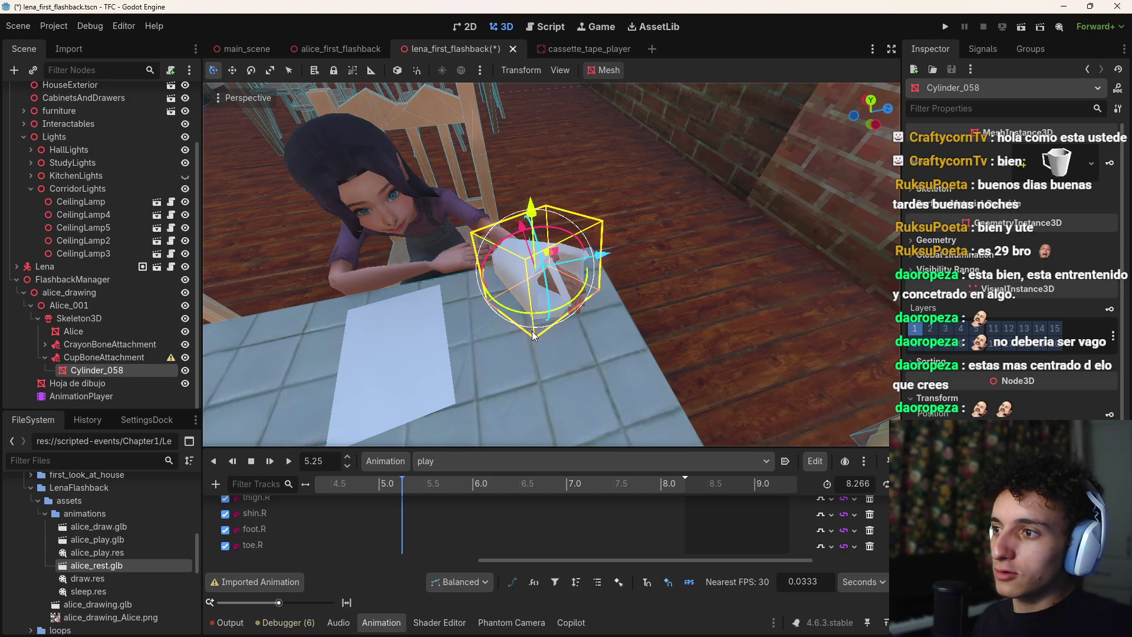
Duplicate the cup as Cylinder_059 and place it directly under alice_drawing
key(ctrl+d)
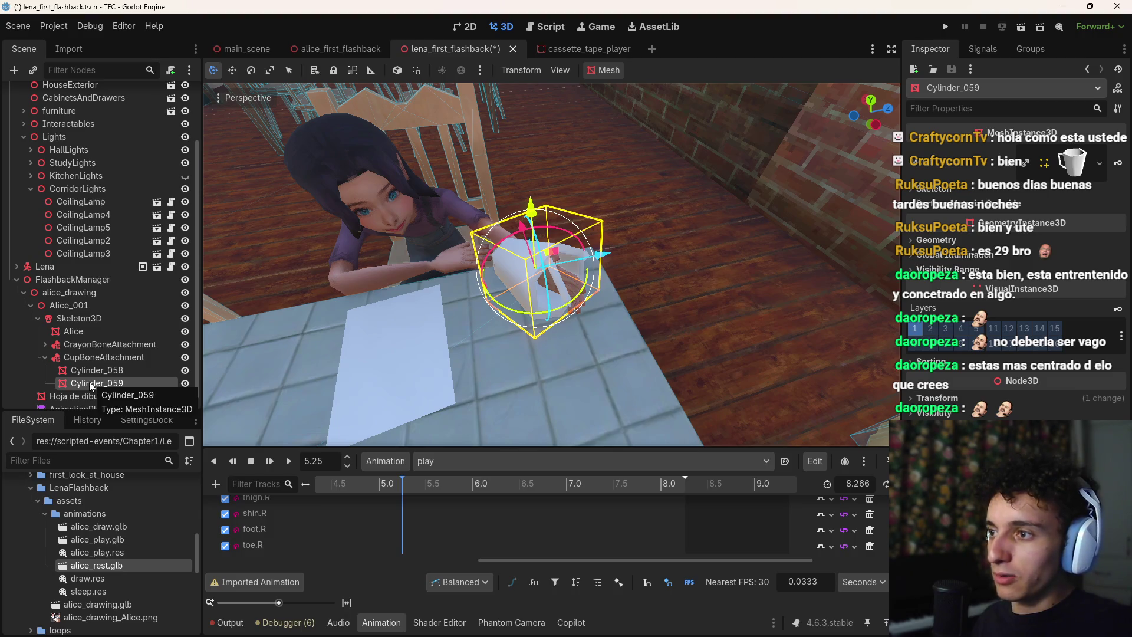
drag(90, 384, 173, 300)
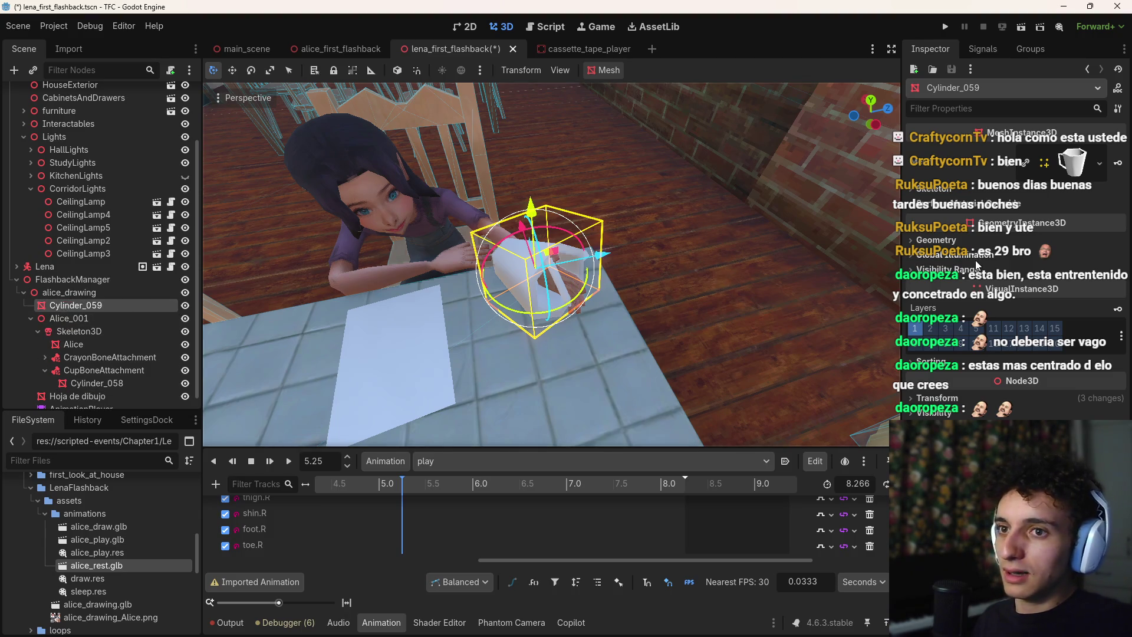
click(937, 397)
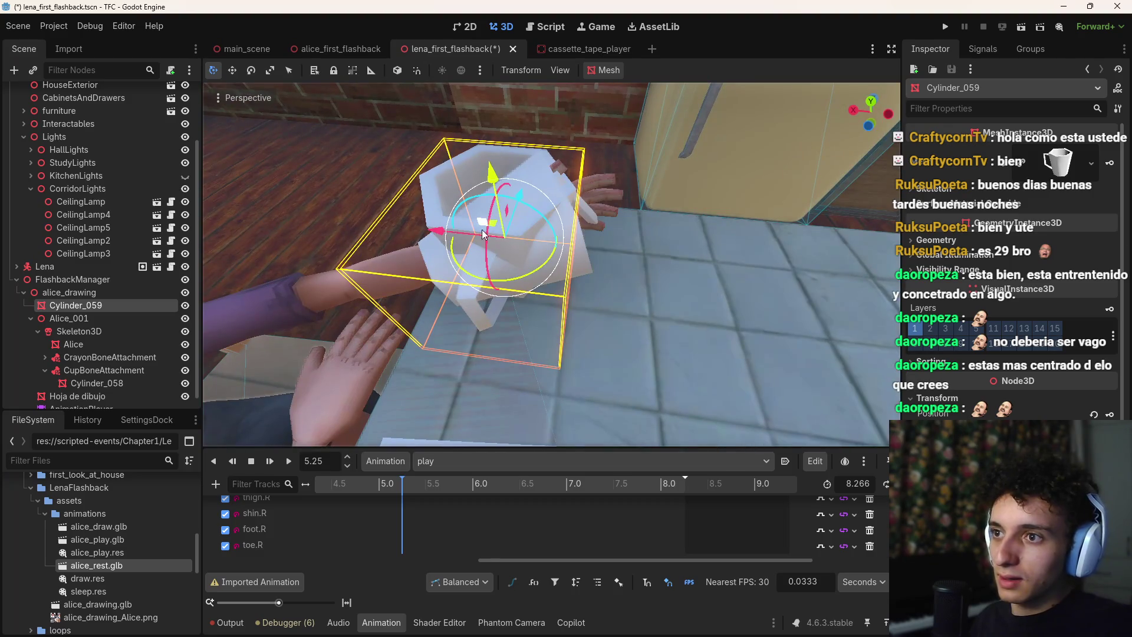
Move Cylinder_059 along X and rotate it around Y into Alice's hand
key(g)
key(x)
click(605, 255)
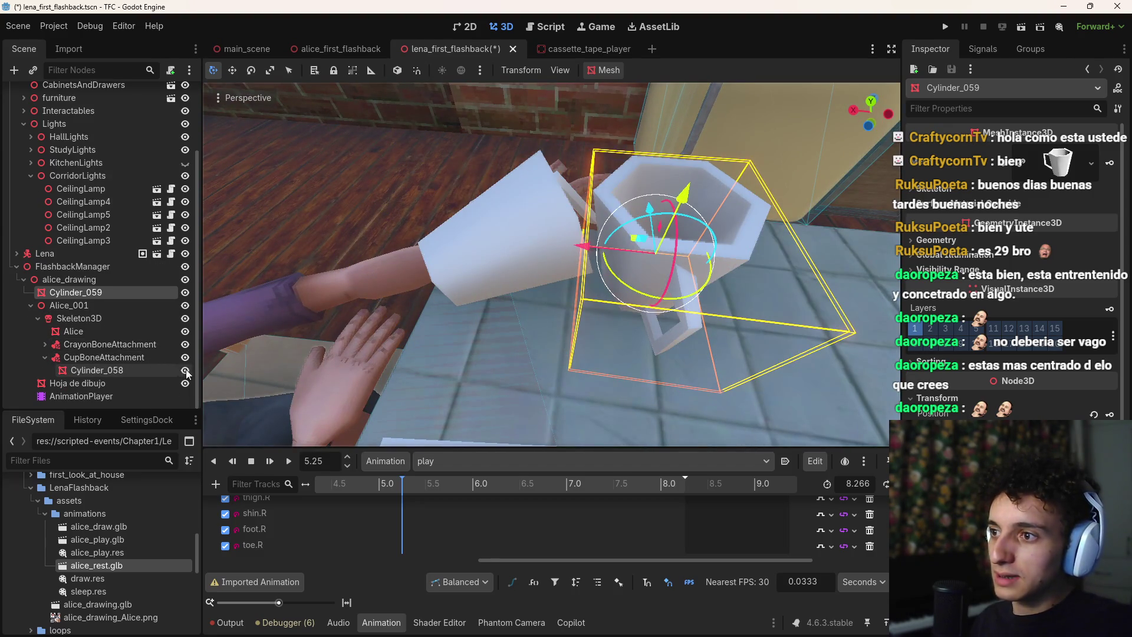
drag(596, 254, 552, 286)
key(r)
key(y)
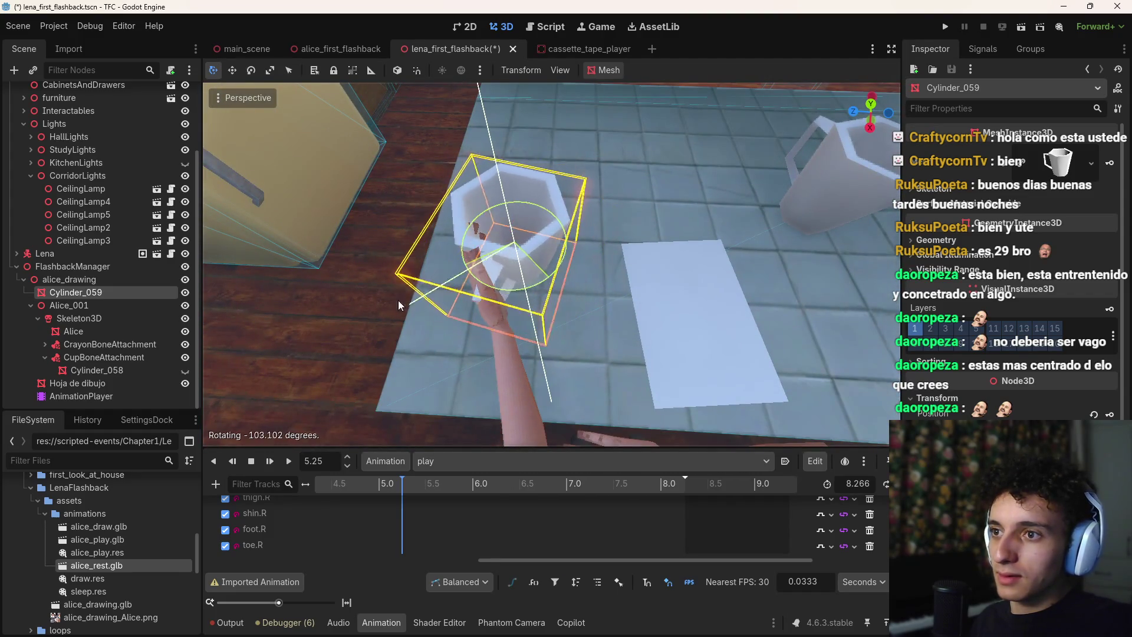
click(347, 175)
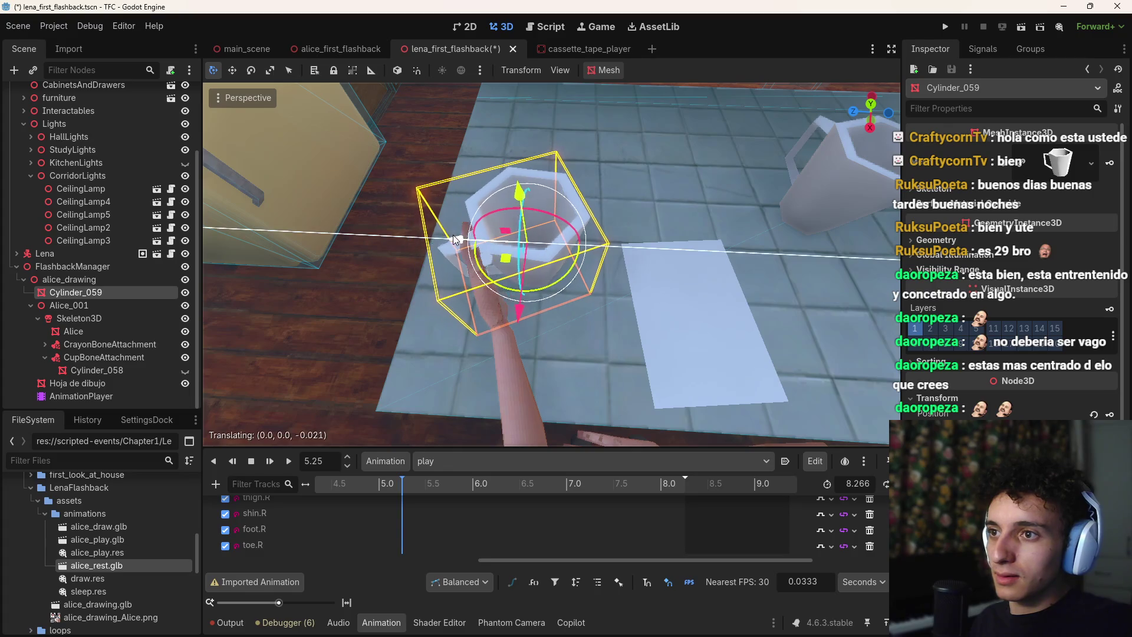
mouse_move(451, 235)
mouse_down()
mouse_move(424, 294)
mouse_move(475, 244)
mouse_move(457, 289)
mouse_move(443, 249)
mouse_up()
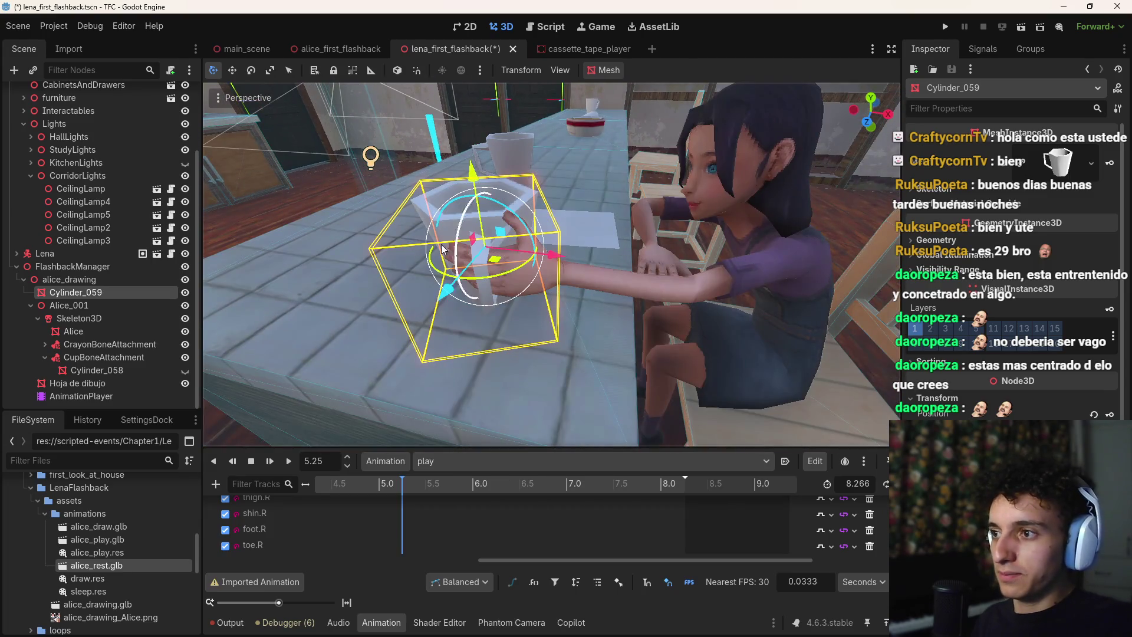
Delete the original cup Cylinder_058
click(119, 370)
key(Delete)
click(542, 329)
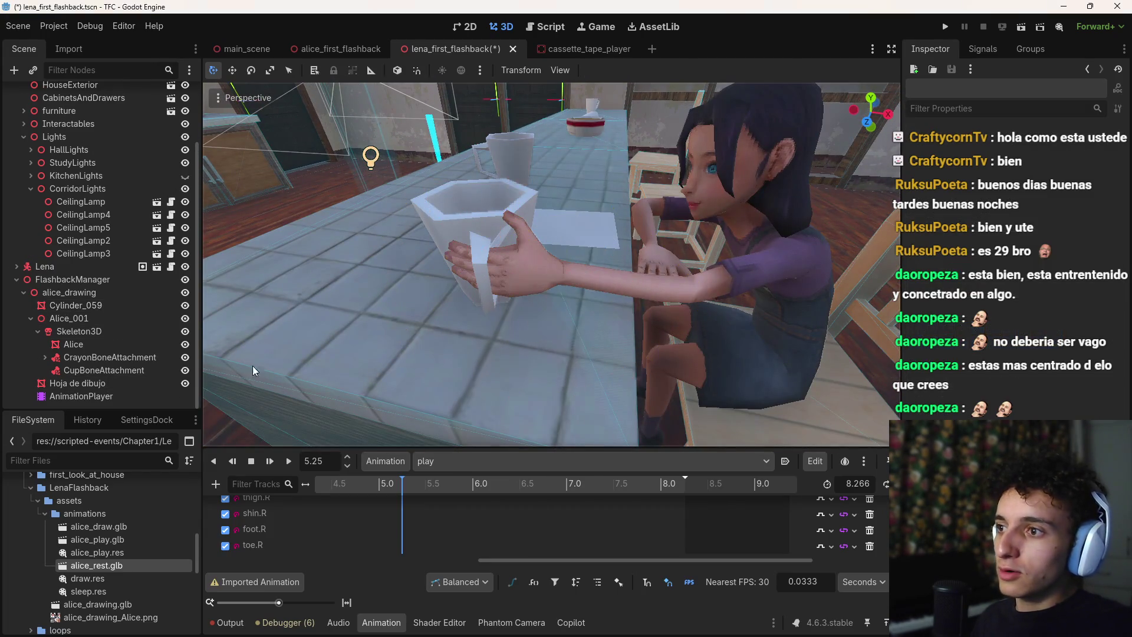
Duplicate Cylinder_059 as a hidden Cylinder_060 under CupBoneAttachment, then frame Cylinder_059
click(94, 346)
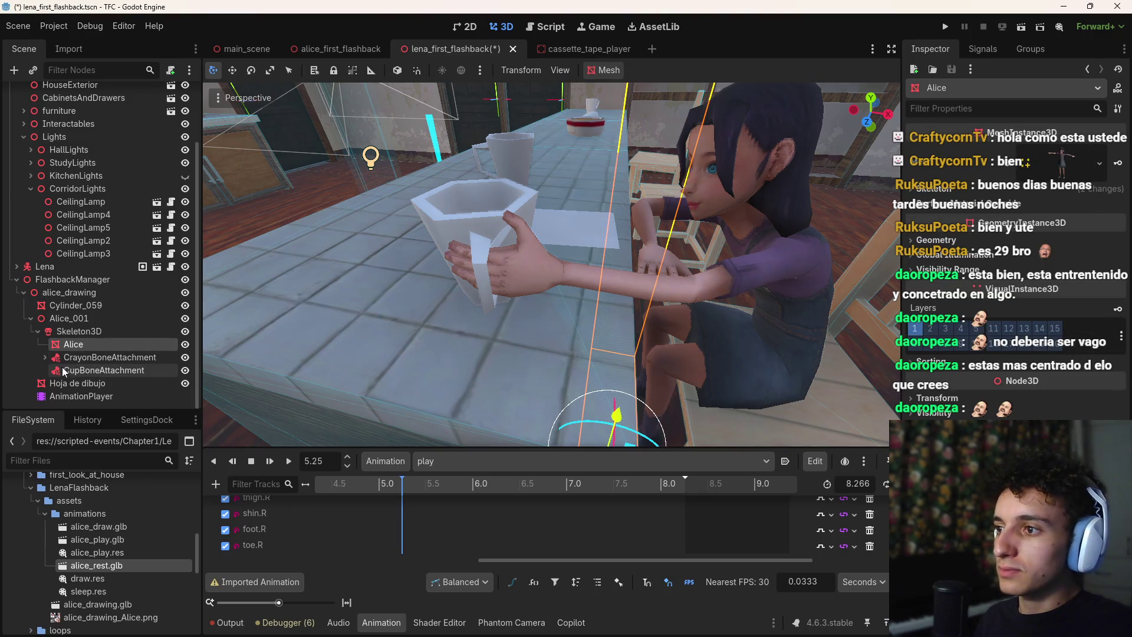
click(87, 306)
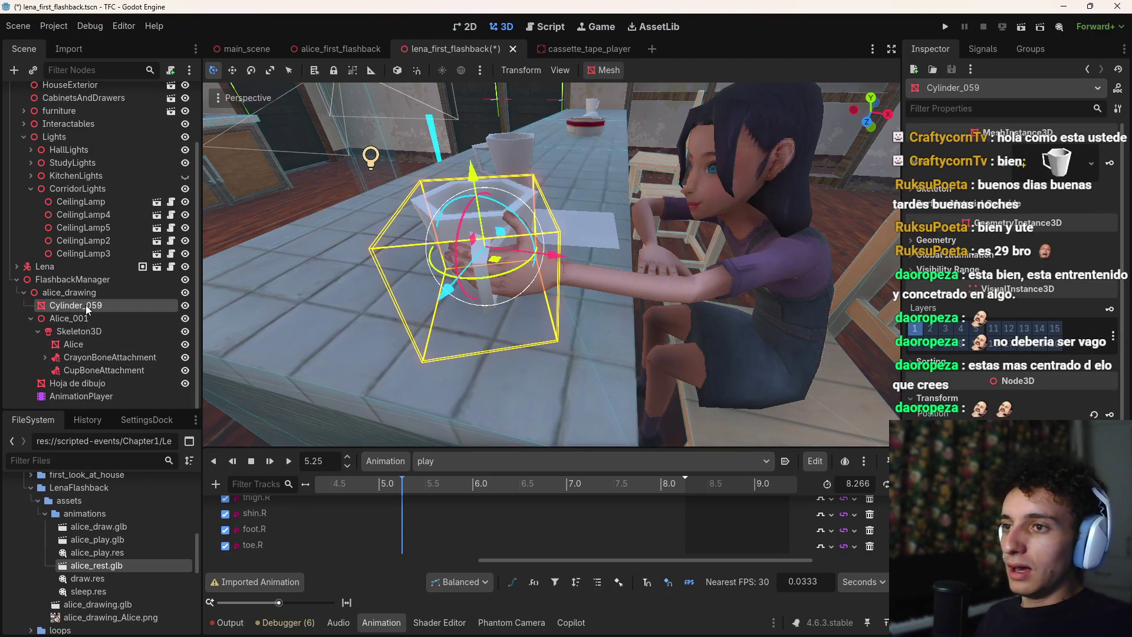
key(ctrl+d)
drag(89, 314, 92, 384)
click(185, 384)
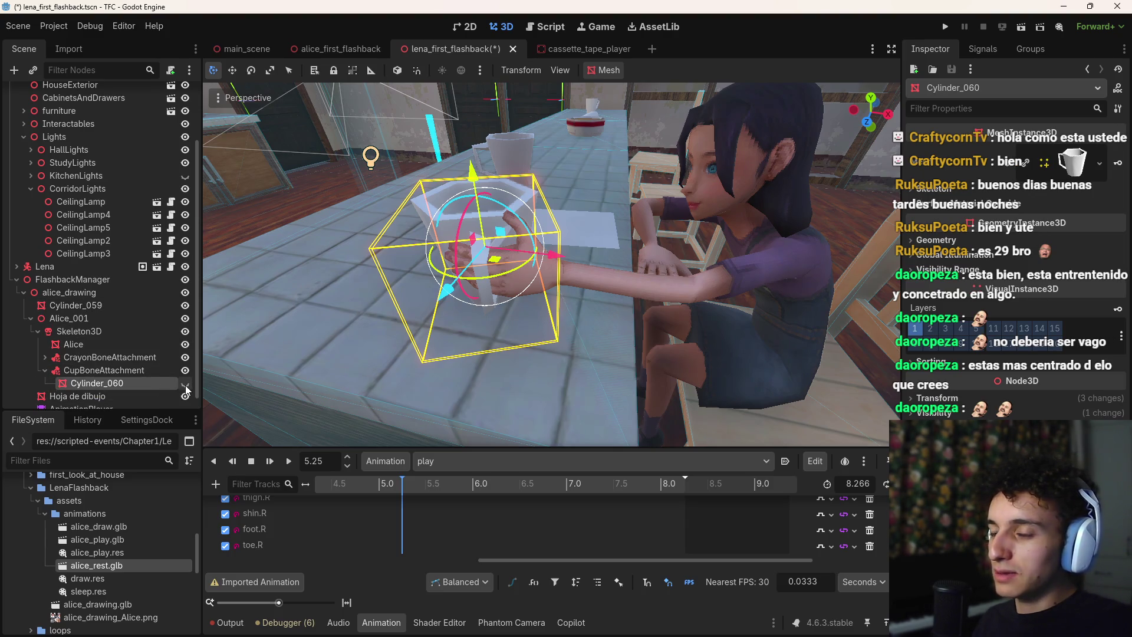
click(80, 306)
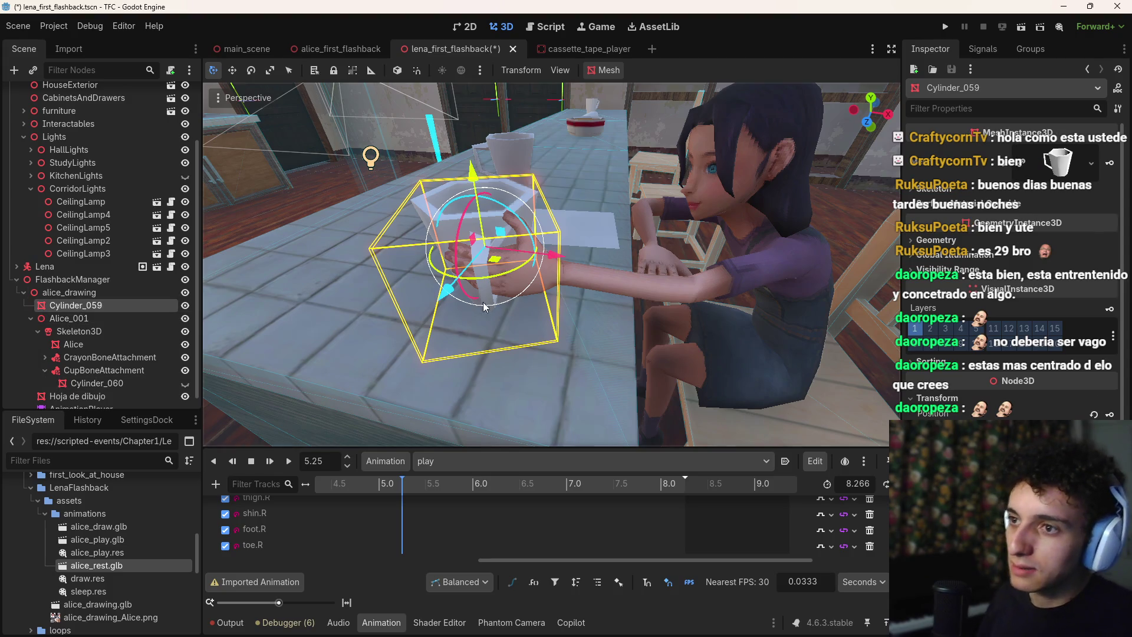
key(f)
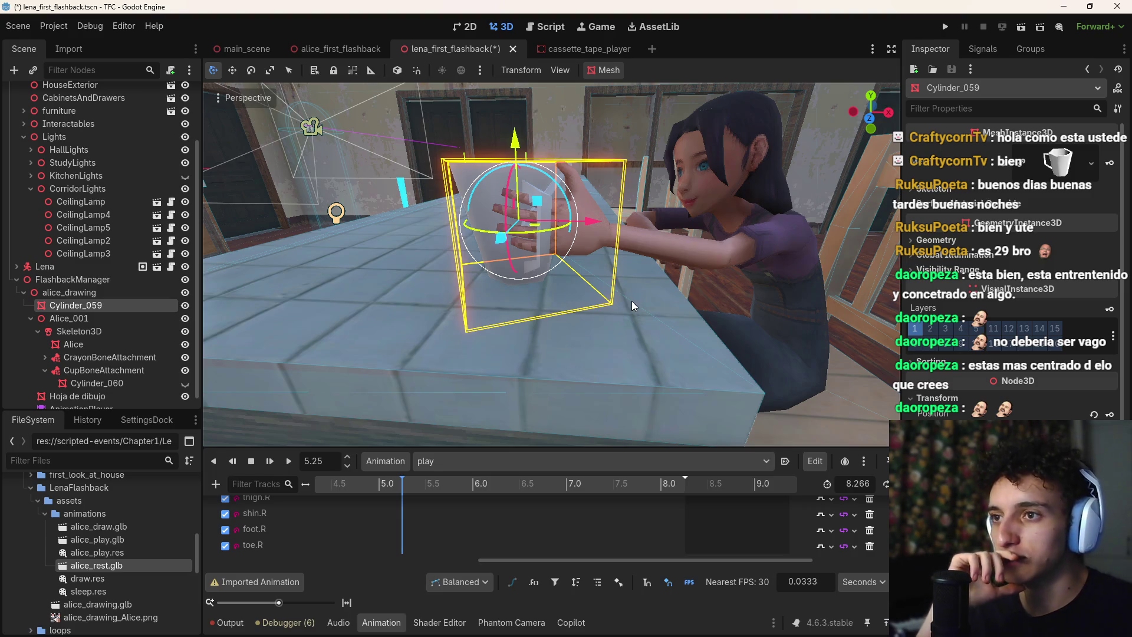
Scrub back toward 4.5 s and key Cylinder_059's visibility in the play animation
drag(619, 293, 581, 293)
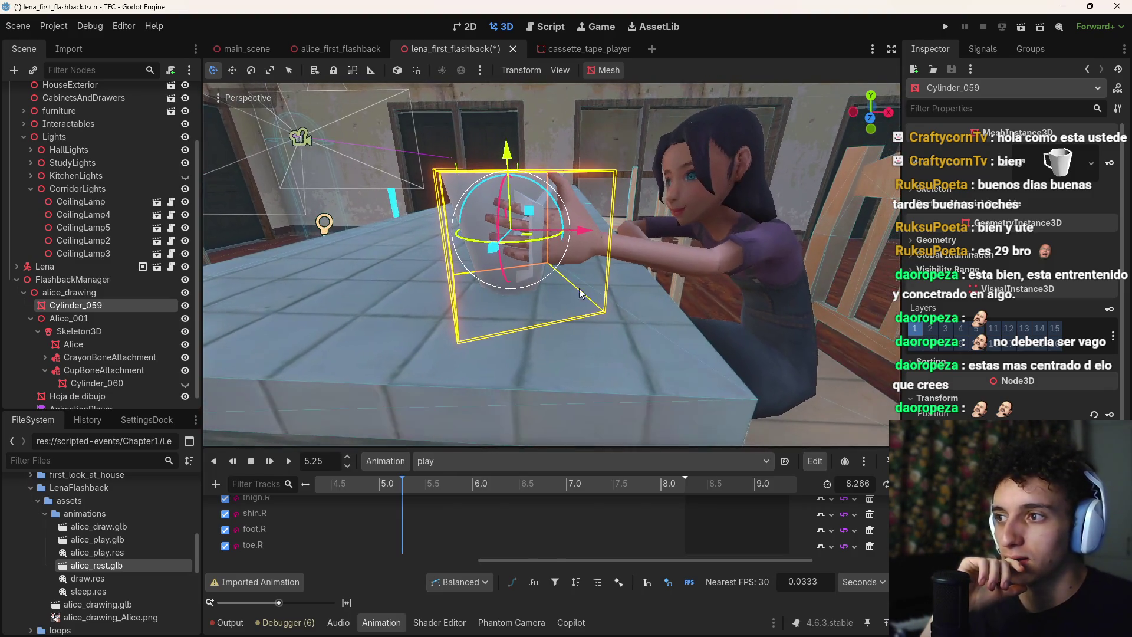
mouse_move(400, 485)
mouse_down()
mouse_move(309, 486)
mouse_move(410, 502)
mouse_move(389, 501)
mouse_move(401, 500)
mouse_up()
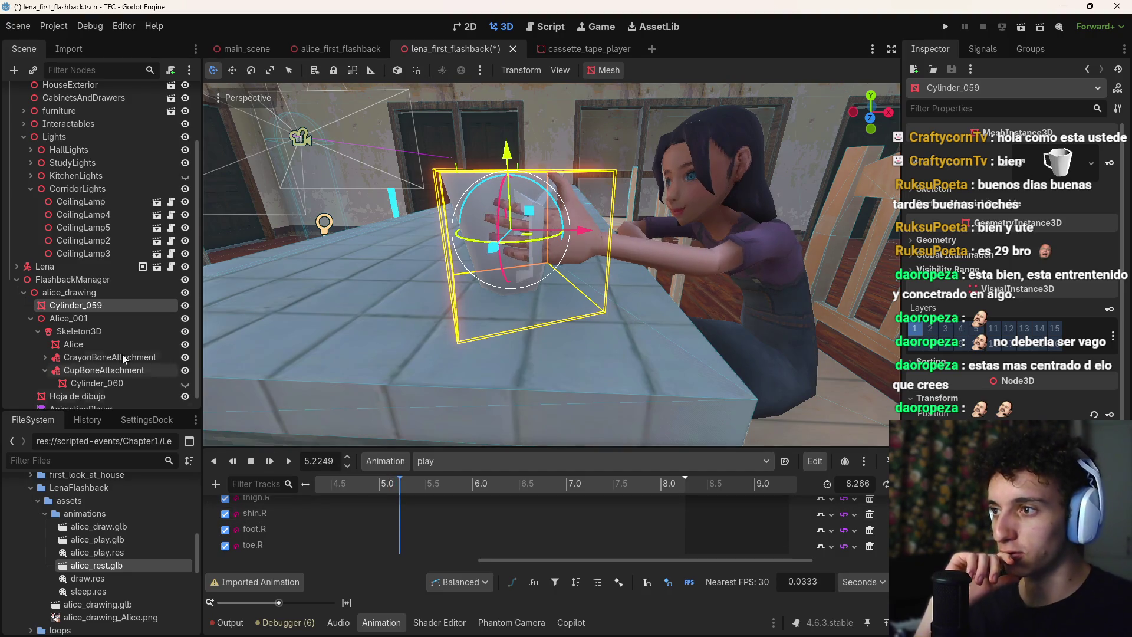
scroll(105, 318, down, 1)
scroll(927, 348, down, 3)
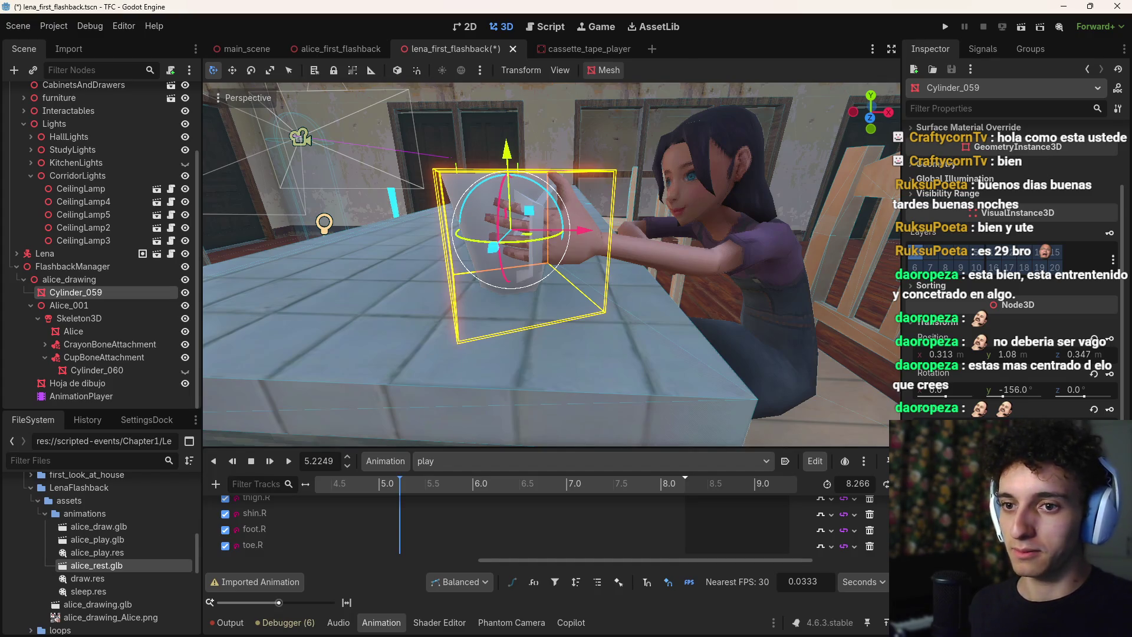
click(1109, 530)
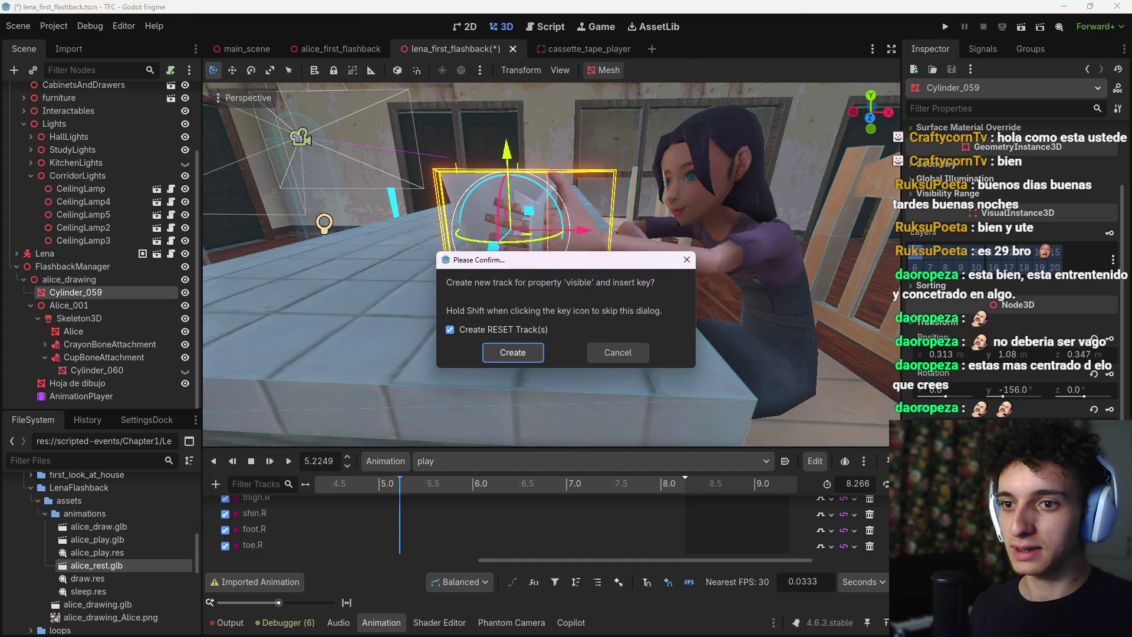
Create the table cup Cylinder_059 visible track keyed at about 5.22 s
click(510, 352)
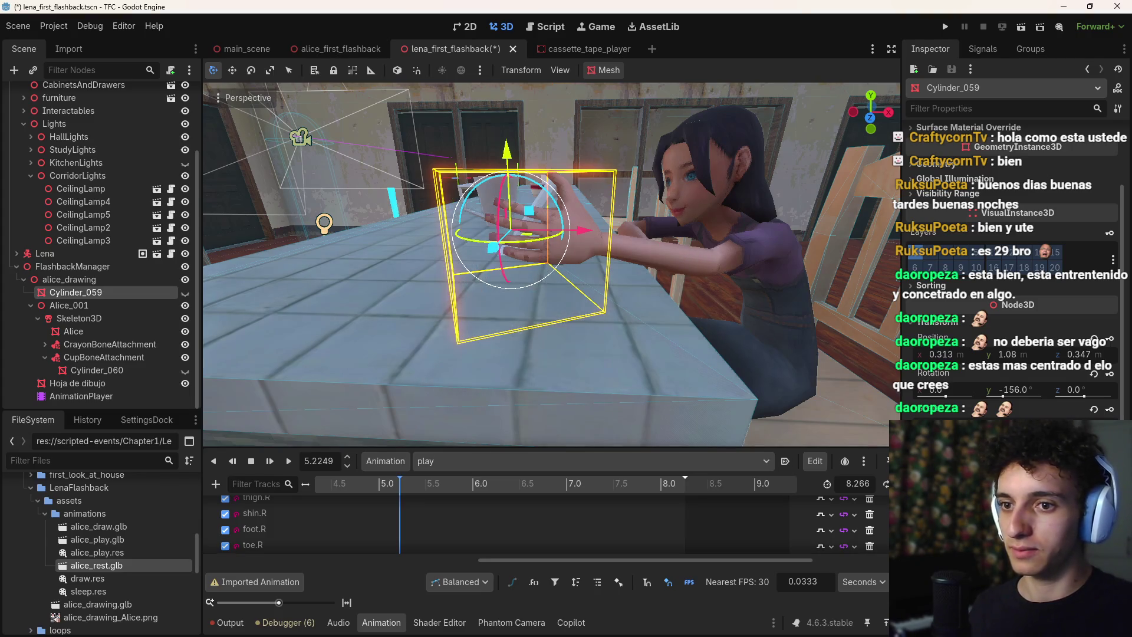
scroll(615, 543, down, 3)
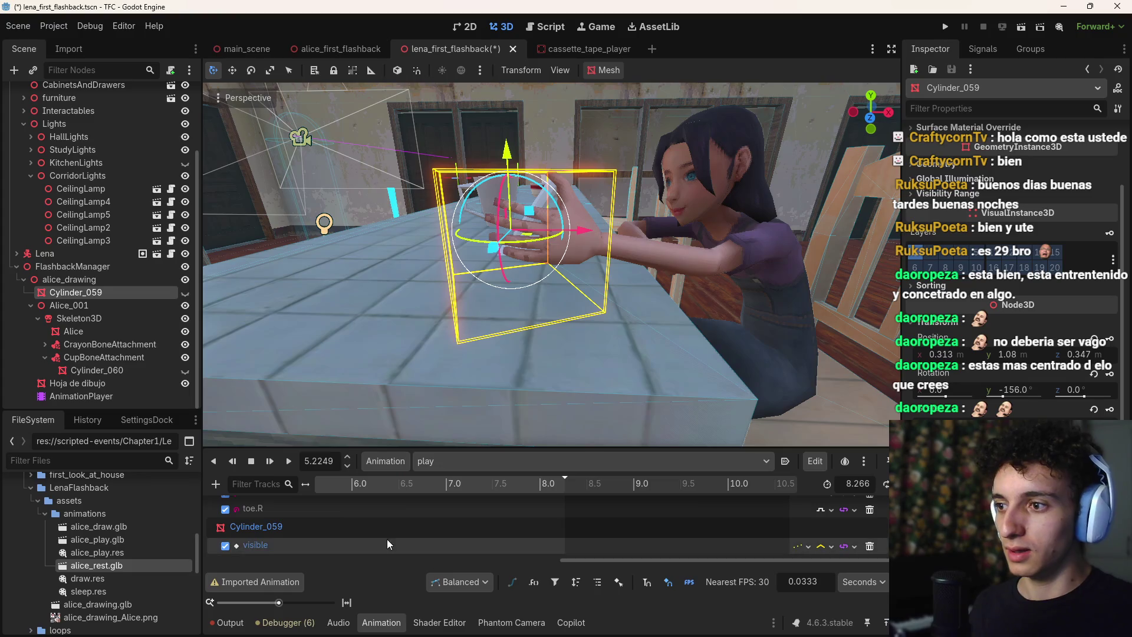
mouse_move(475, 560)
mouse_down()
mouse_move(556, 563)
mouse_move(293, 560)
mouse_move(374, 567)
mouse_up()
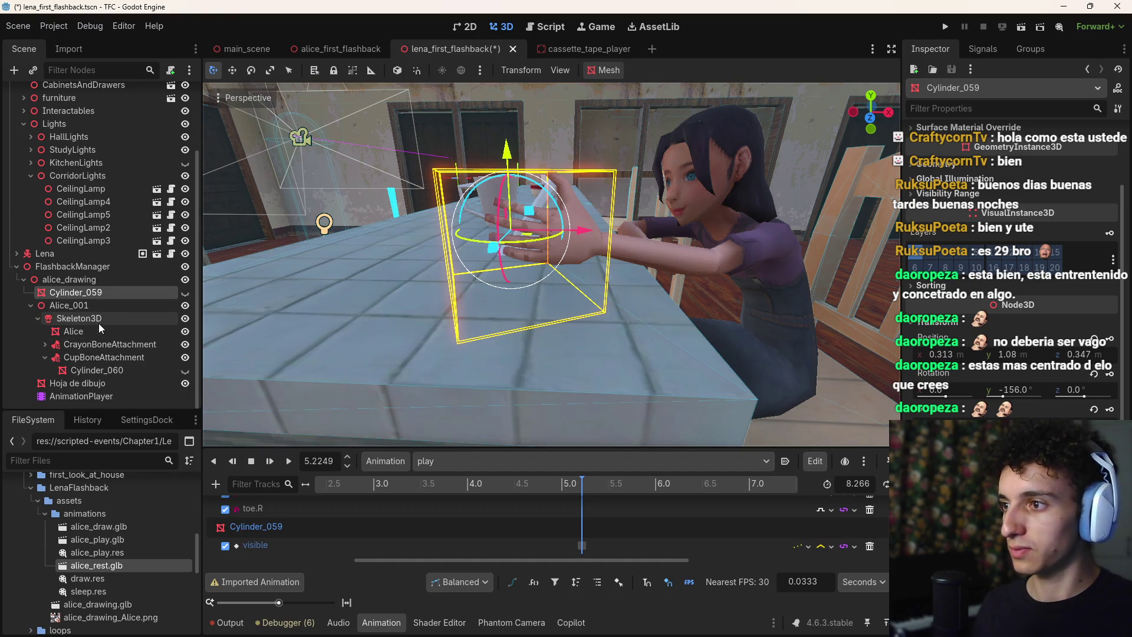
Key the hand cup Cylinder_060 as visible, then rewind the play animation to the start
click(97, 370)
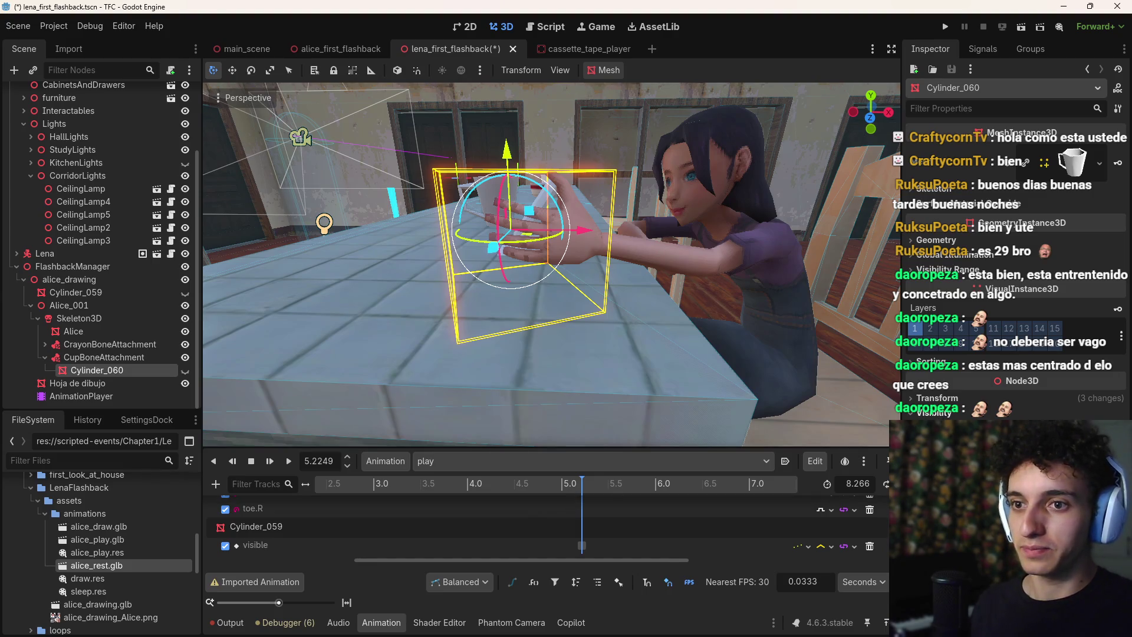
click(185, 370)
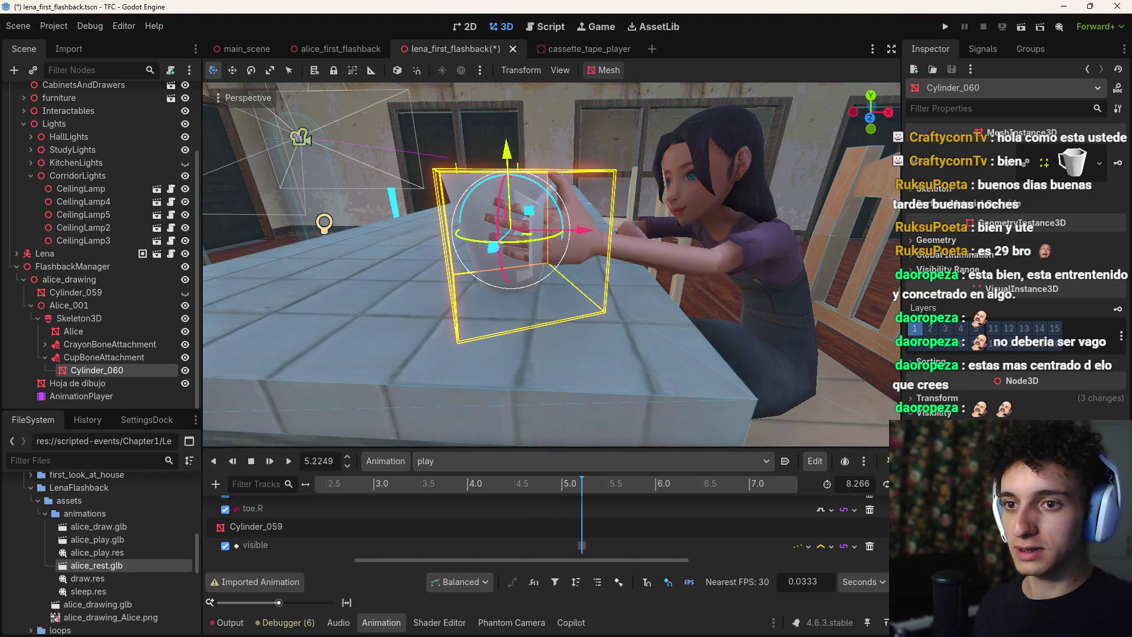
click(511, 352)
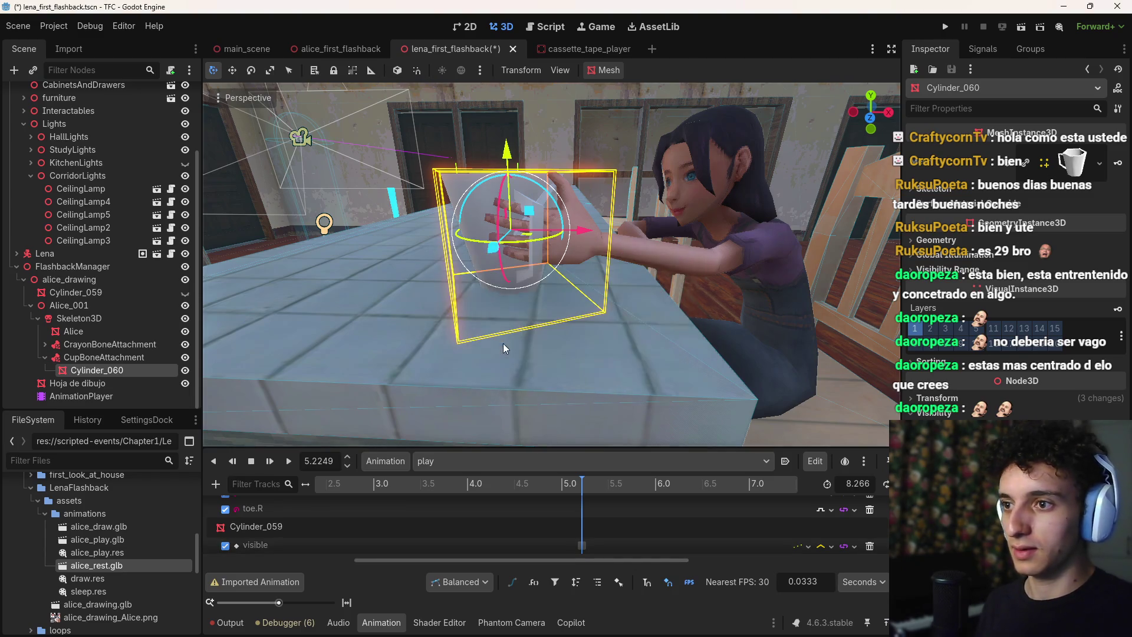
mouse_move(584, 484)
mouse_down()
mouse_move(476, 487)
mouse_move(582, 500)
mouse_move(513, 507)
mouse_up()
drag(553, 563, 342, 558)
drag(323, 489, 313, 485)
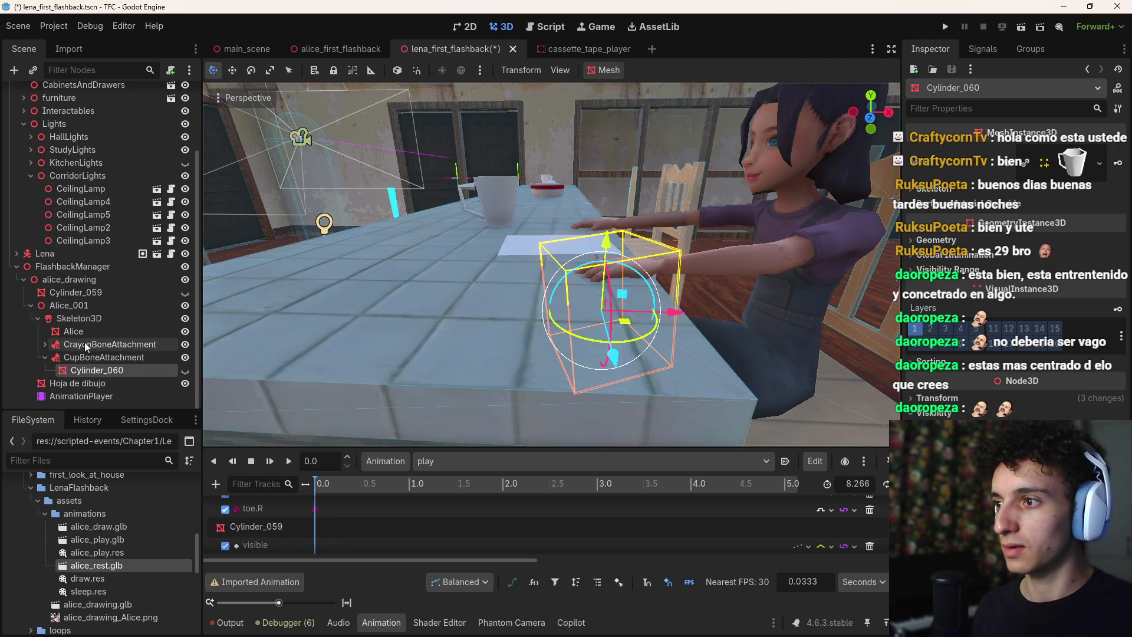
click(183, 293)
click(141, 292)
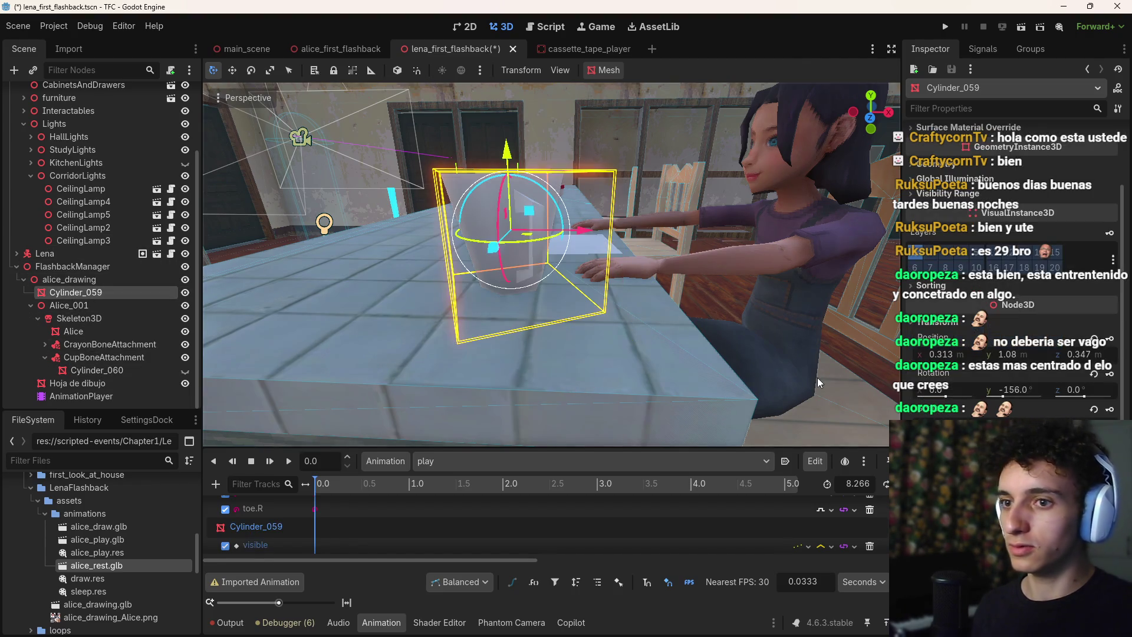
scroll(1011, 266, up, 2)
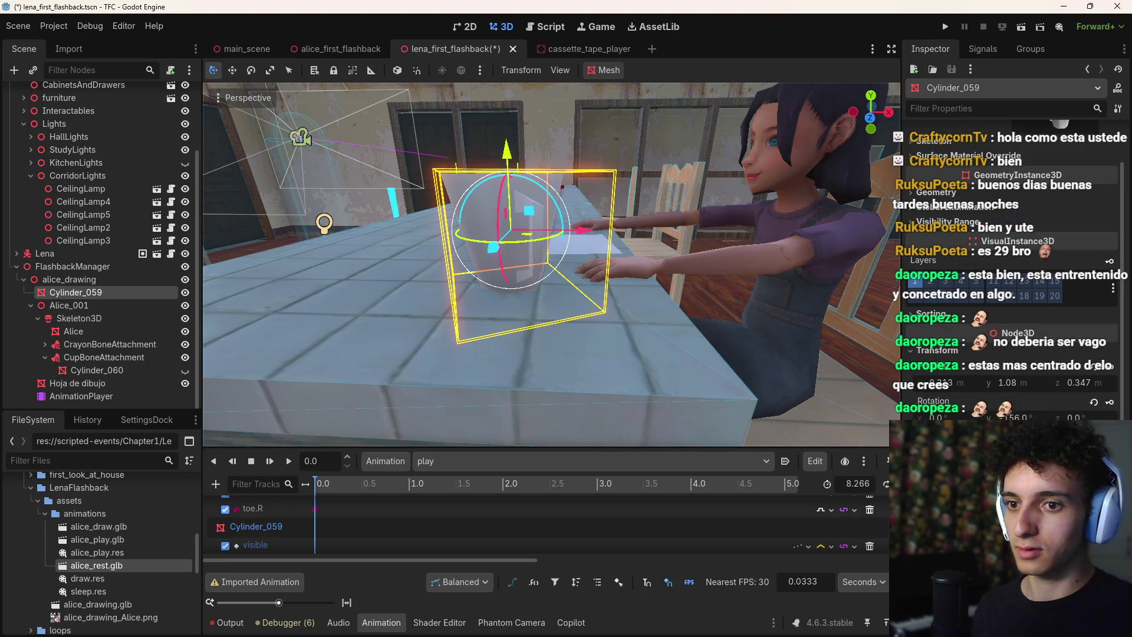
drag(322, 487, 668, 517)
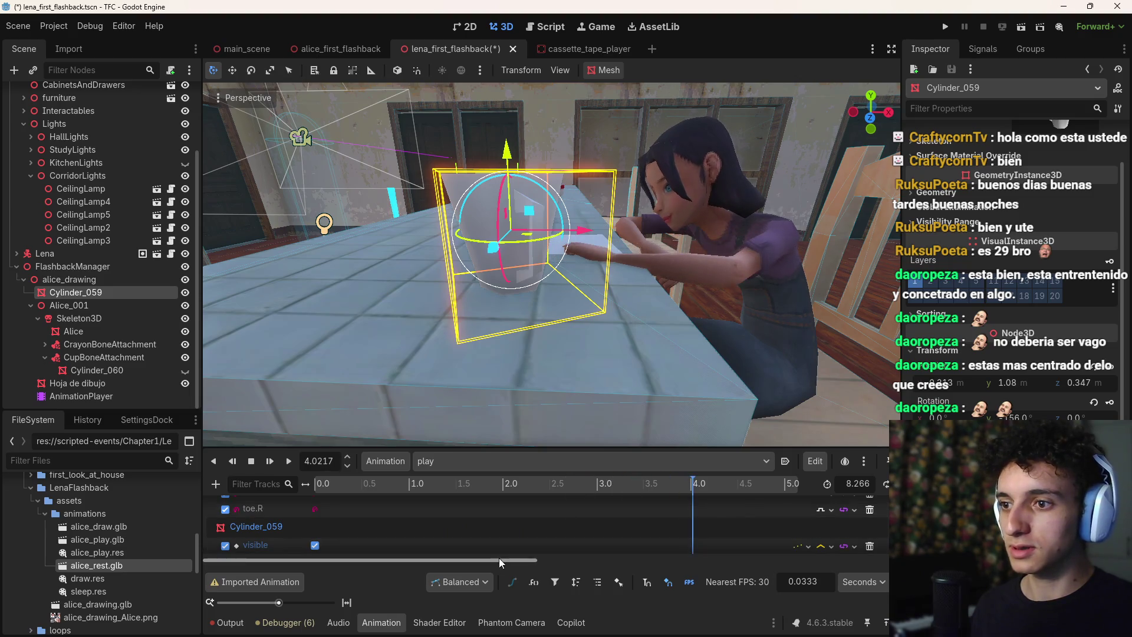
drag(499, 558, 700, 563)
click(472, 485)
mouse_move(472, 486)
mouse_down()
mouse_move(736, 503)
mouse_move(712, 503)
mouse_move(727, 502)
mouse_up()
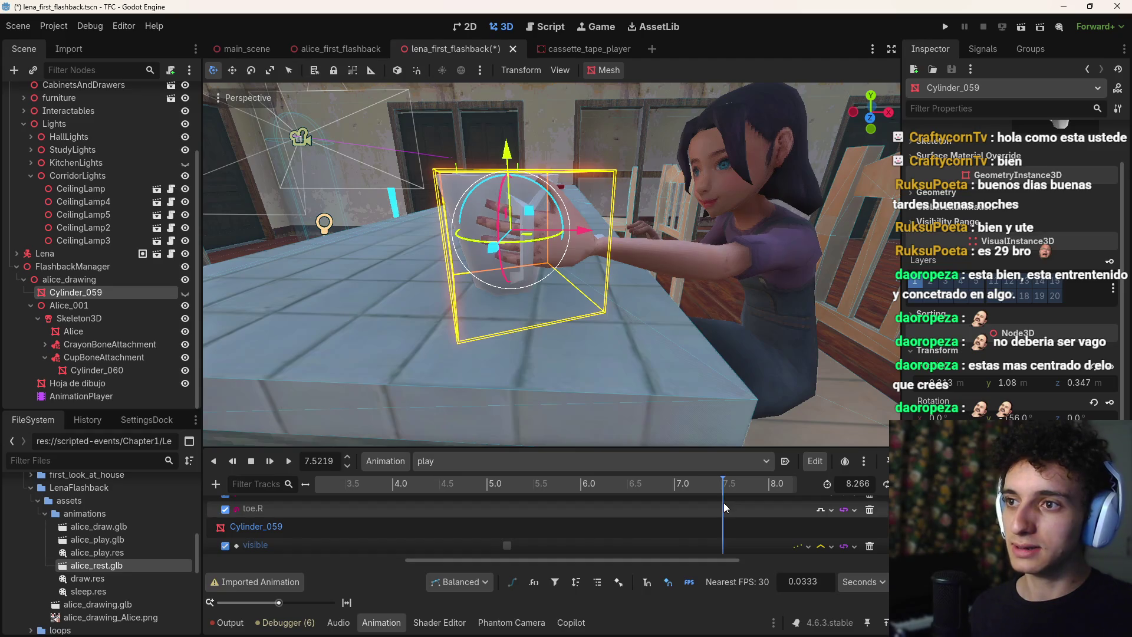
scroll(723, 502, down, 1)
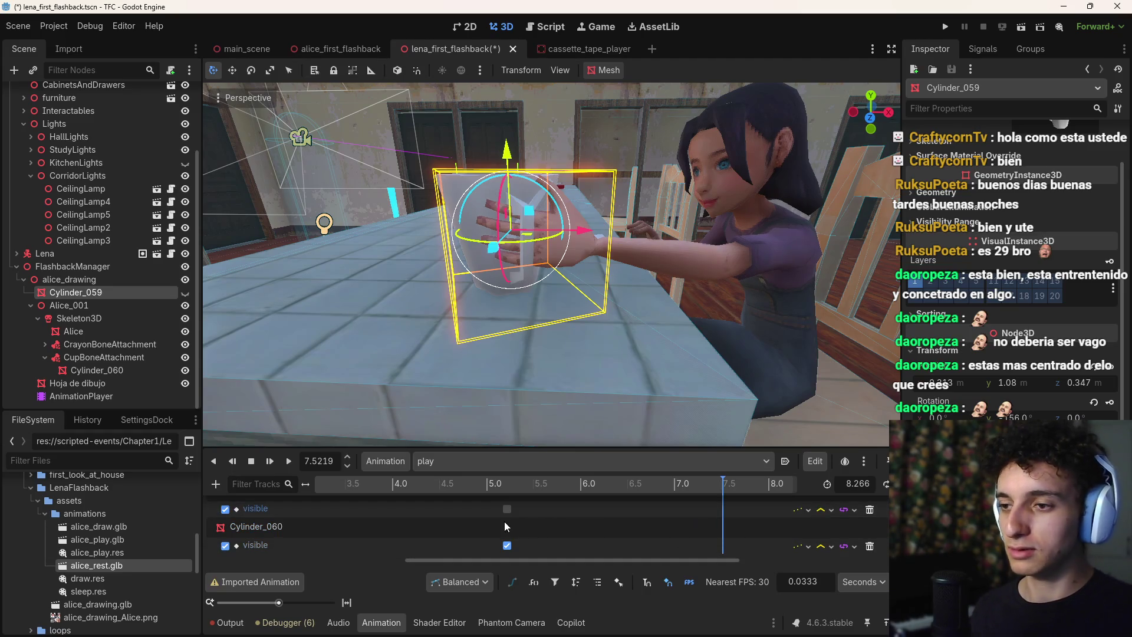
mouse_move(574, 561)
mouse_down()
mouse_move(333, 563)
mouse_move(300, 502)
mouse_up()
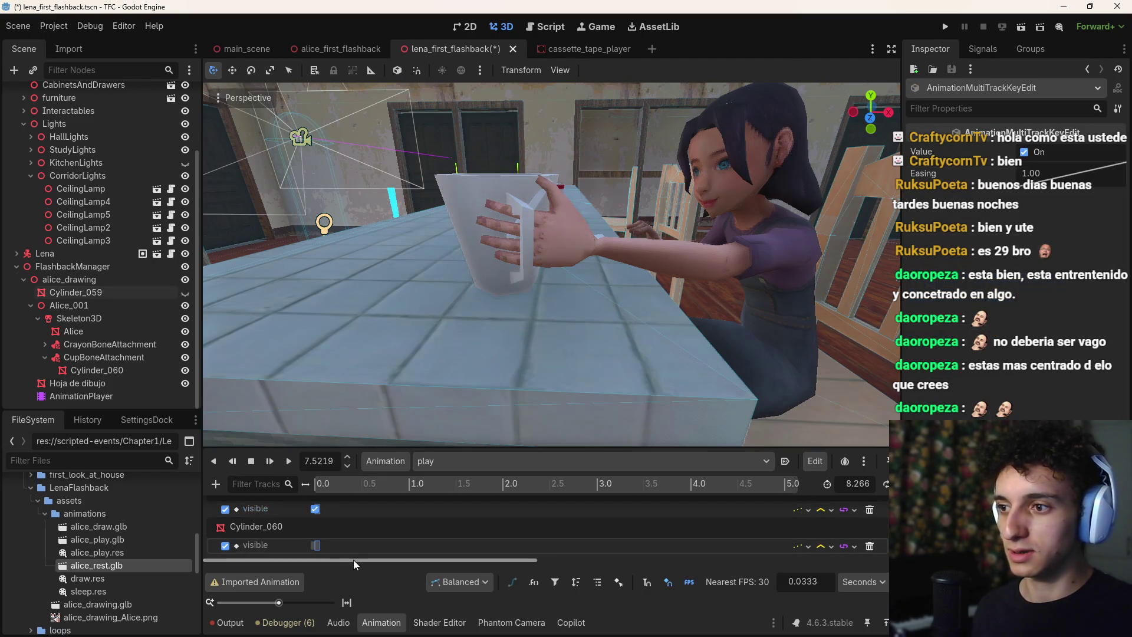
mouse_move(352, 560)
mouse_down()
mouse_move(579, 553)
mouse_move(635, 520)
mouse_up()
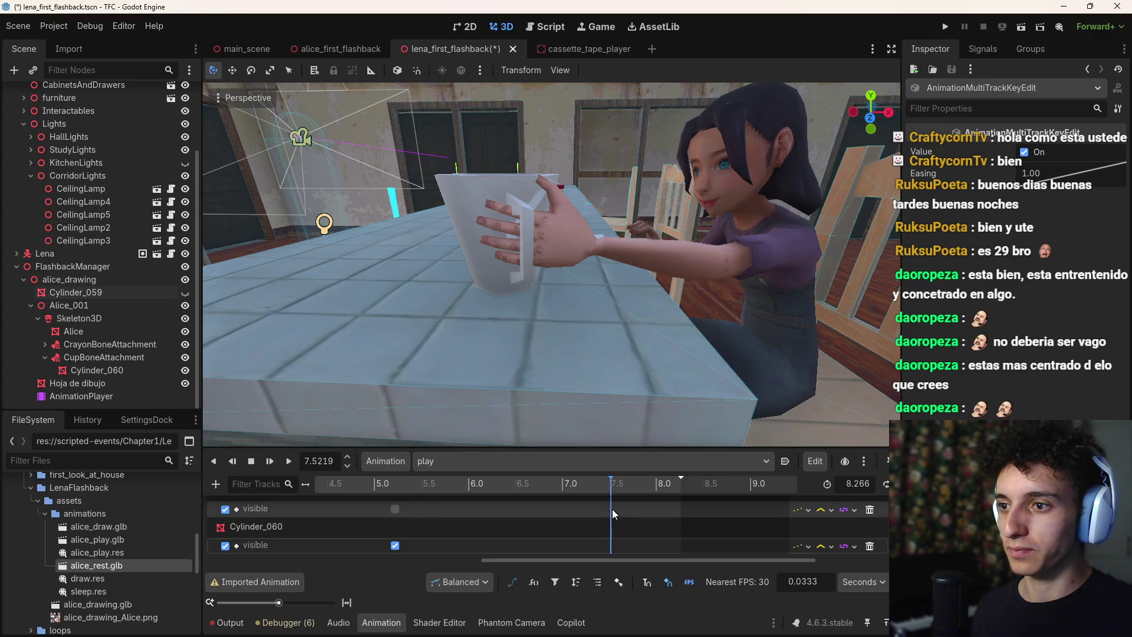
click(581, 482)
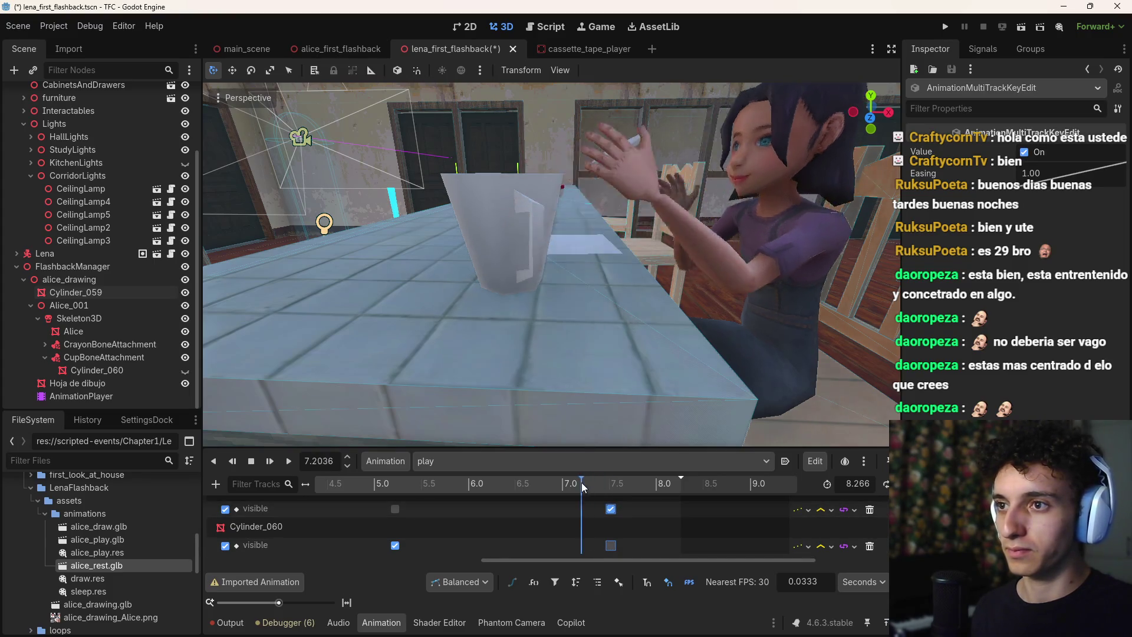
drag(582, 482, 685, 490)
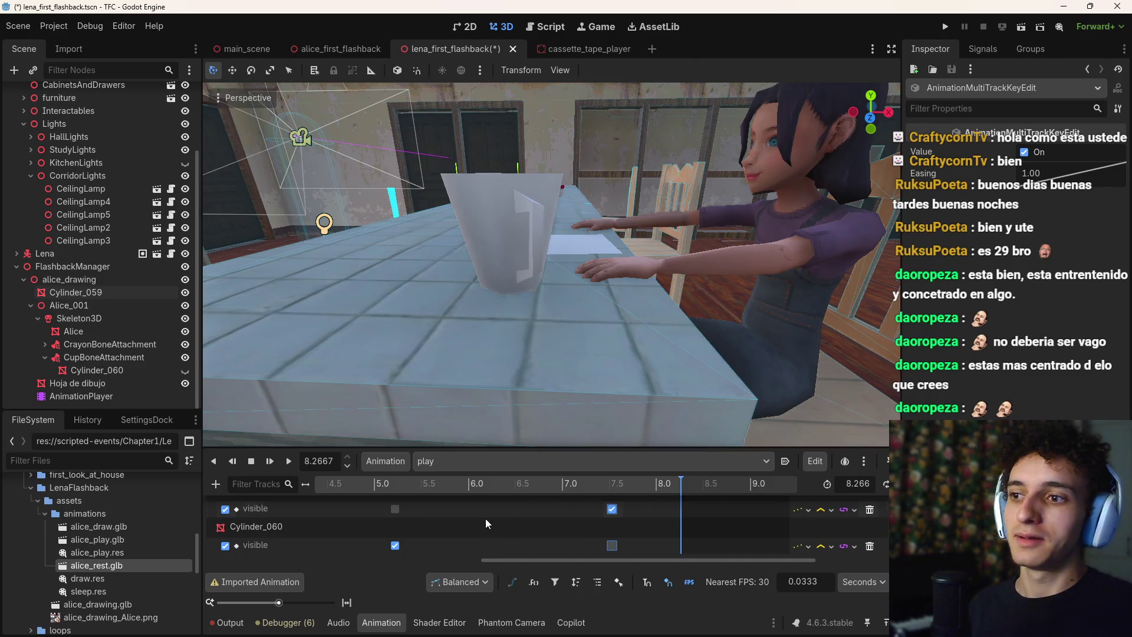
drag(444, 483, 211, 479)
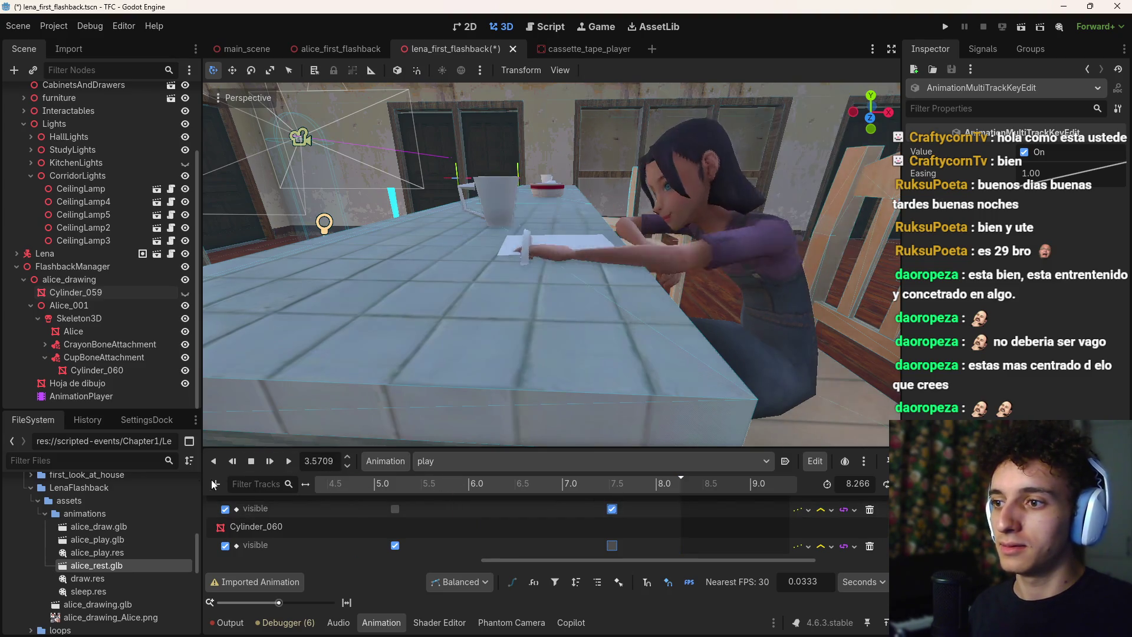
Rewind the timeline and preview the draw animation
drag(545, 557, 196, 557)
click(302, 493)
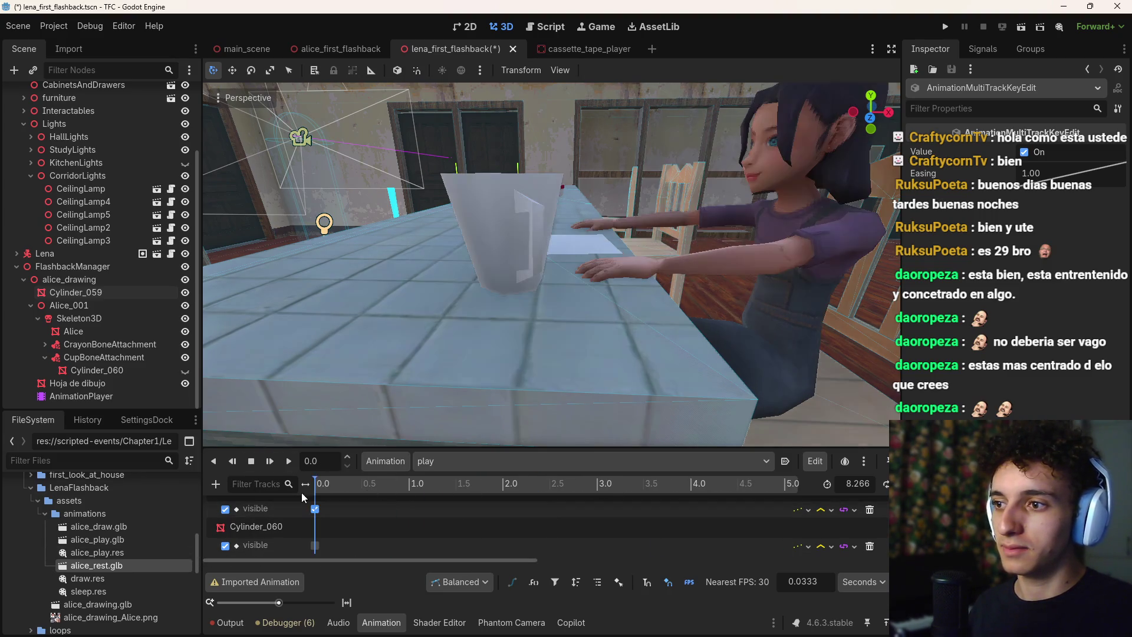
click(430, 461)
click(476, 497)
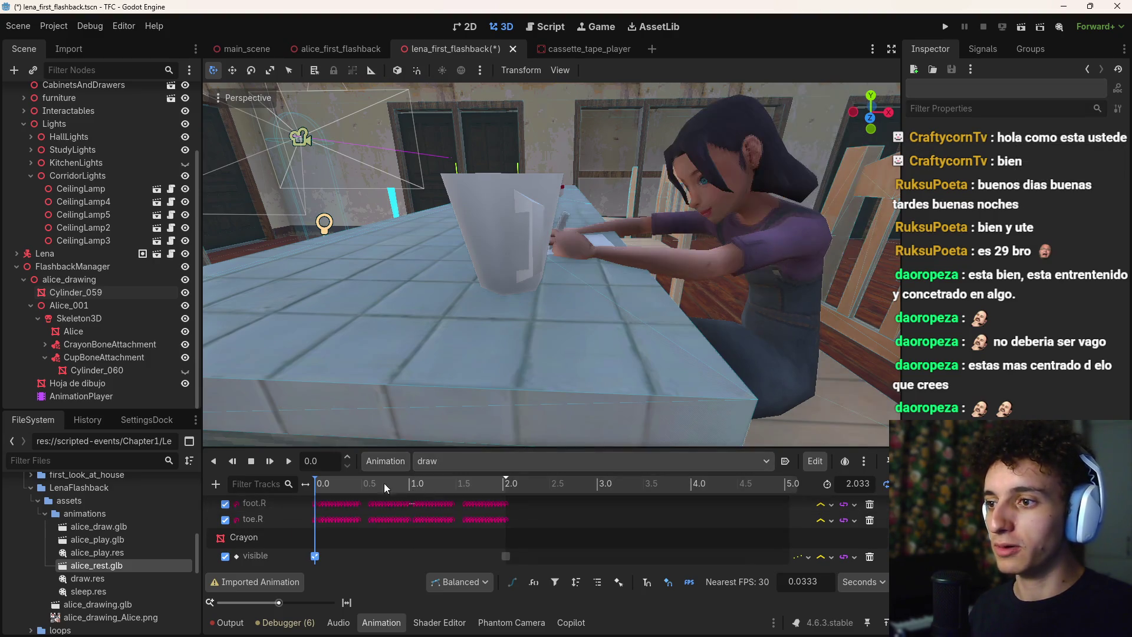
drag(384, 482, 500, 487)
Switch back to play, scrub through to its 8.27 s end, and rewind
click(472, 460)
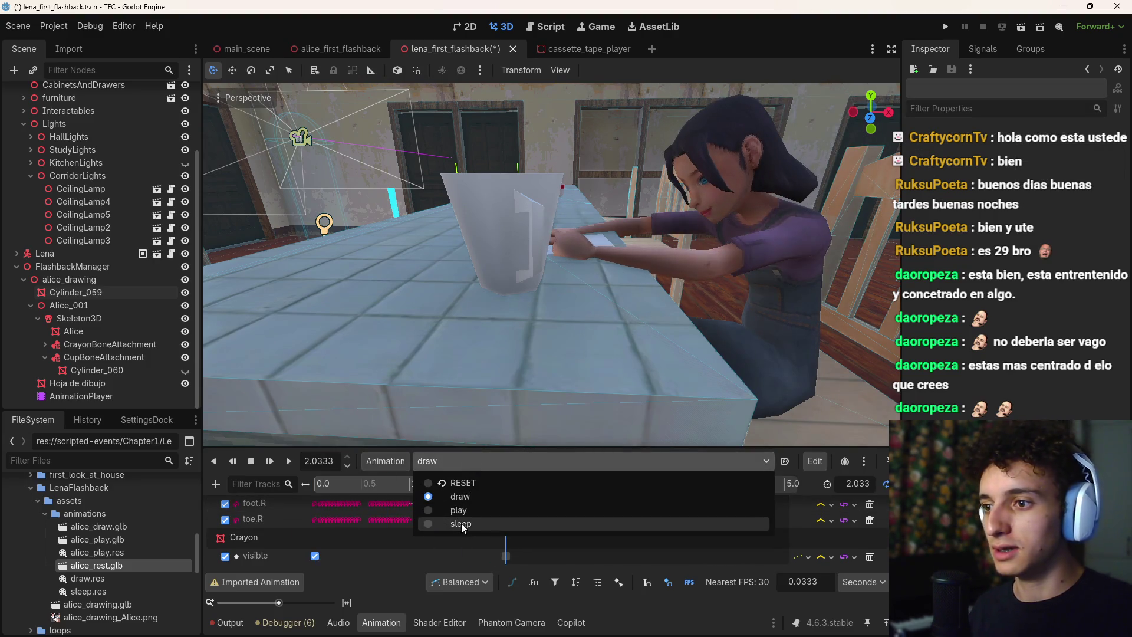
click(468, 511)
drag(339, 487, 634, 489)
drag(525, 558, 708, 559)
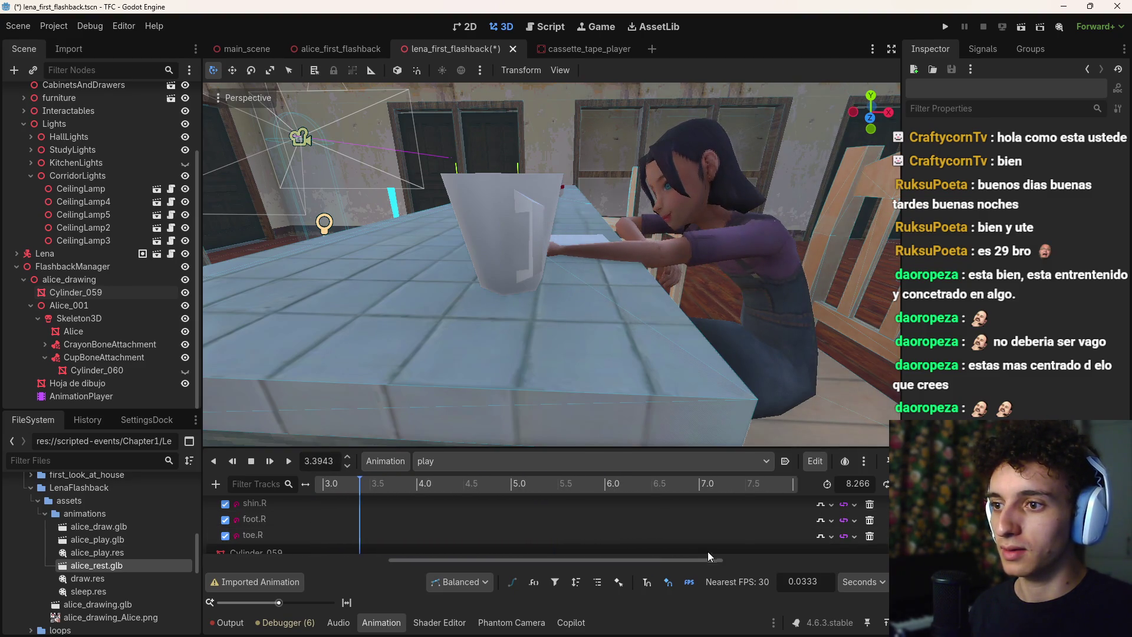
drag(402, 491, 795, 496)
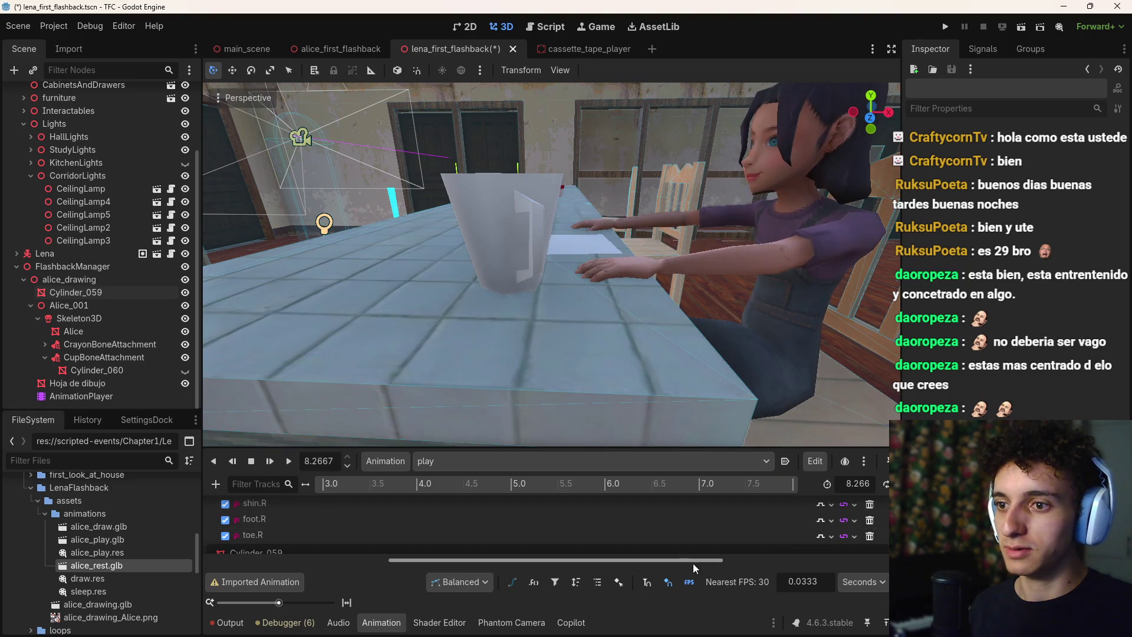
mouse_move(692, 561)
mouse_down()
mouse_move(823, 558)
mouse_move(477, 540)
mouse_up()
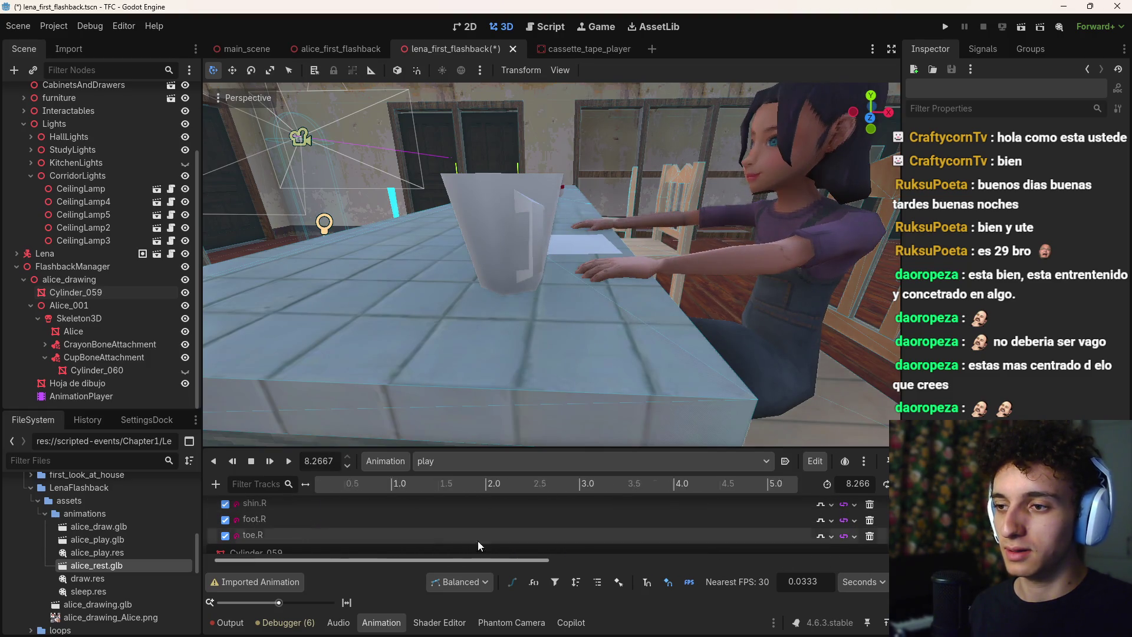
click(343, 487)
click(497, 465)
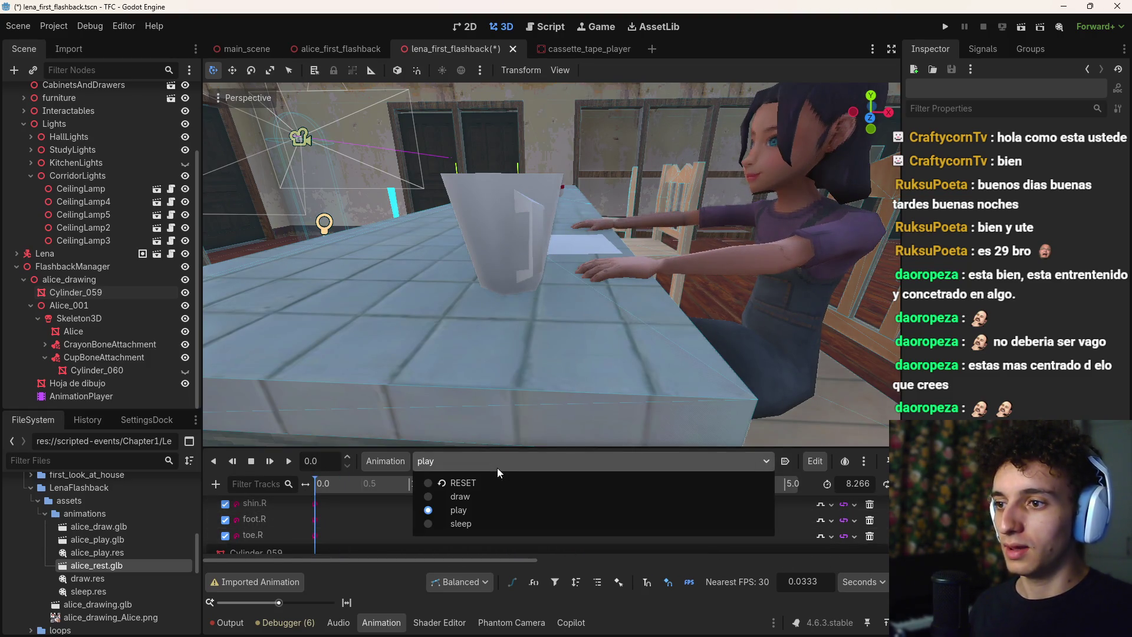
Rename the sleep animation to 'rest' in Manage Animations, then load rest in the editor
click(493, 524)
click(394, 460)
click(425, 506)
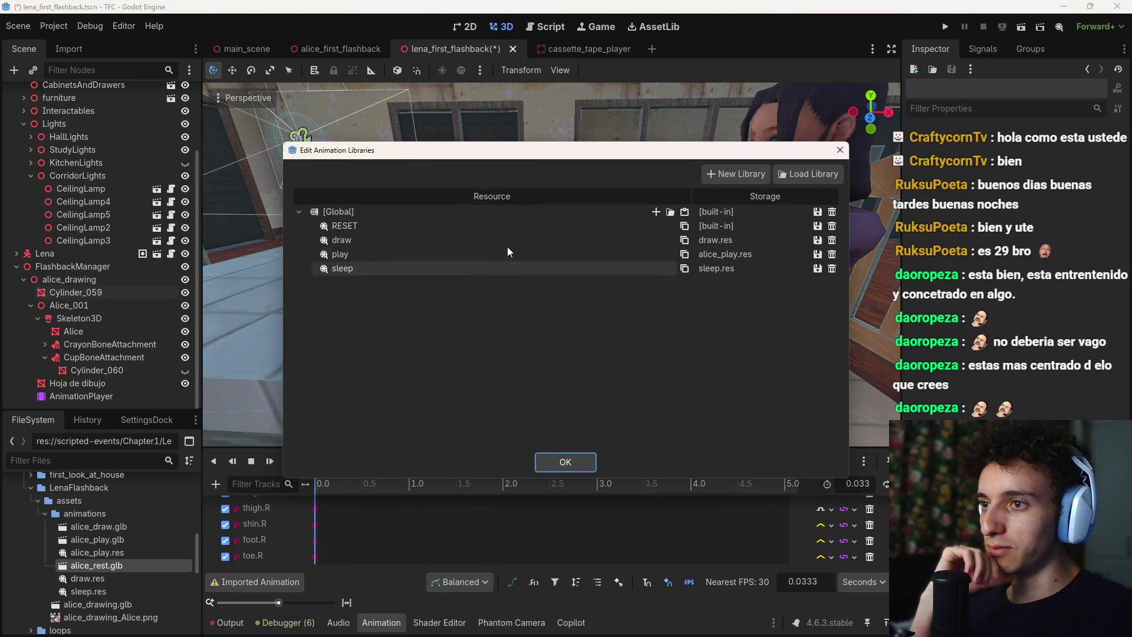
double_click(369, 270)
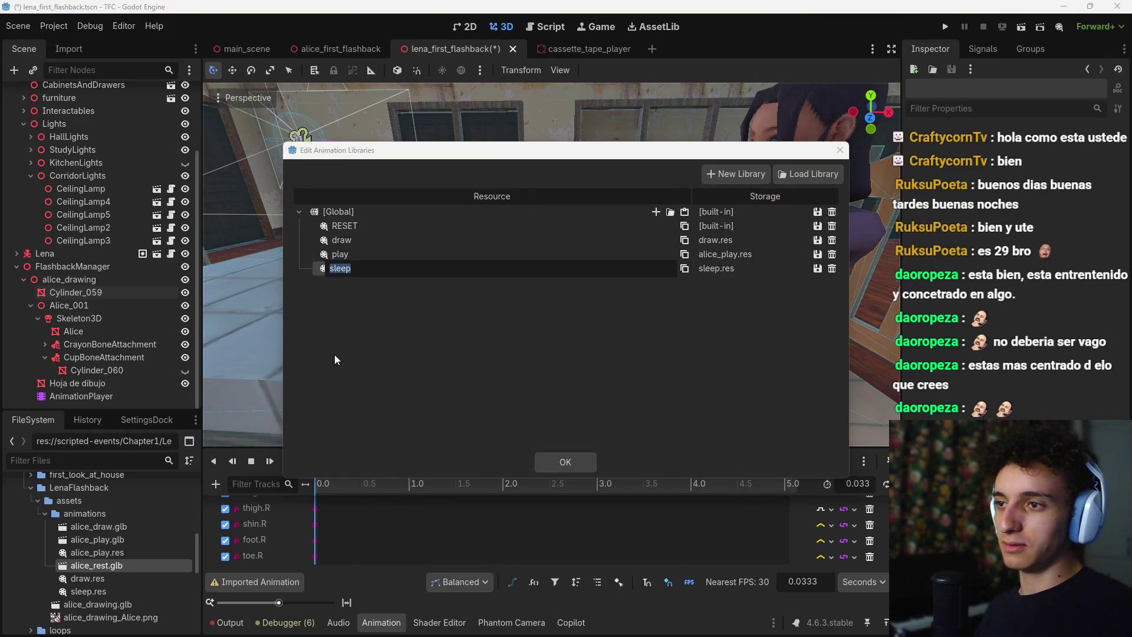
key(BackSpace)
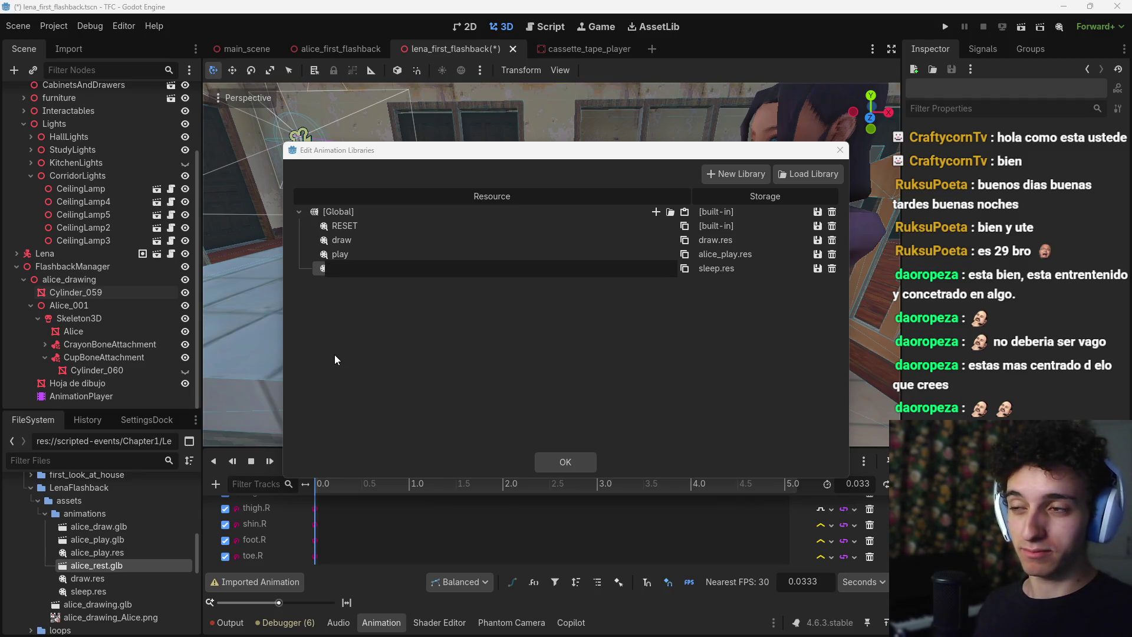
text(rest)
key(Return)
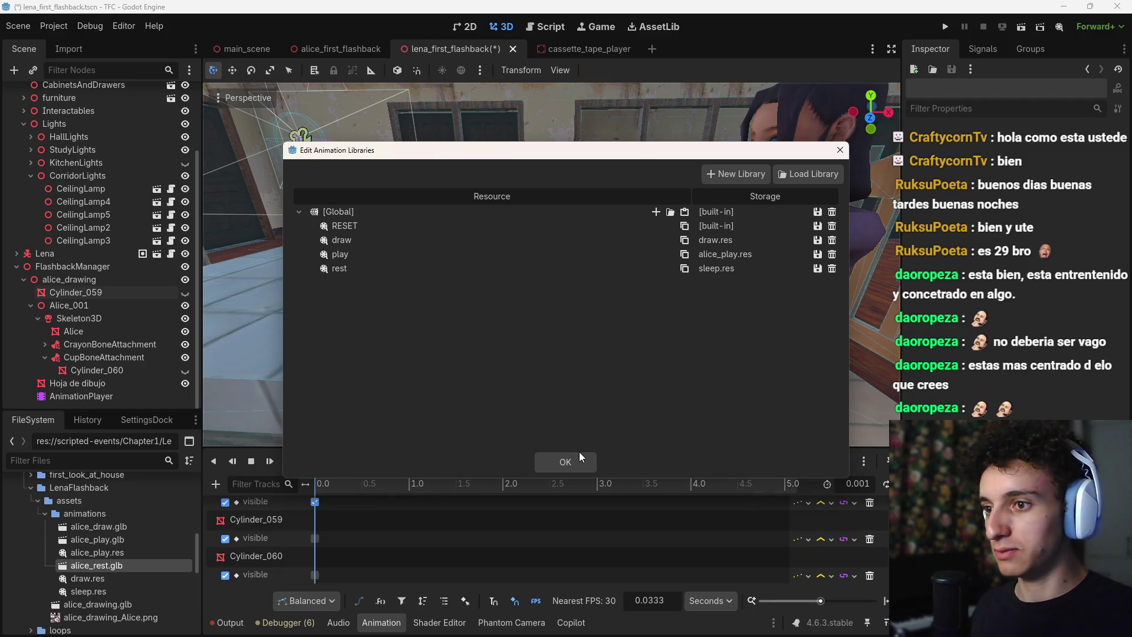
click(574, 461)
click(604, 464)
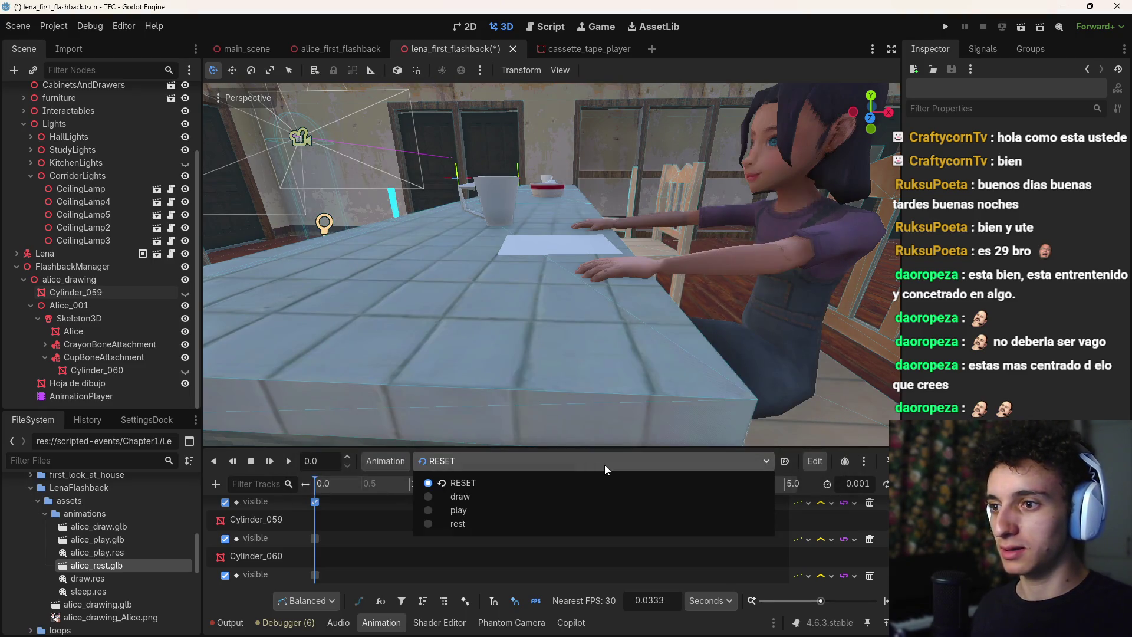
click(468, 525)
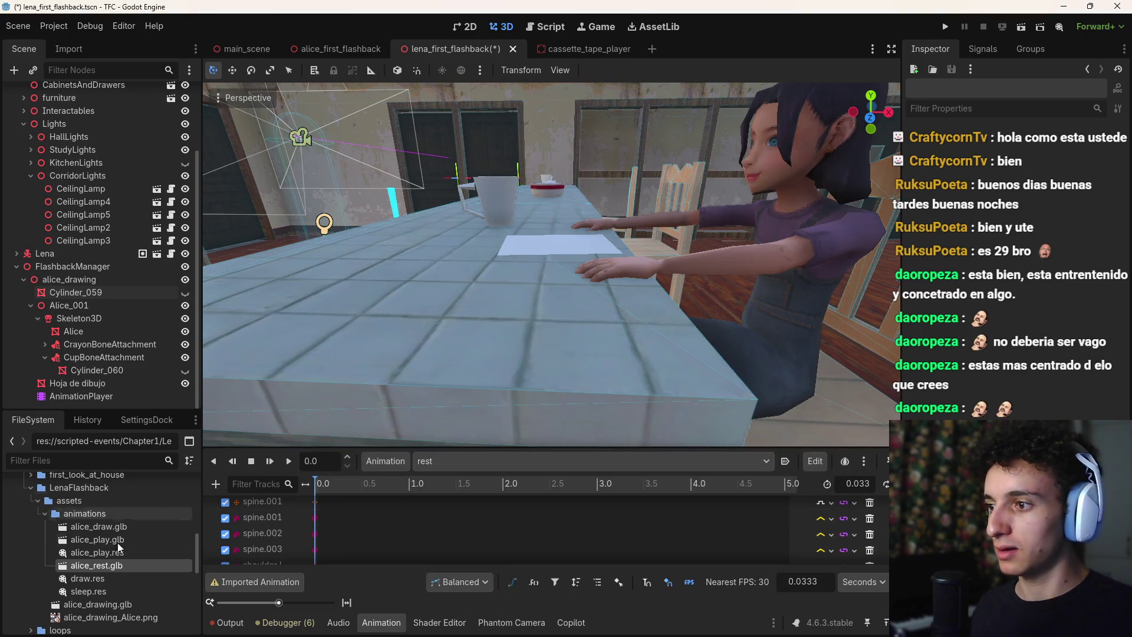
Rename the sleep.res file to rest.res in the FileSystem
click(93, 592)
right_click(93, 591)
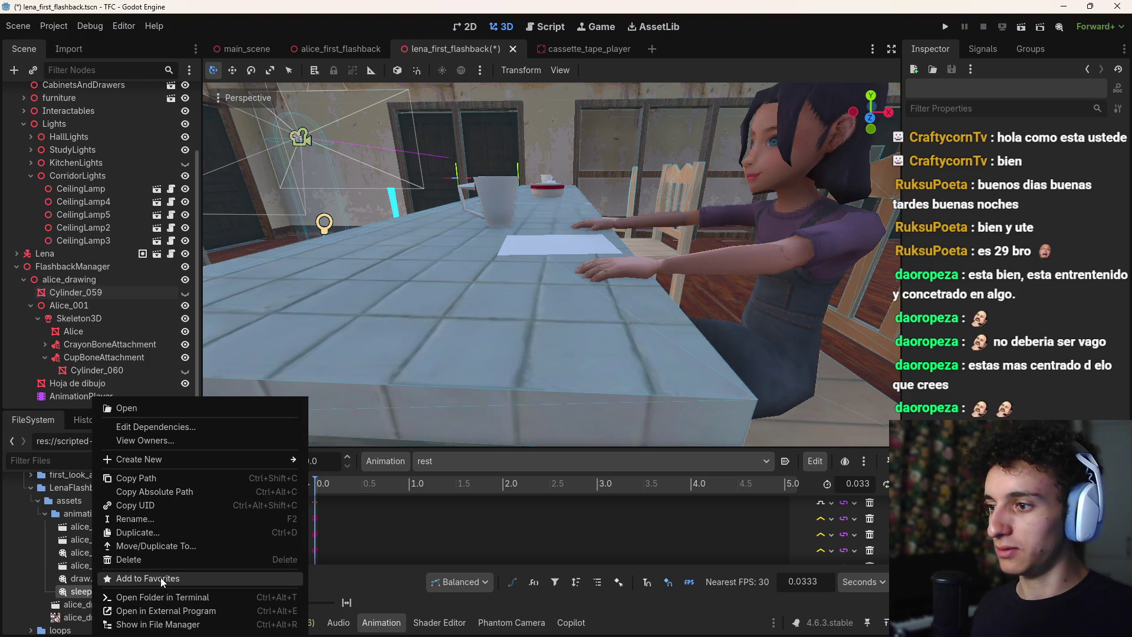
click(146, 521)
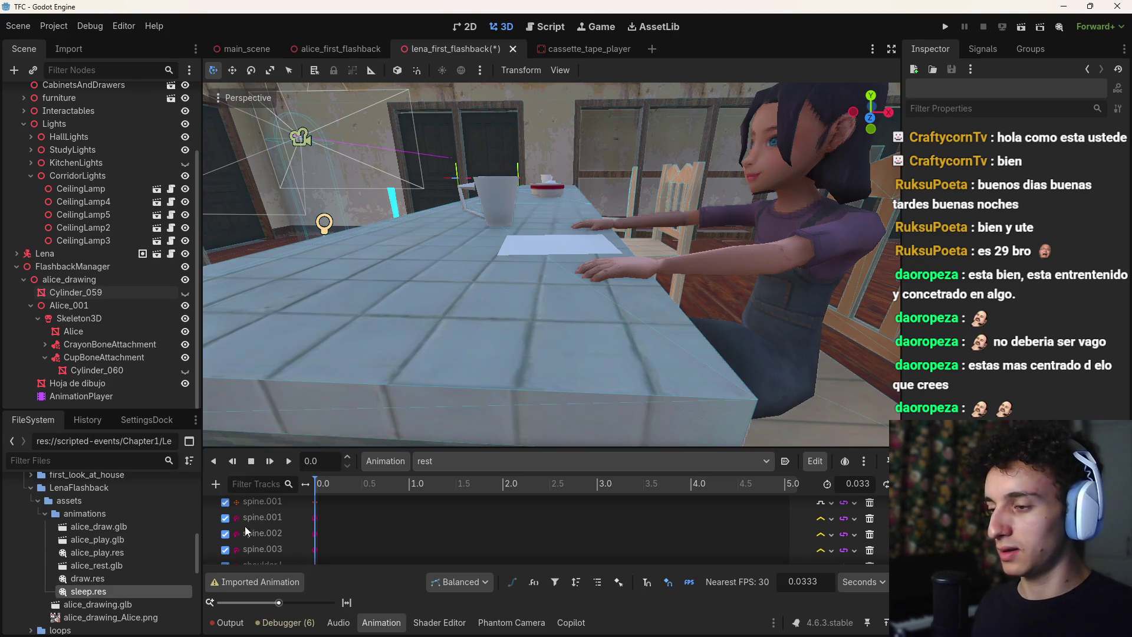
click(101, 580)
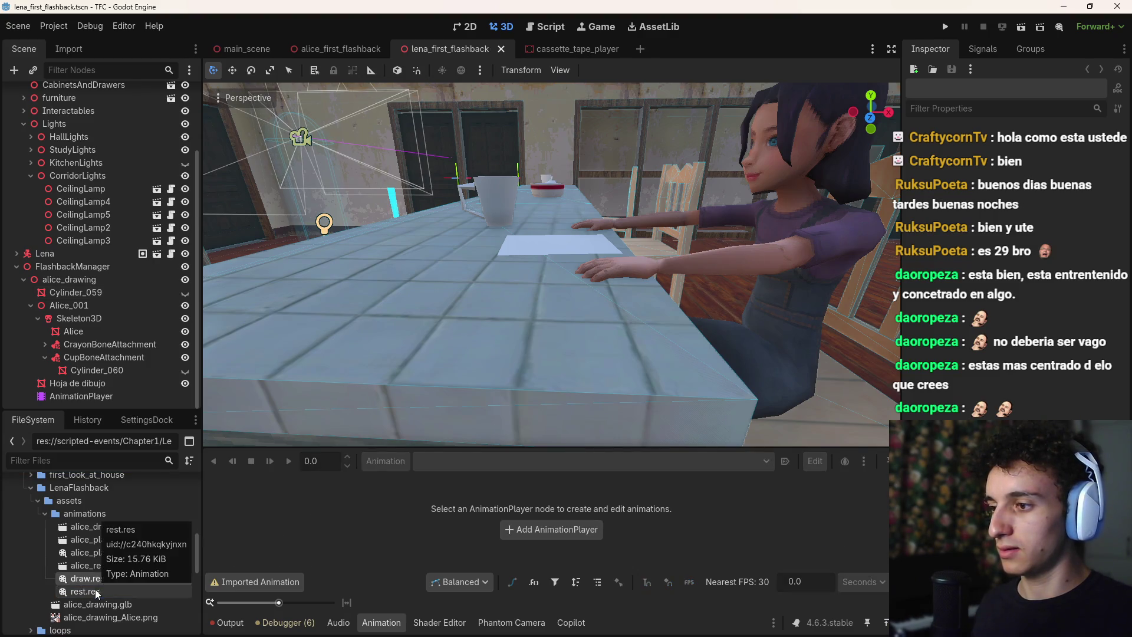
Select the AnimationPlayer, load rest, and check it in the animation library manager
click(72, 391)
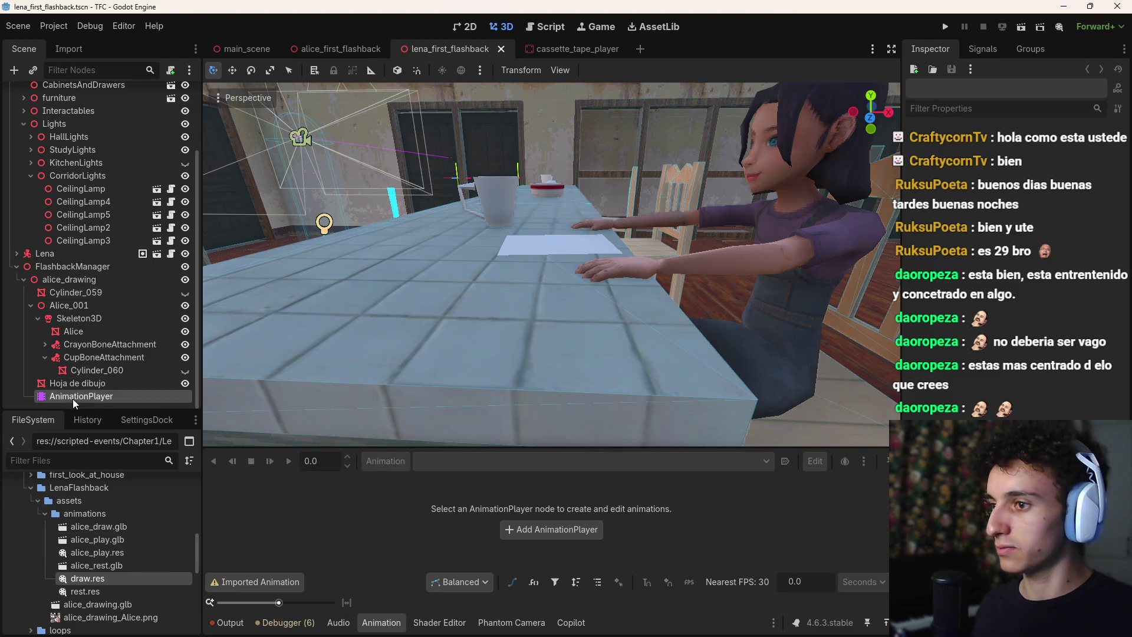
click(531, 461)
click(462, 525)
click(386, 461)
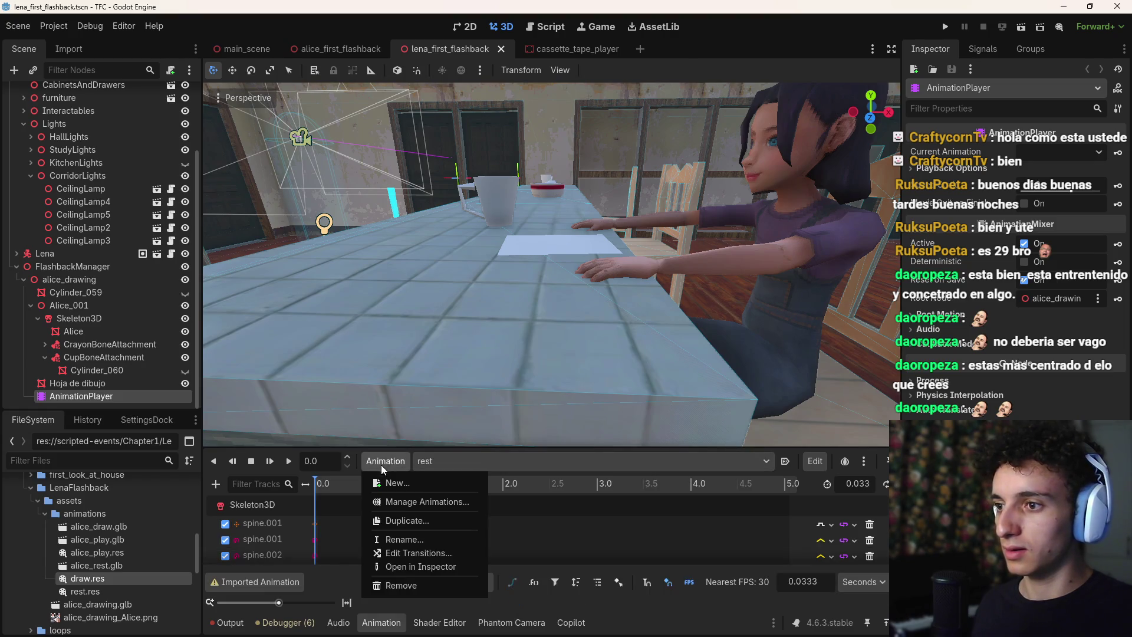
click(427, 502)
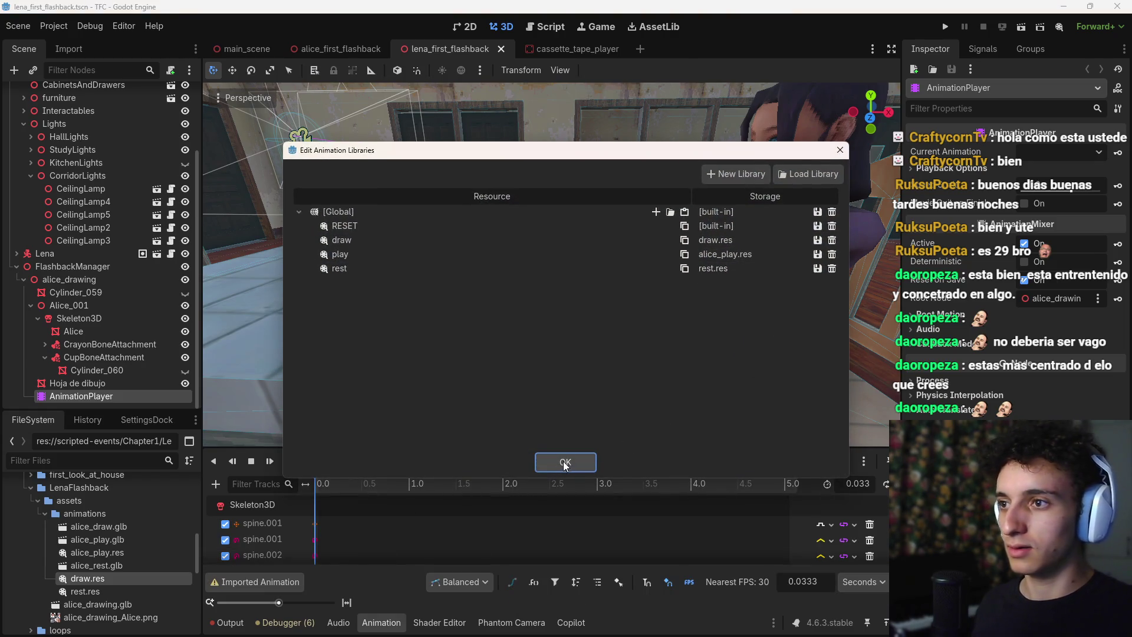
click(566, 464)
Load the draw animation, play it, and rewind it to the start
click(460, 461)
click(460, 499)
key(shift+d)
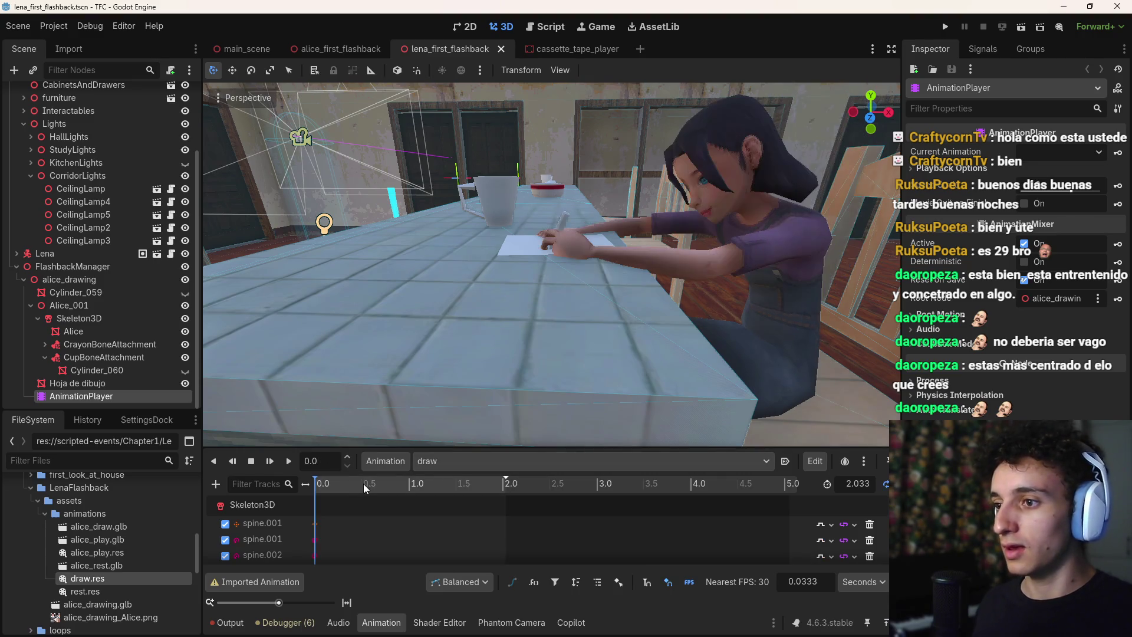
mouse_move(363, 493)
mouse_down()
mouse_move(458, 504)
mouse_move(304, 513)
mouse_up()
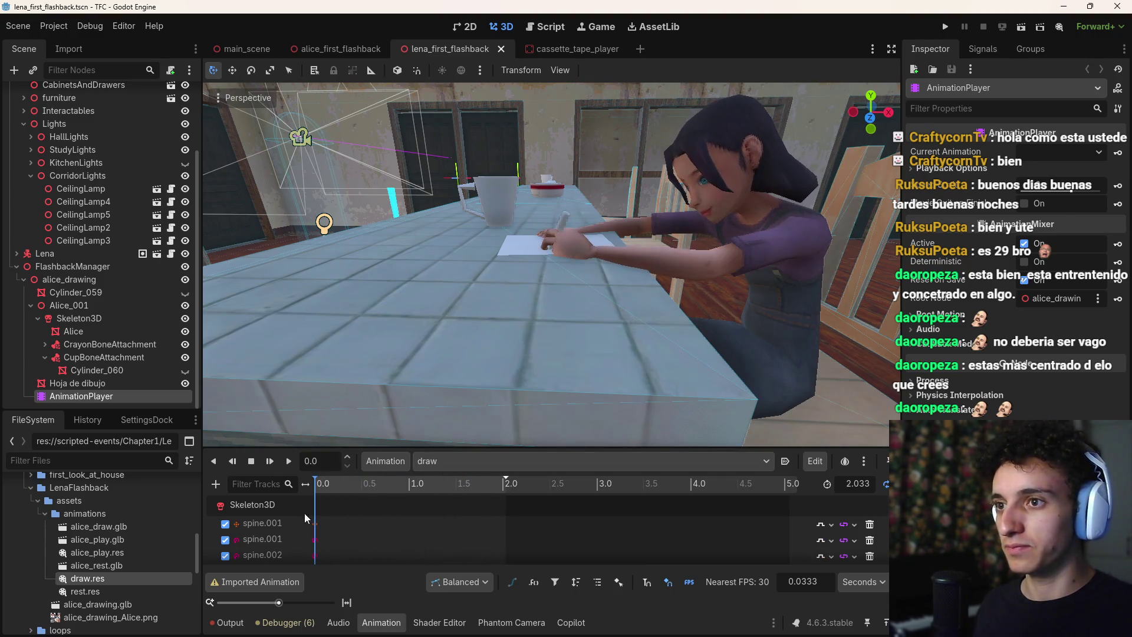
scroll(526, 421, up, 2)
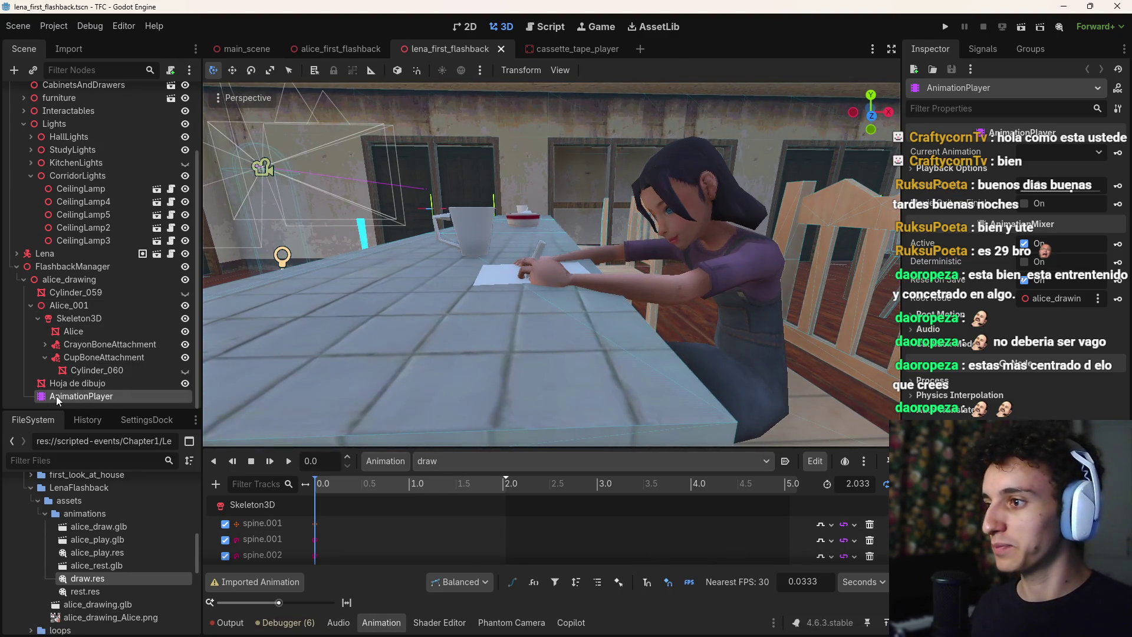
Add an AnimationTree node as a child of alice_drawing
click(79, 267)
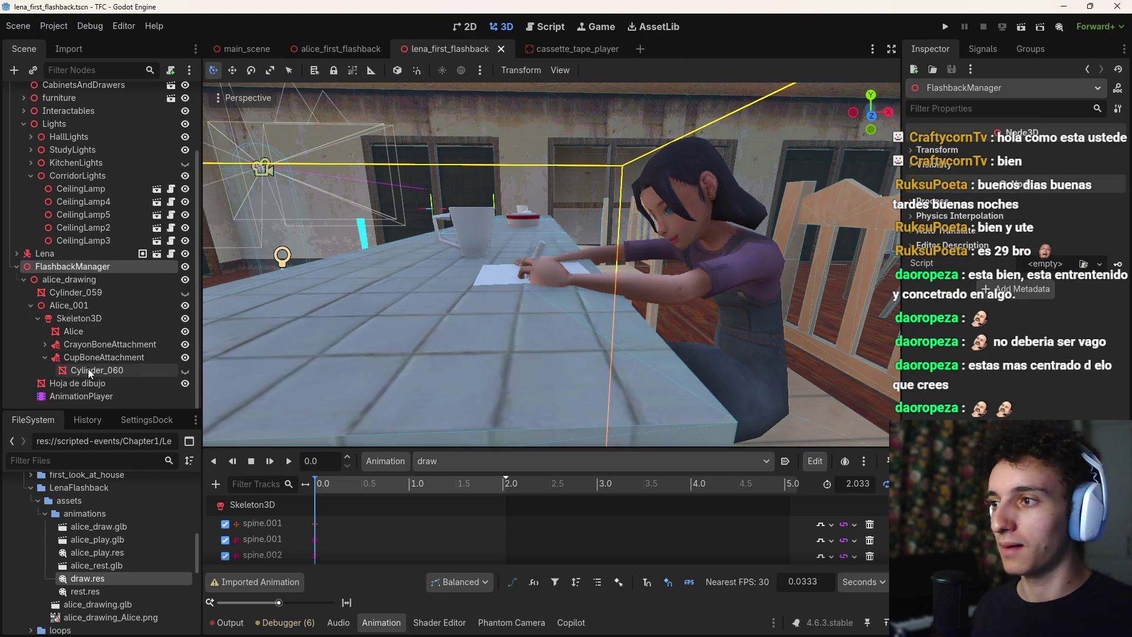
key(ctrl+a)
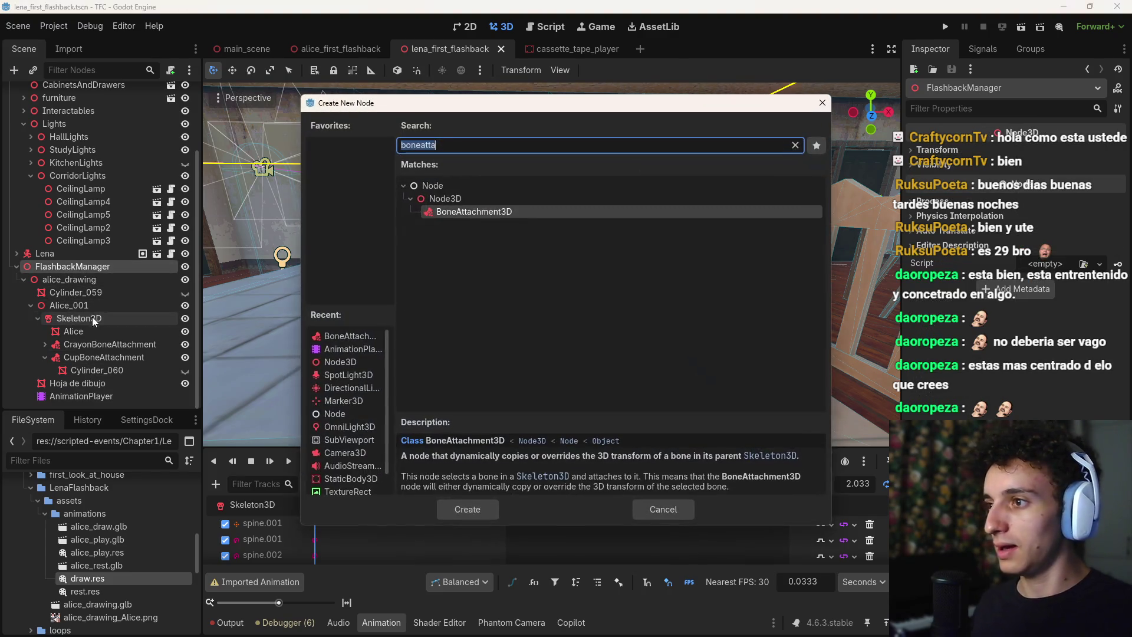
key(Escape)
click(82, 280)
key(ctrl+a)
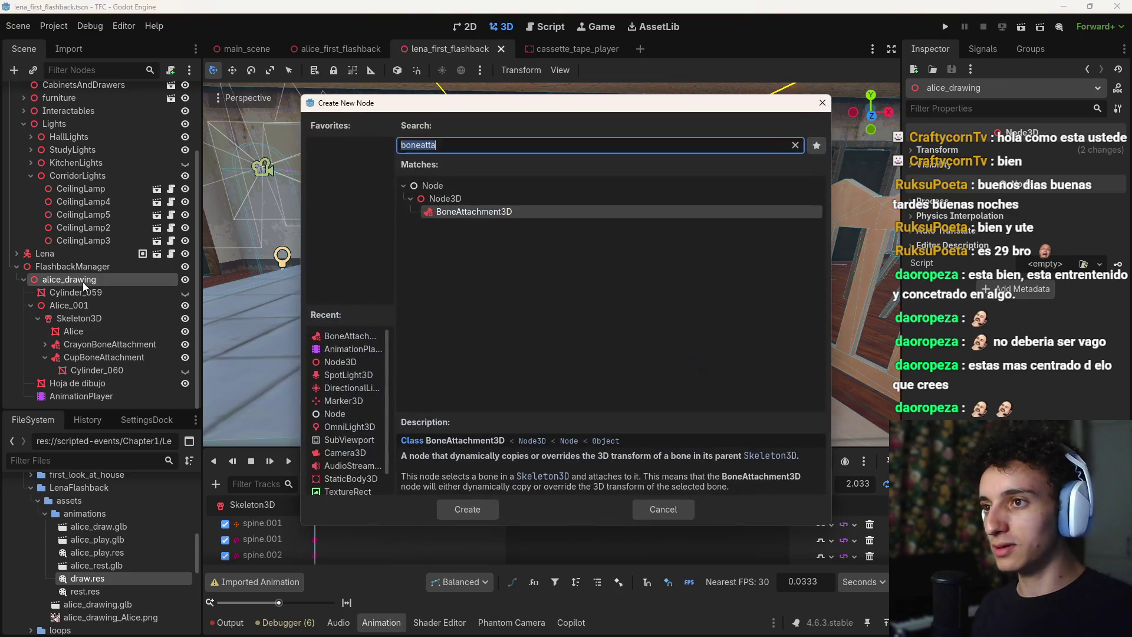
text(animation)
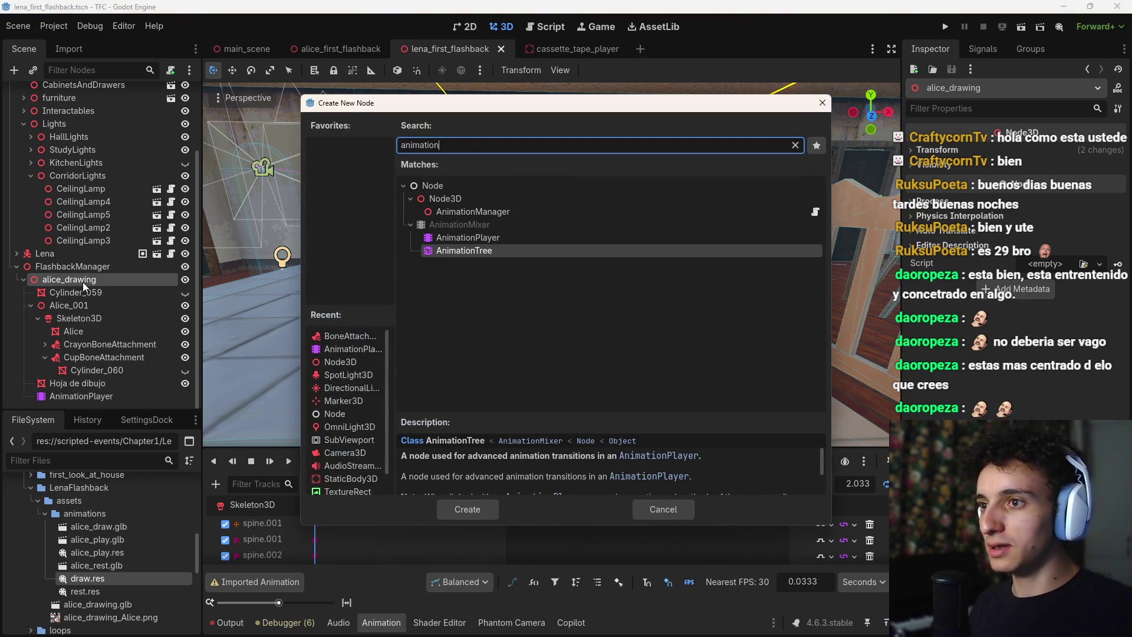
key(Return)
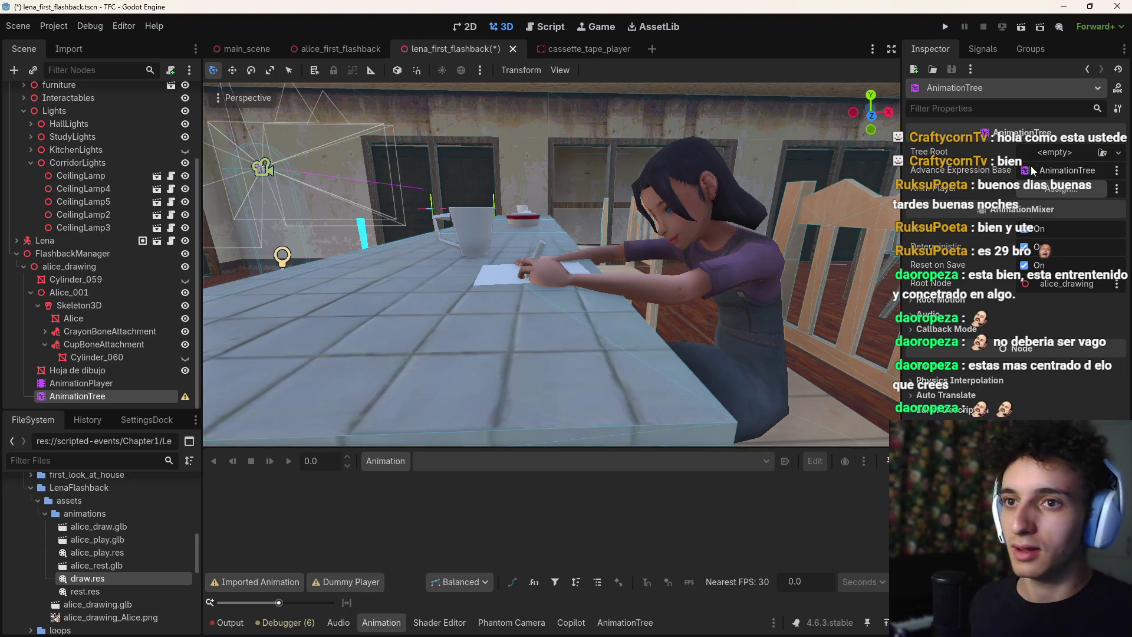
Set Tree Root to a new AnimationNodeStateMachine and Anim Player to AnimationPlayer, then show its graph
click(1059, 154)
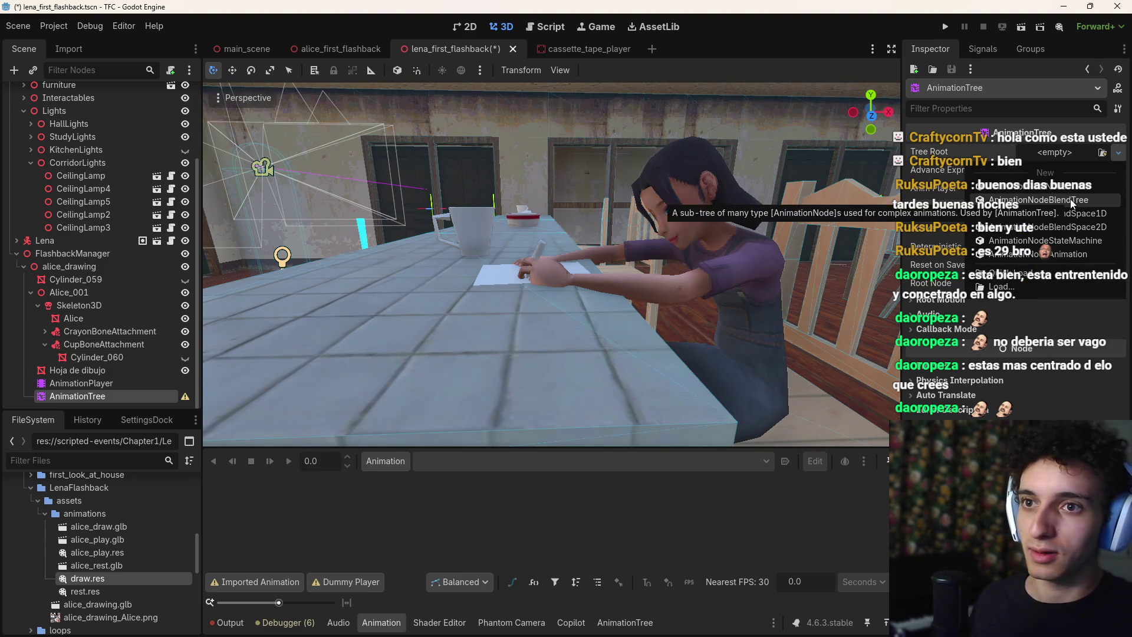
click(1073, 243)
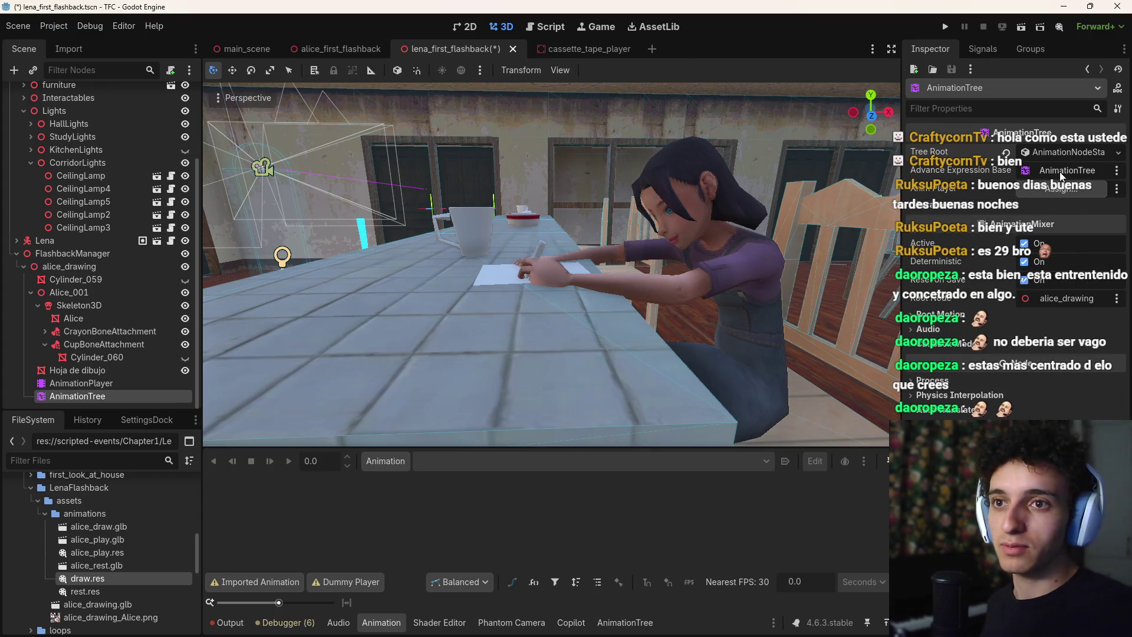
click(1060, 189)
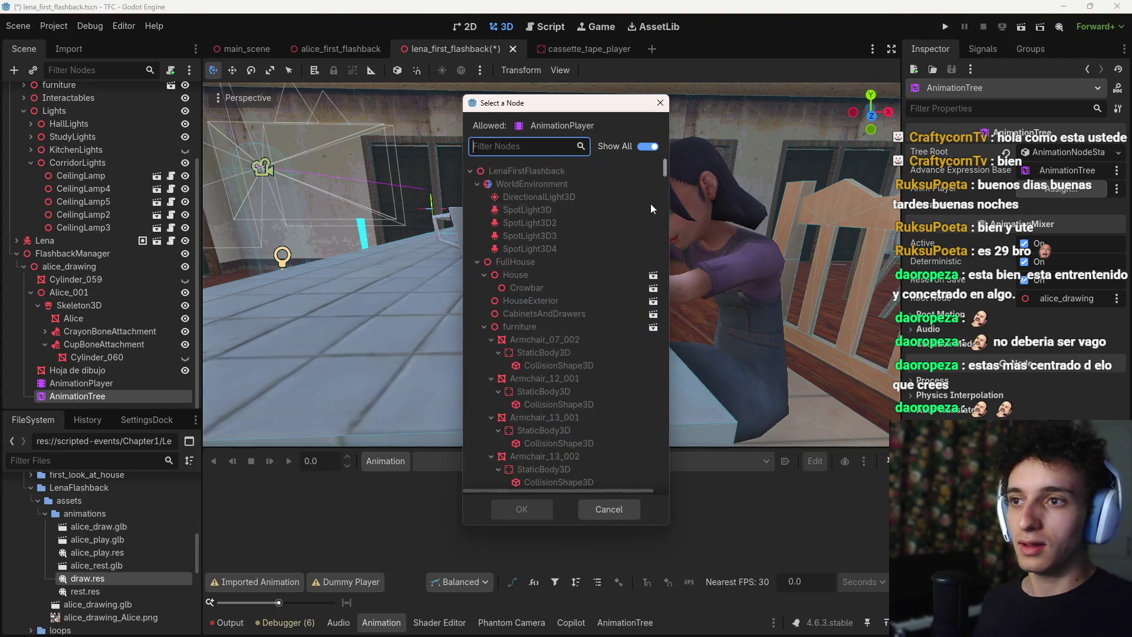
mouse_move(659, 186)
mouse_down()
mouse_move(665, 236)
mouse_move(570, 472)
mouse_up()
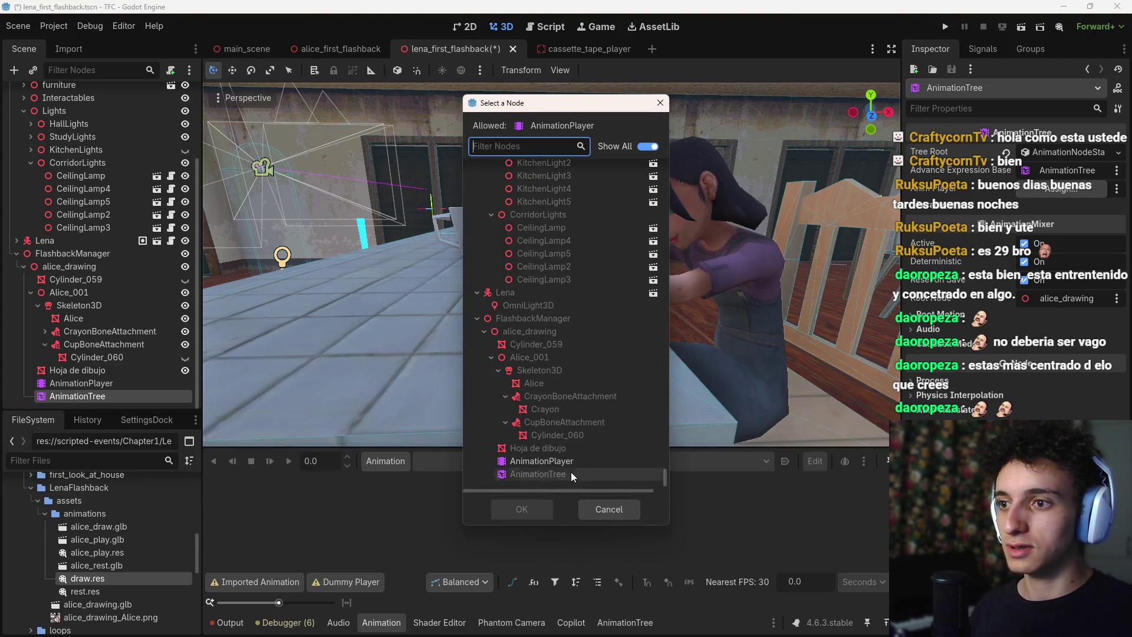
click(541, 460)
click(547, 501)
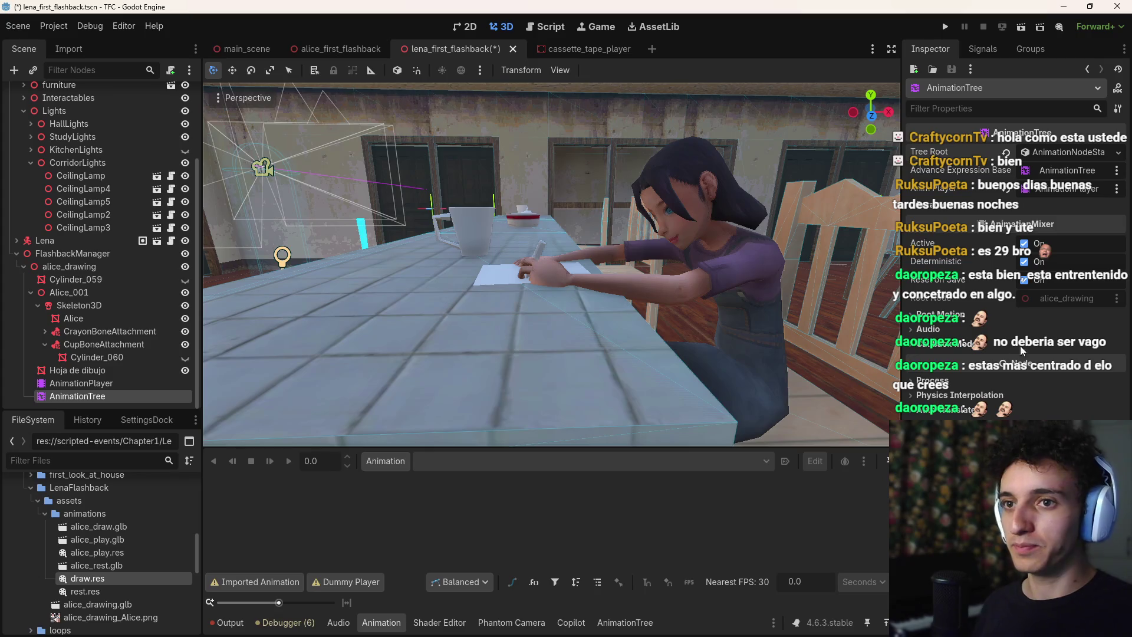
click(625, 622)
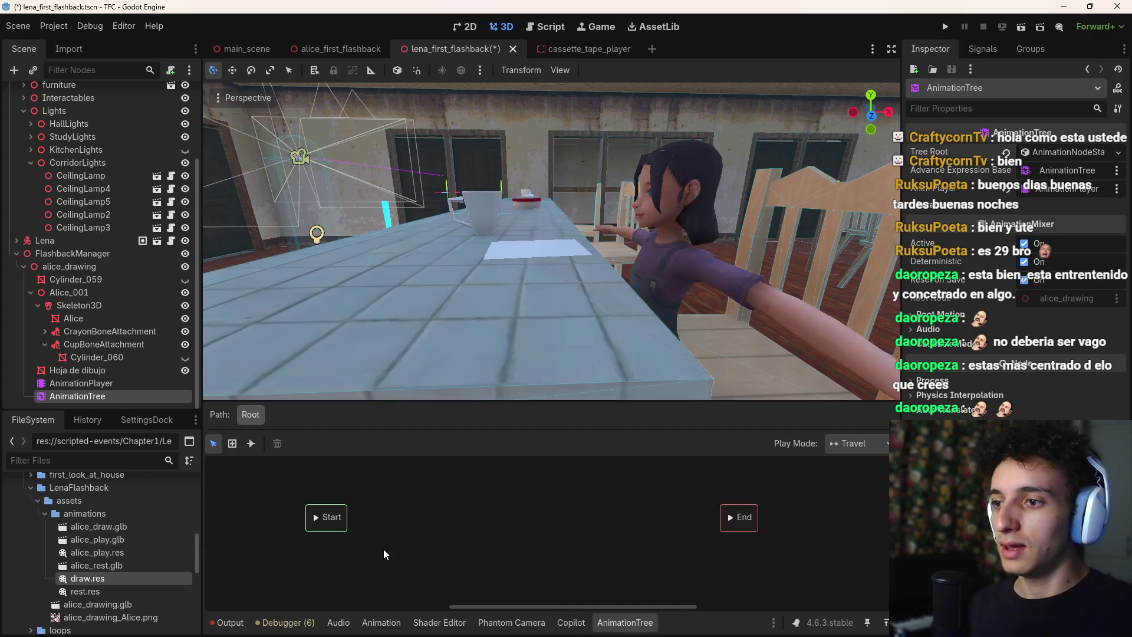
Add the draw animation as a state in the state machine graph
right_click(403, 519)
mouse_move(465, 526)
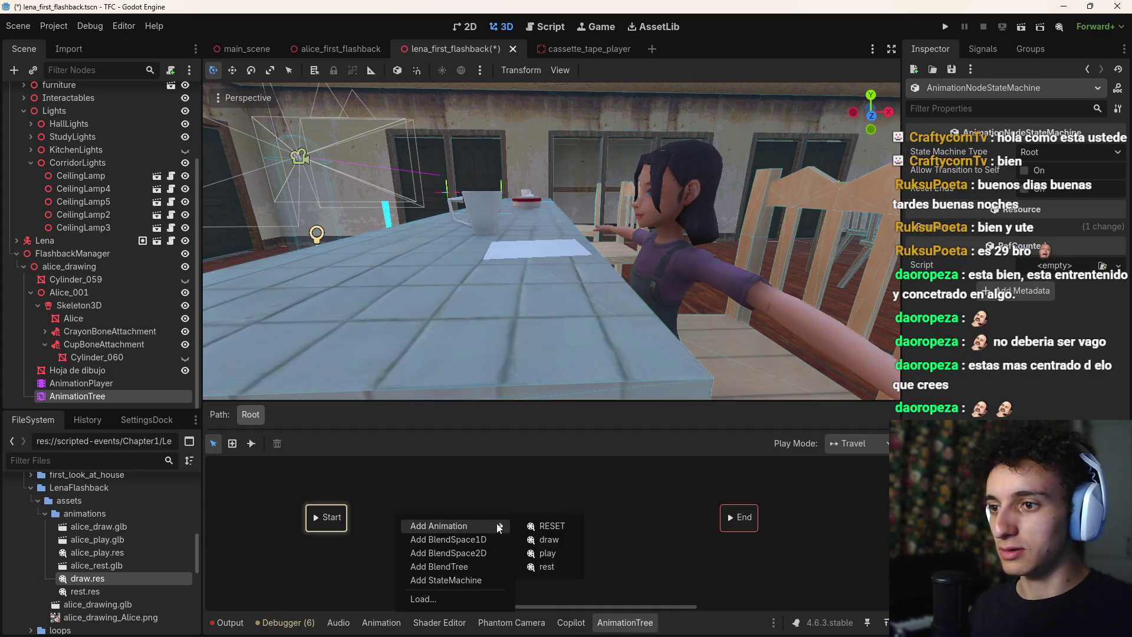
click(558, 540)
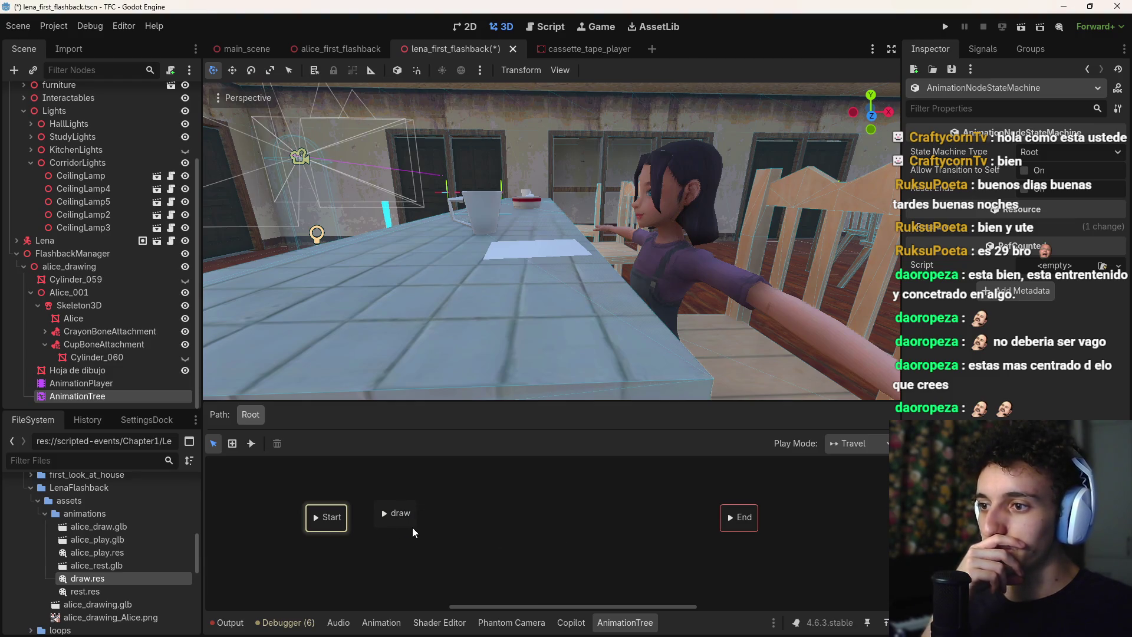
click(415, 527)
right_click(576, 520)
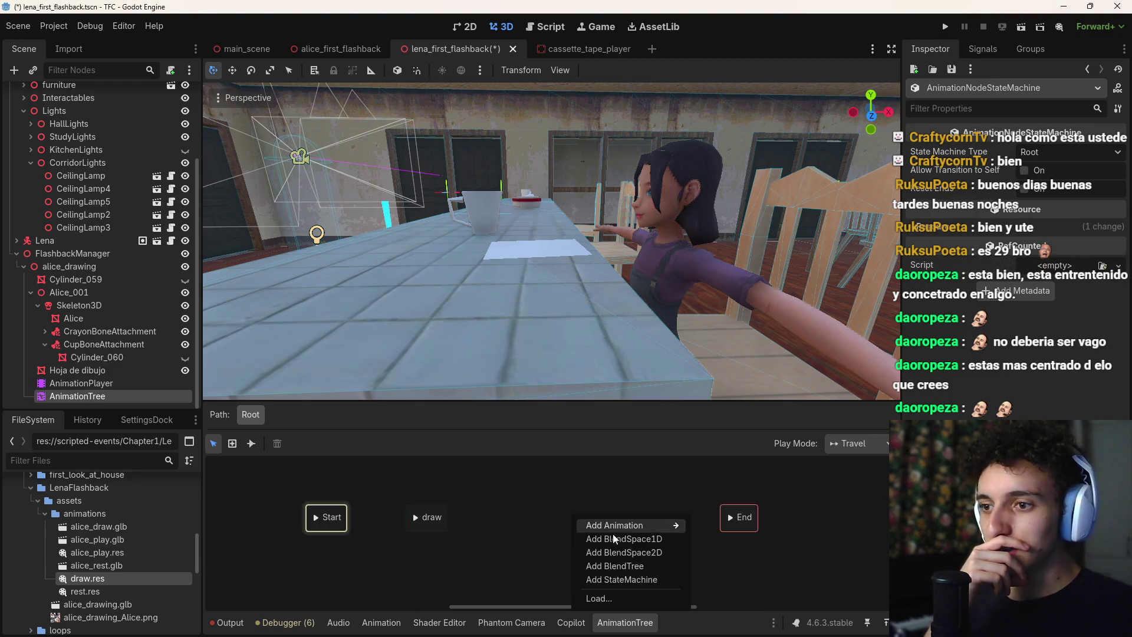
mouse_move(626, 523)
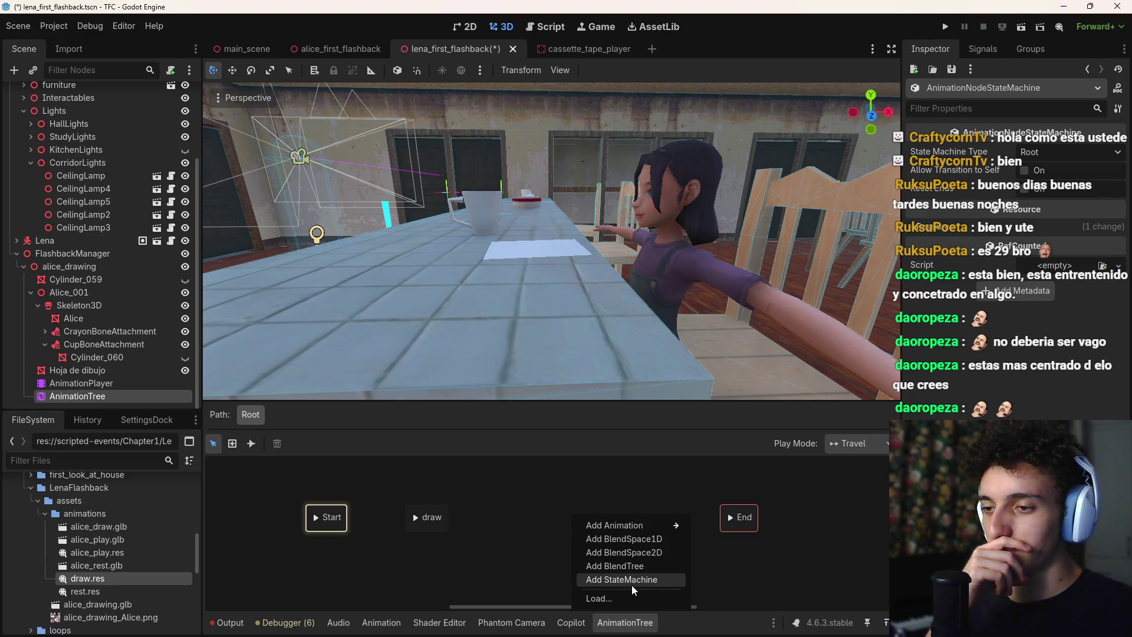
click(512, 507)
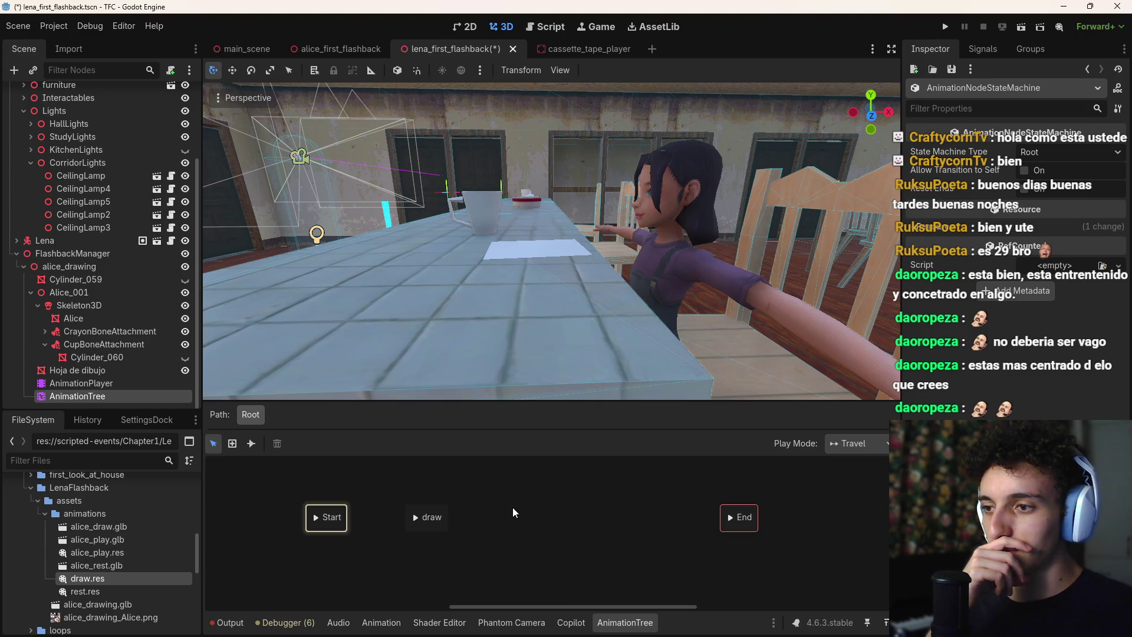
right_click(504, 511)
click(441, 530)
click(444, 529)
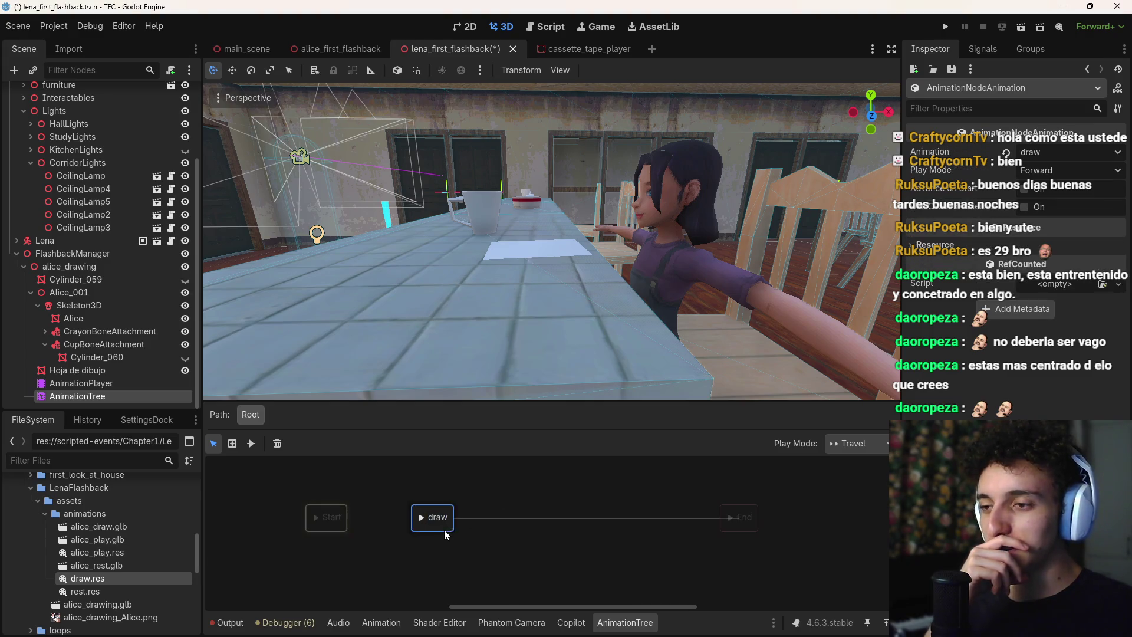
click(469, 477)
Remove the rest state that was added by mistake
right_click(458, 479)
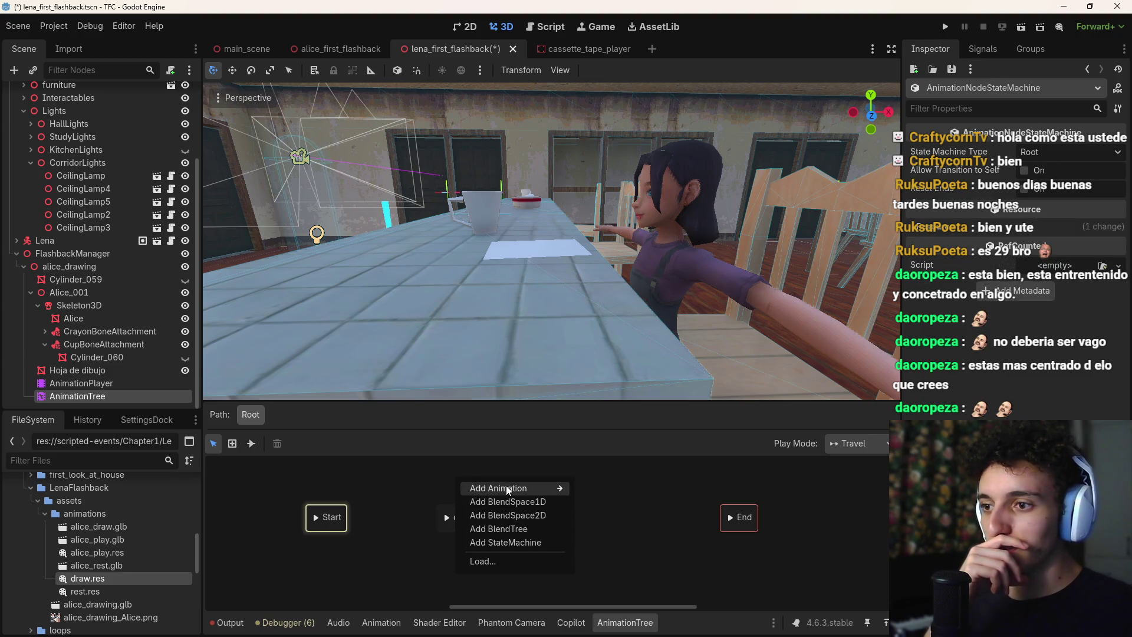
mouse_move(507, 489)
click(615, 532)
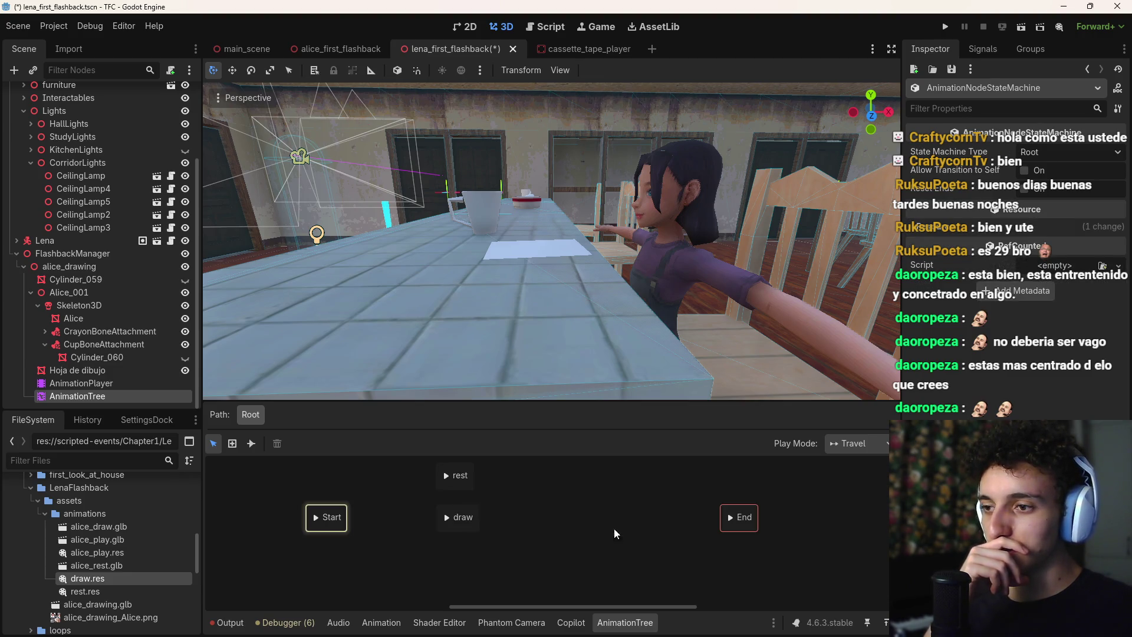
click(469, 487)
key(Delete)
right_click(463, 481)
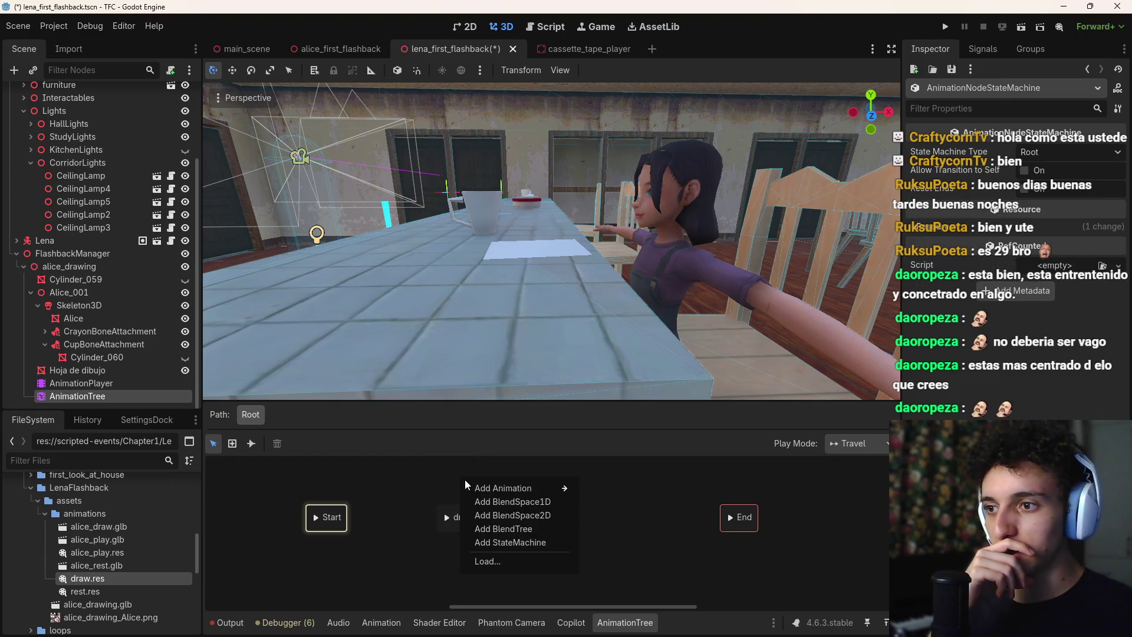
mouse_move(513, 488)
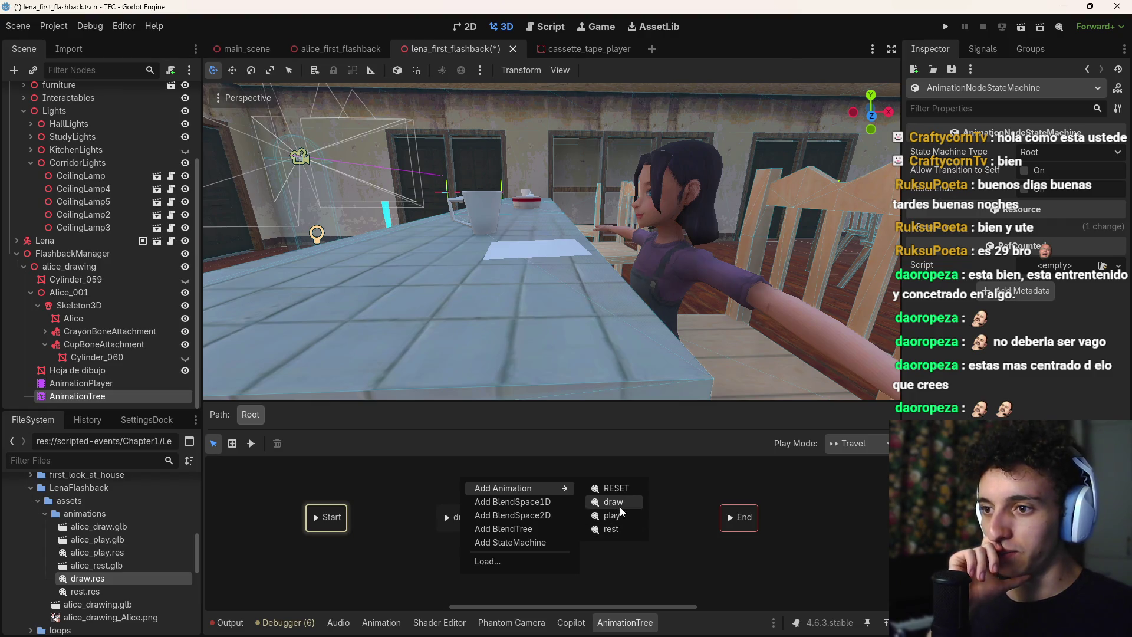
click(669, 550)
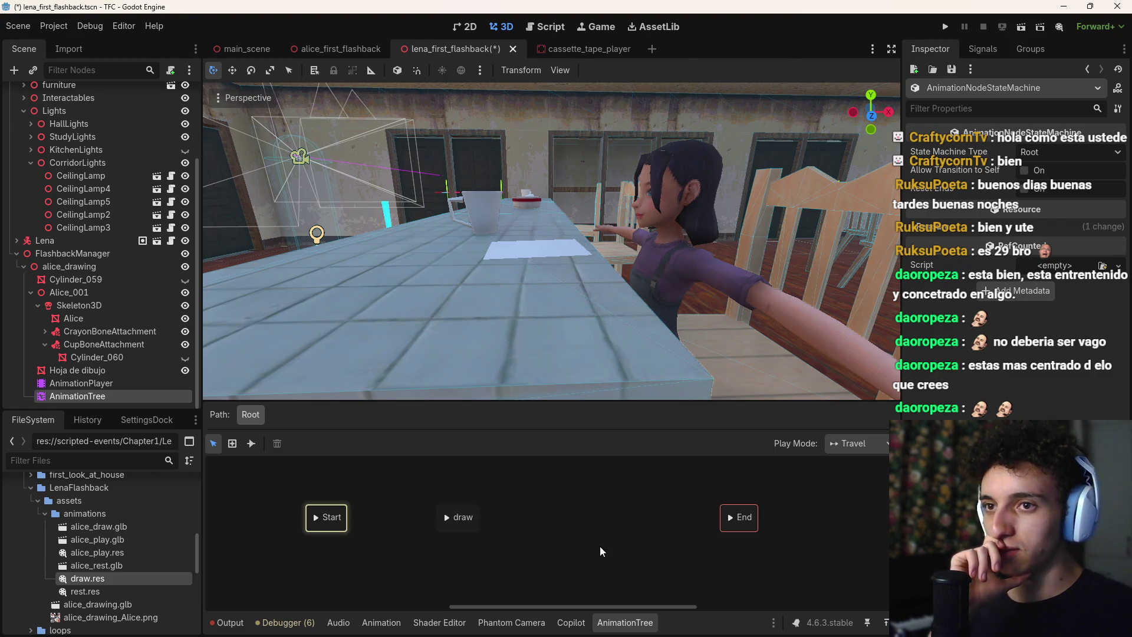
Add the play animation state and move the draw state below it
click(83, 397)
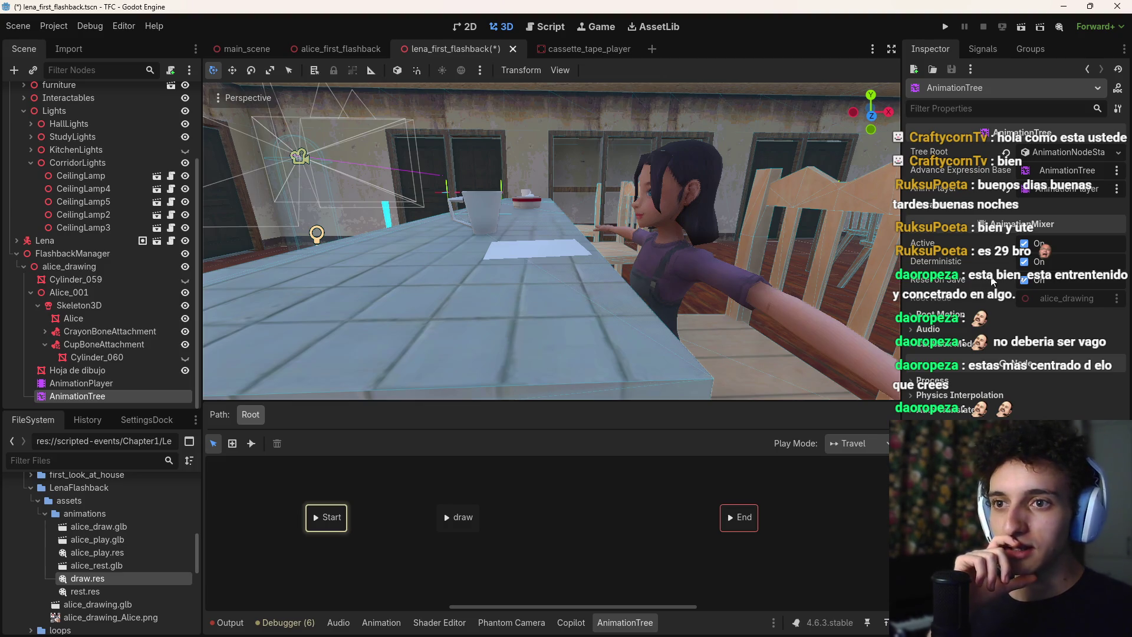
click(509, 491)
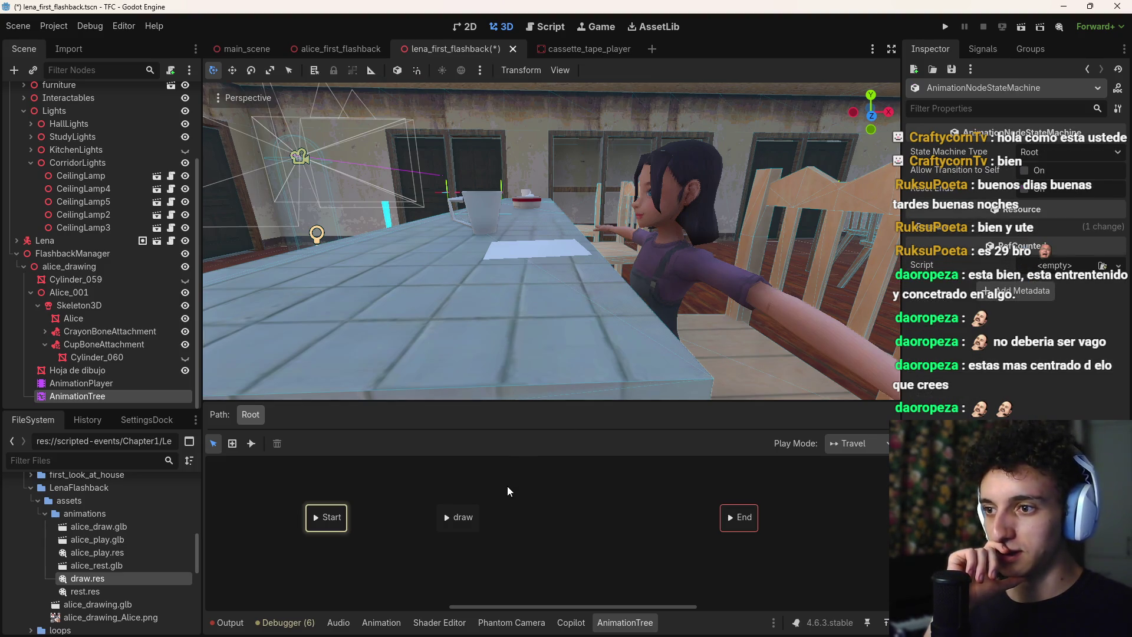
right_click(509, 491)
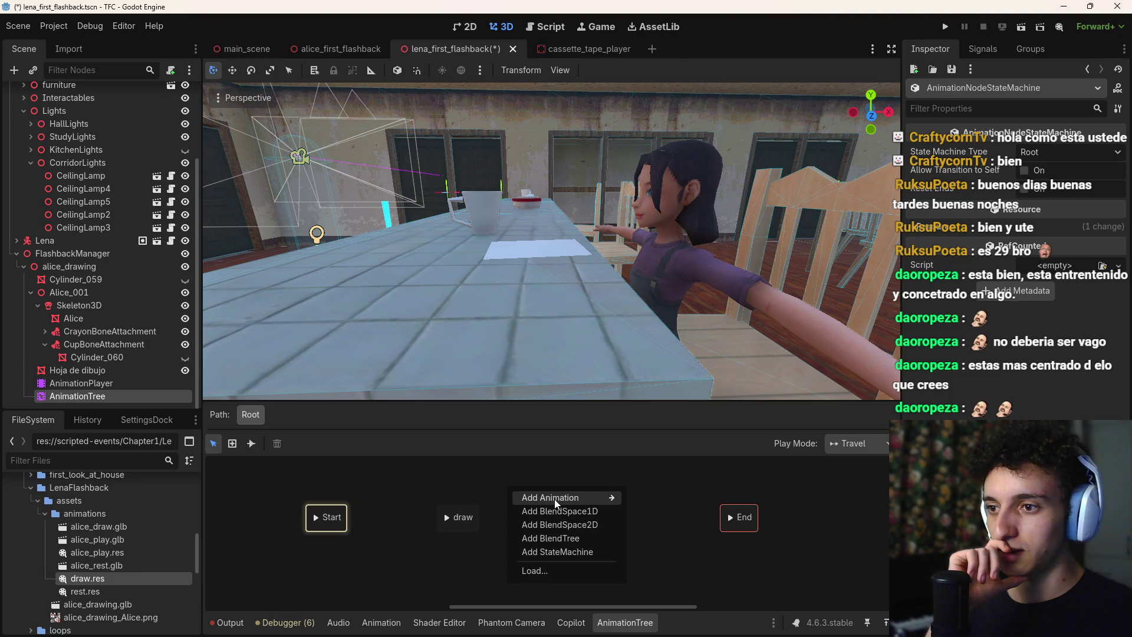
mouse_move(555, 501)
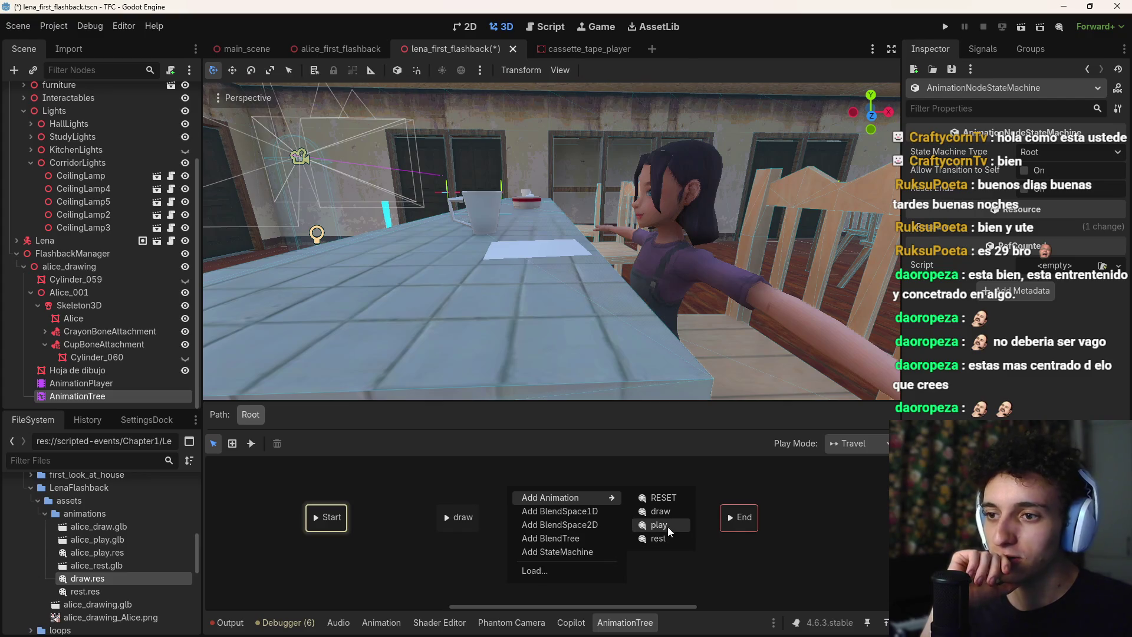
click(659, 525)
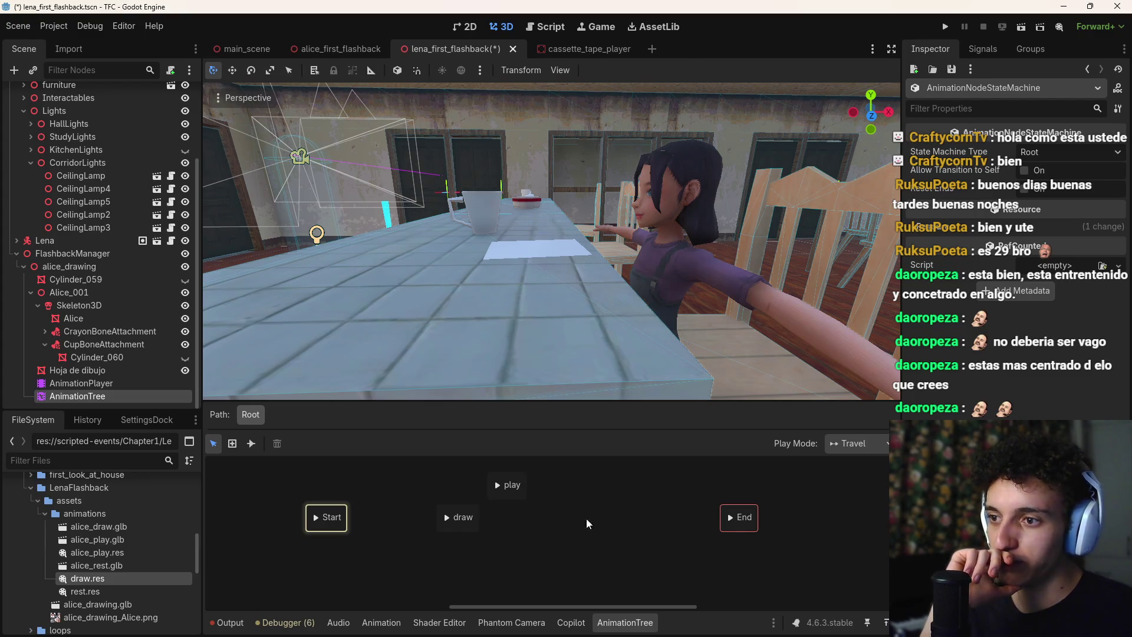
mouse_move(480, 516)
mouse_down()
mouse_move(475, 528)
mouse_move(529, 557)
mouse_up()
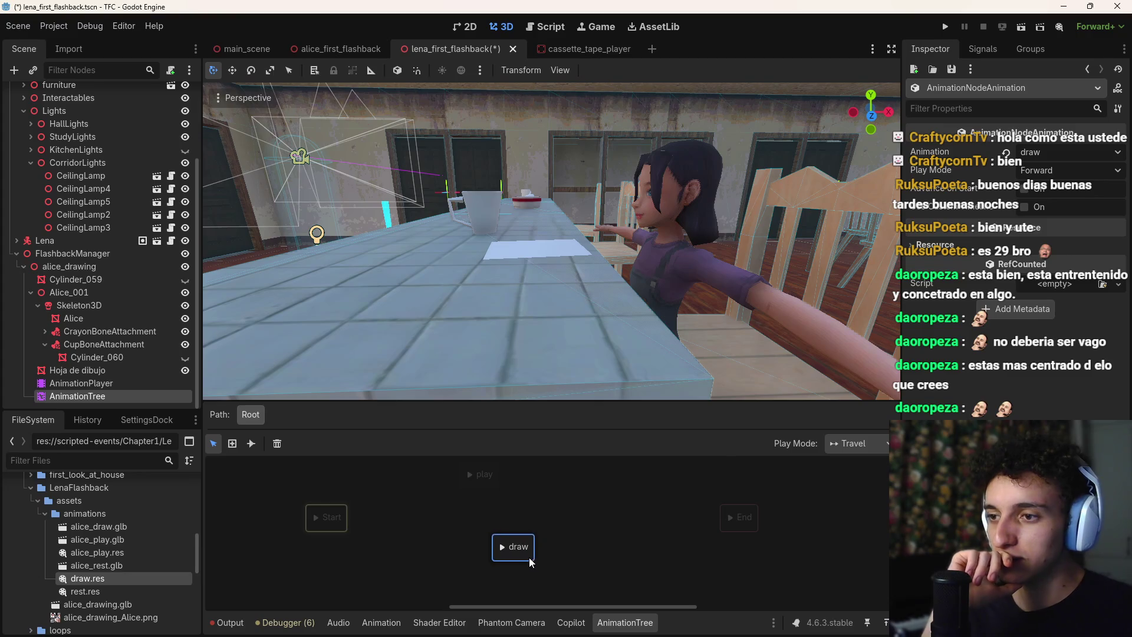
click(490, 486)
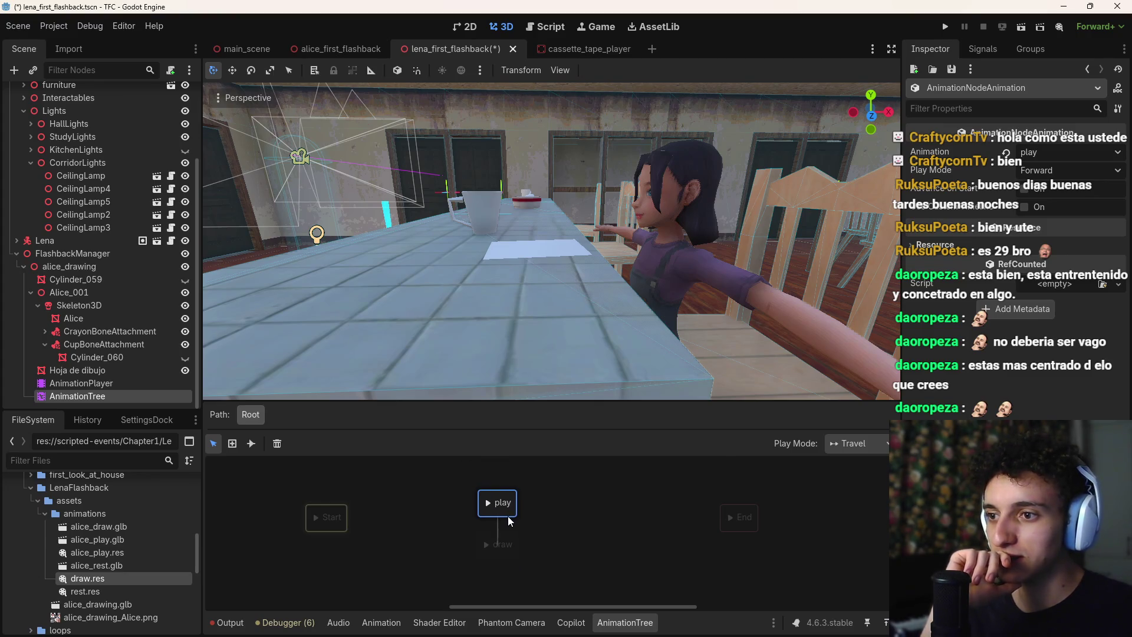
click(567, 518)
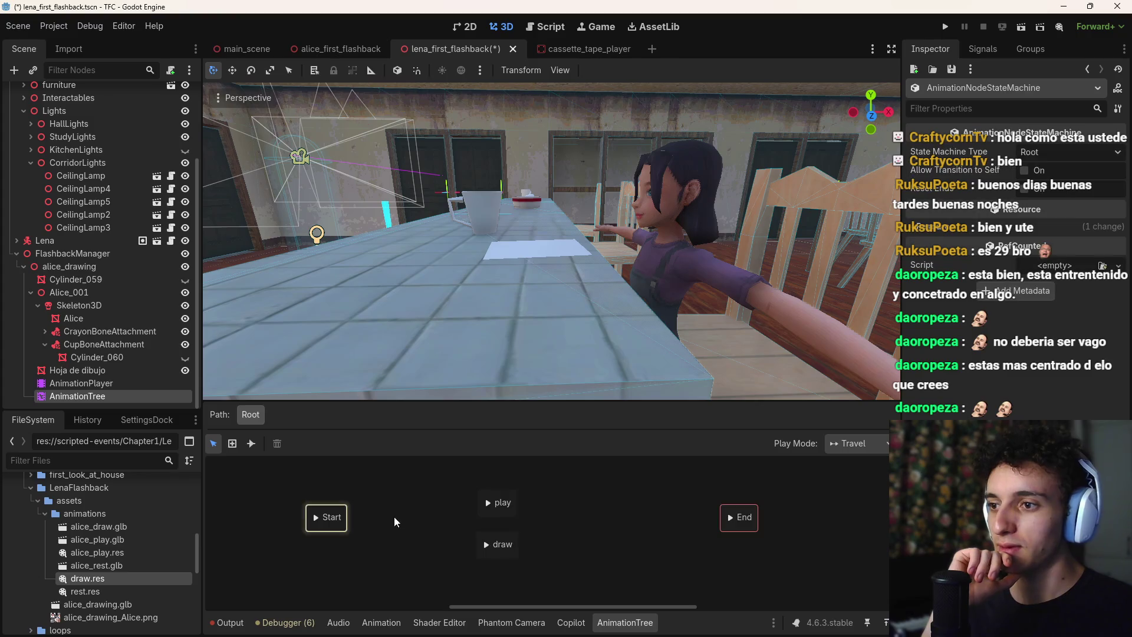
click(252, 442)
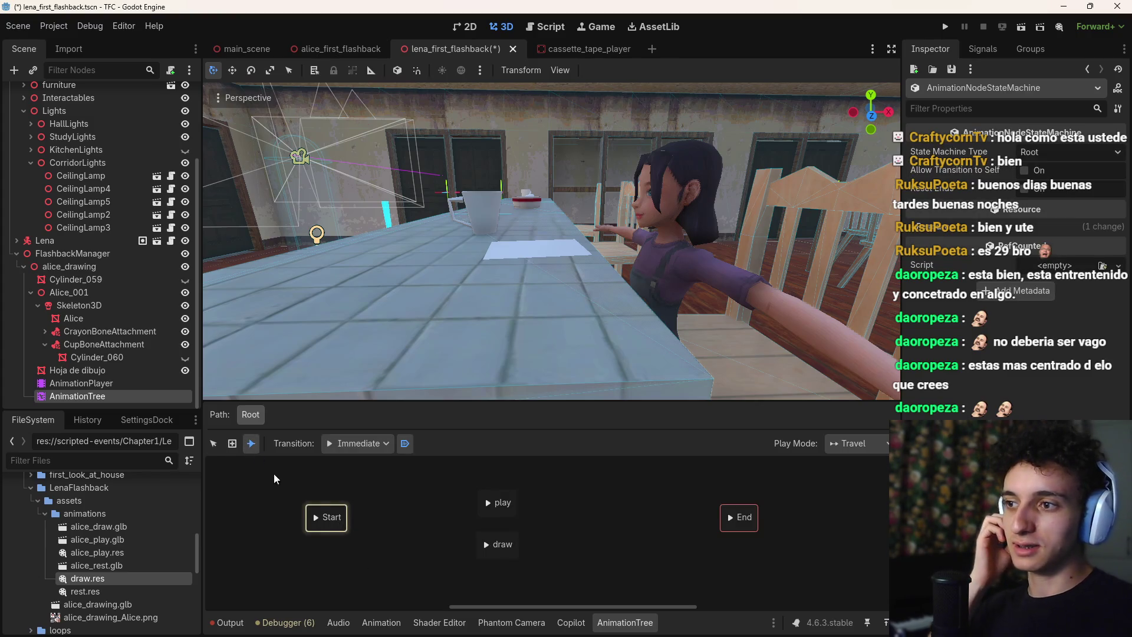
Connect Start to play and to draw with transitions that switch at the animation end
click(349, 445)
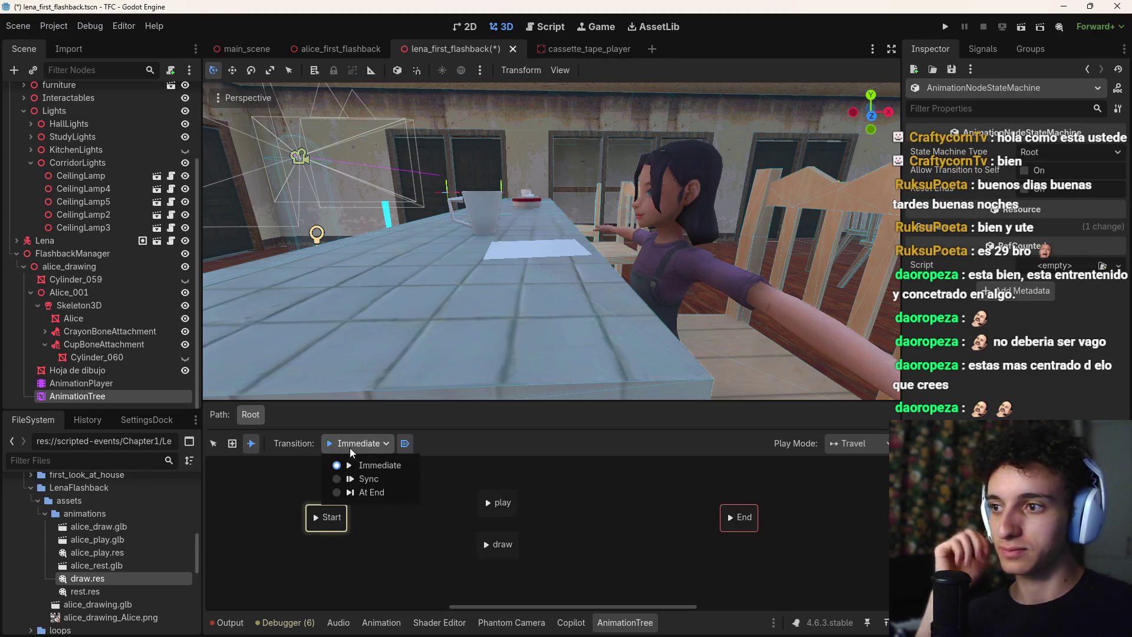
click(378, 491)
drag(451, 501, 493, 502)
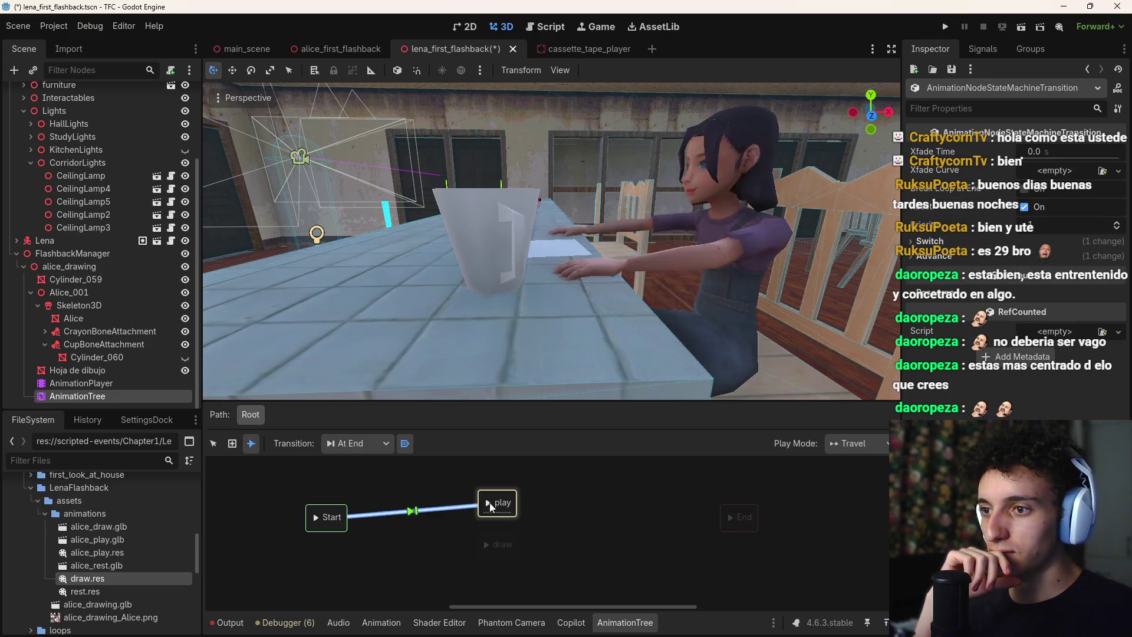
mouse_move(338, 521)
mouse_down()
mouse_move(386, 539)
mouse_move(491, 547)
mouse_up()
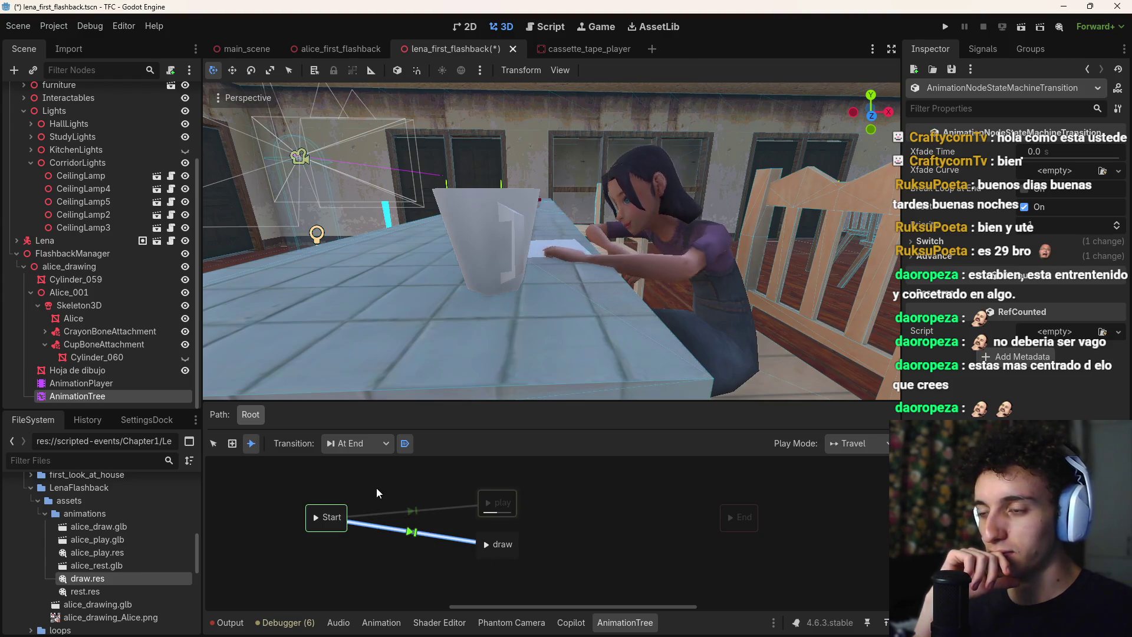
Select the Start→play transition and expand its Switch and Advance settings
click(214, 443)
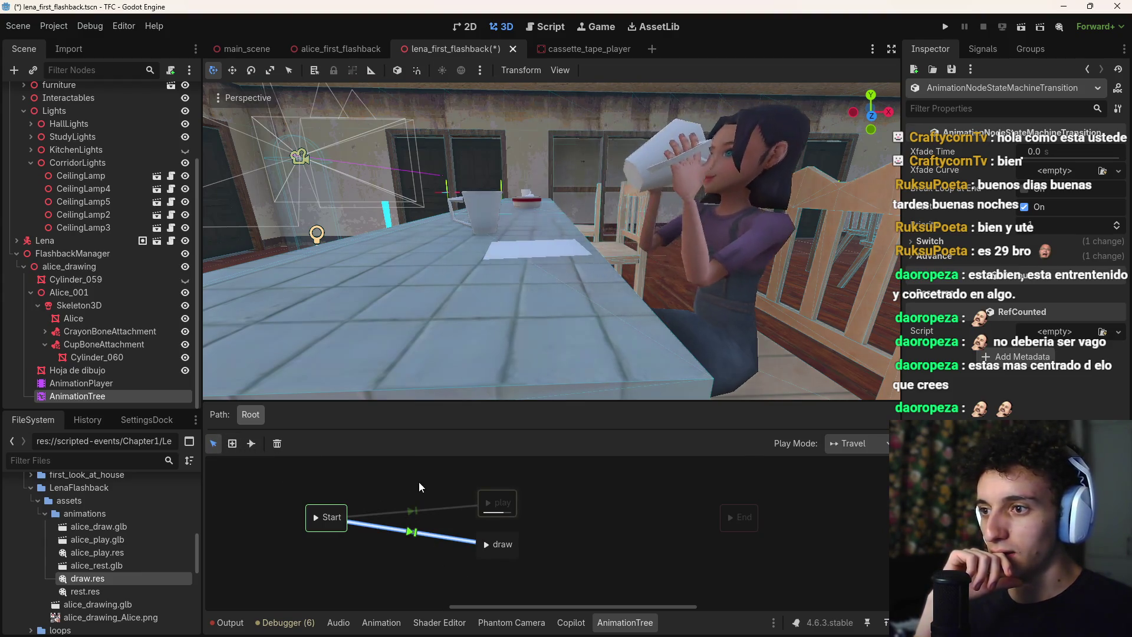
click(486, 503)
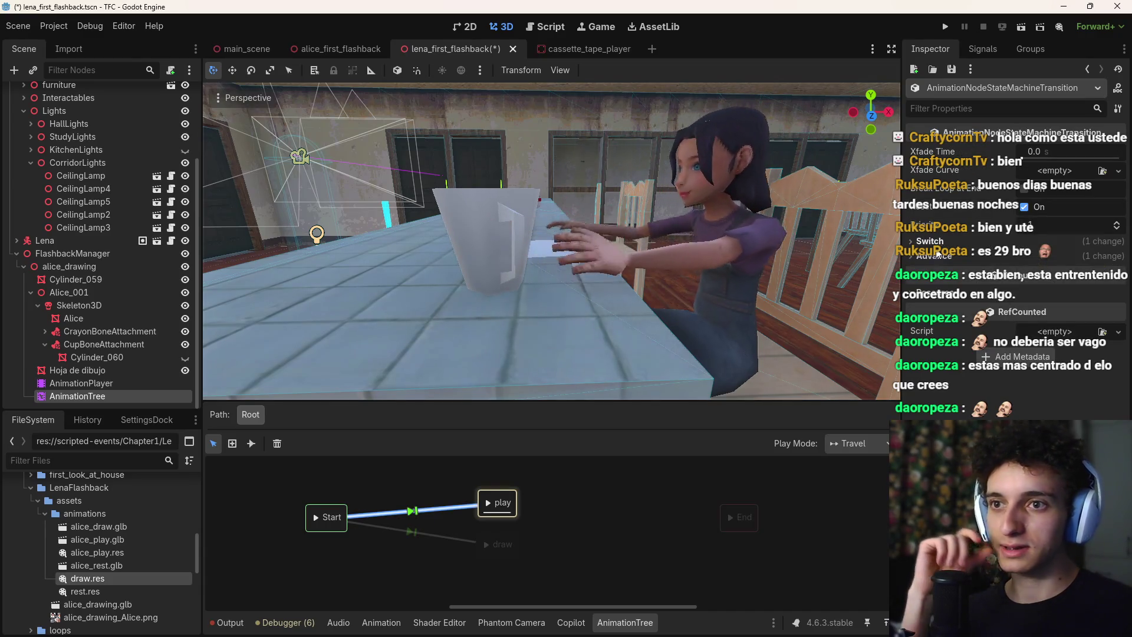
click(936, 241)
click(929, 276)
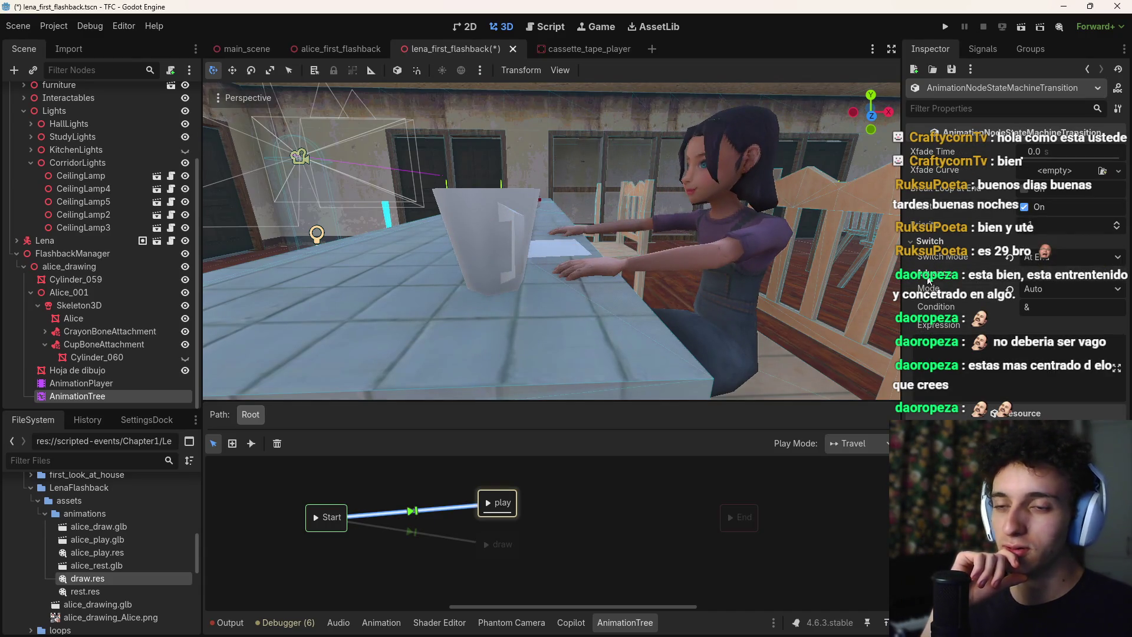
click(1058, 305)
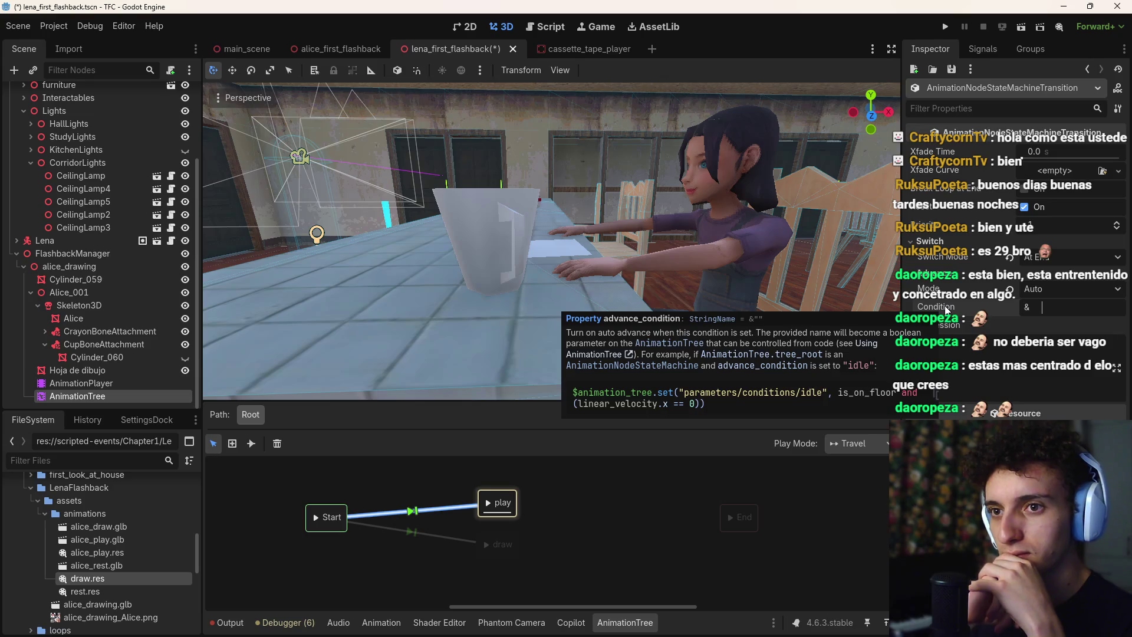
Leave Advance Mode on Auto and enter next_anim as the transition's condition
click(1049, 289)
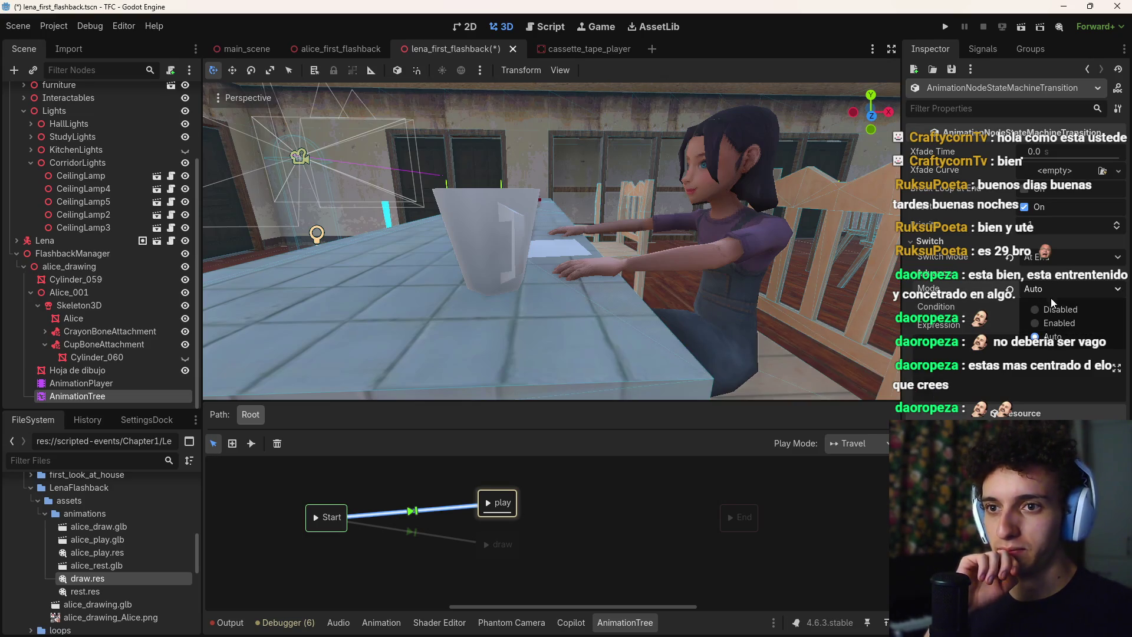
click(1052, 336)
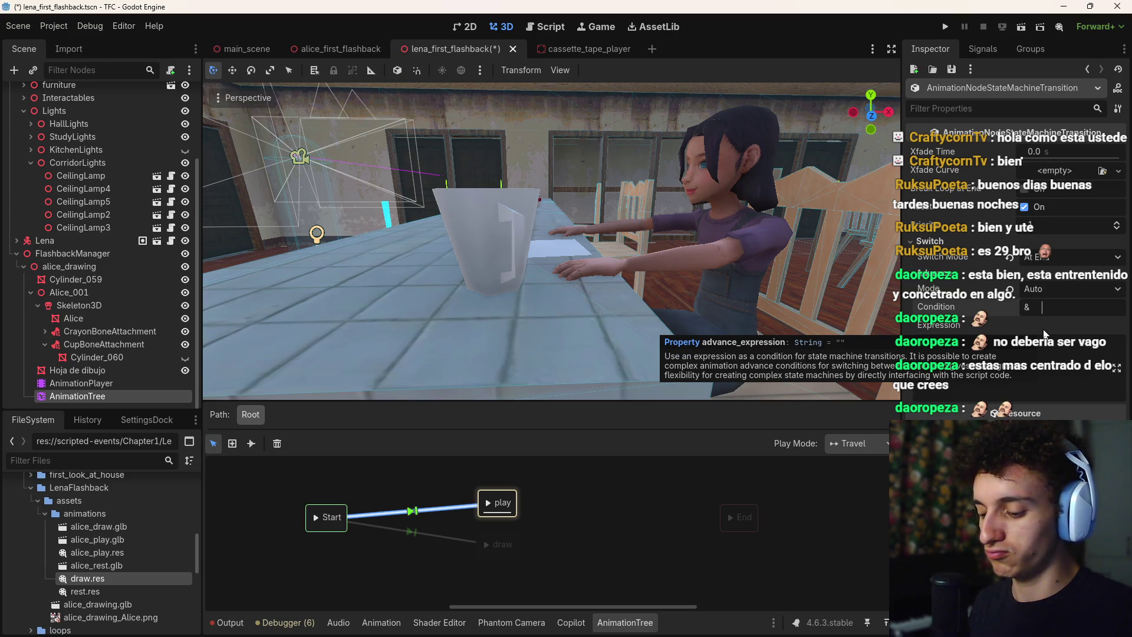
text(s)
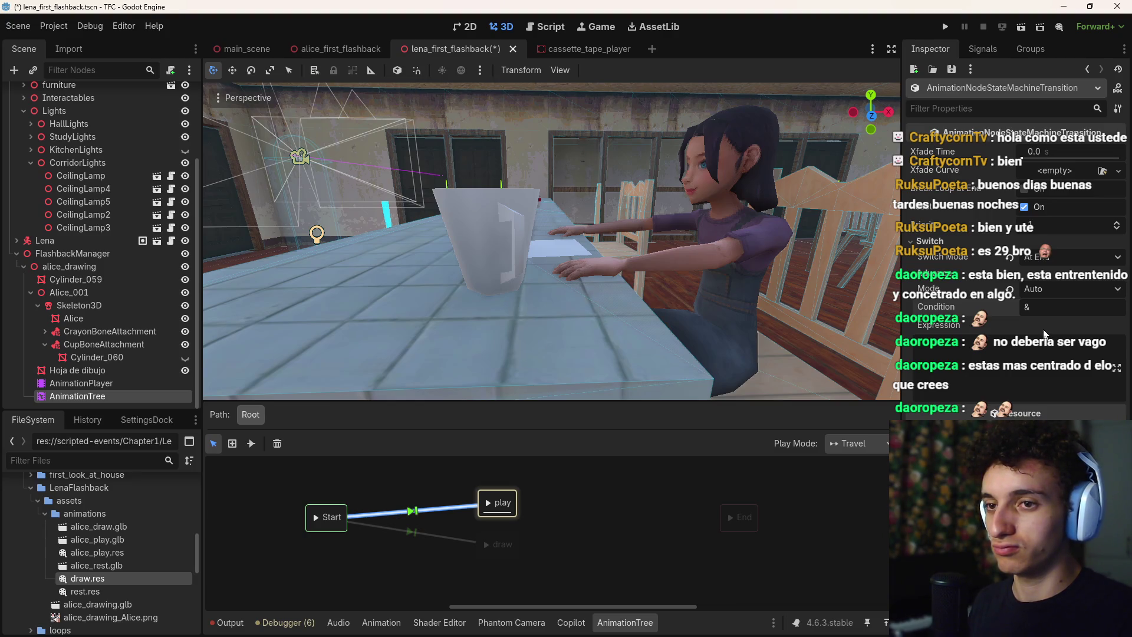
text(nex)
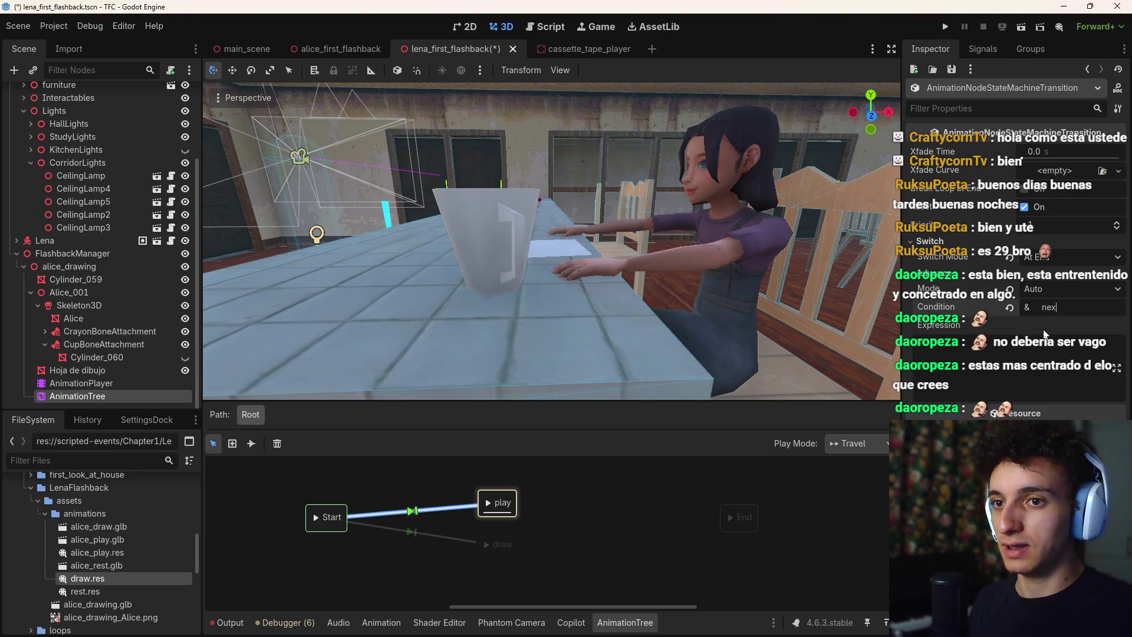
text(animm)
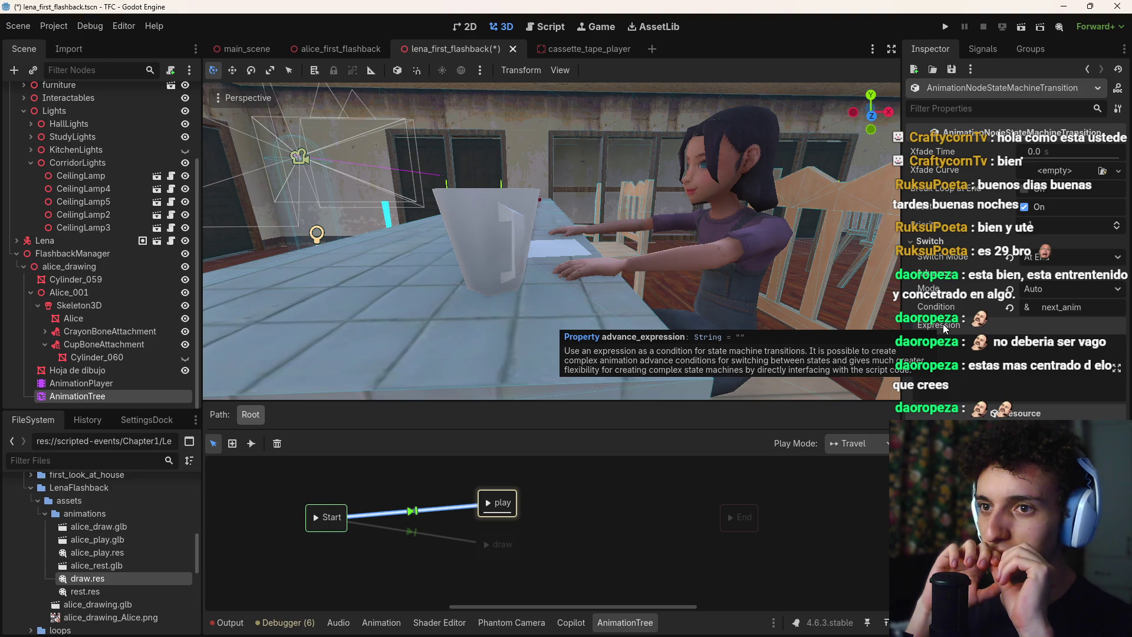
key(alt+Tab)
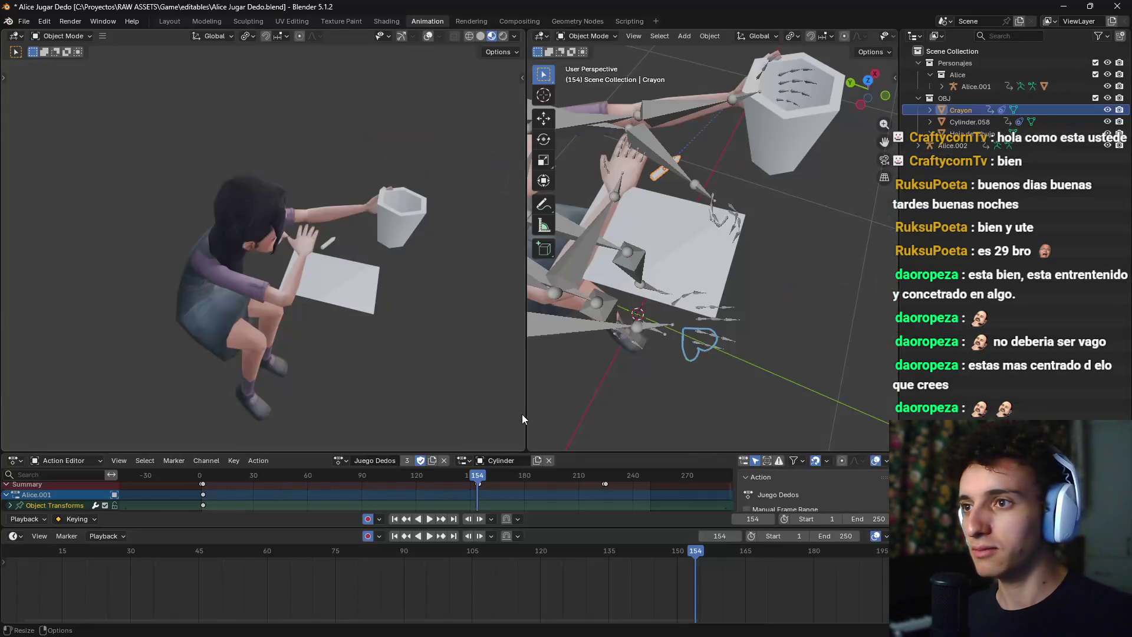
Bring up the Gemini chat tab in Firefox
key(alt+Tab)
key(alt+Tab)
key(Tab)
key(Tab)
key(Tab)
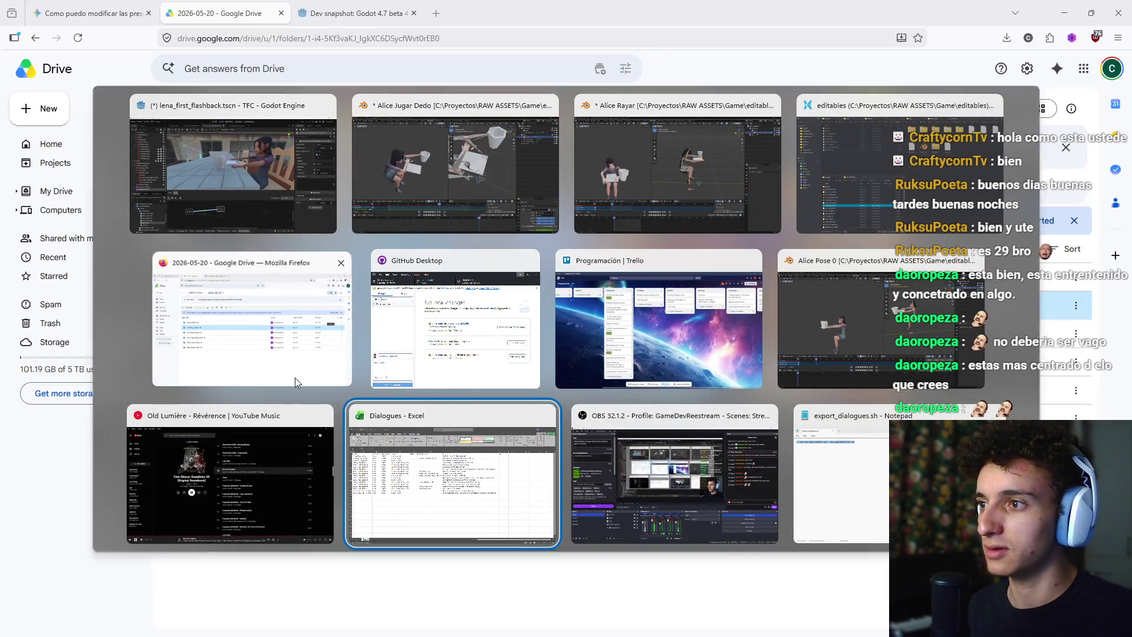
click(295, 377)
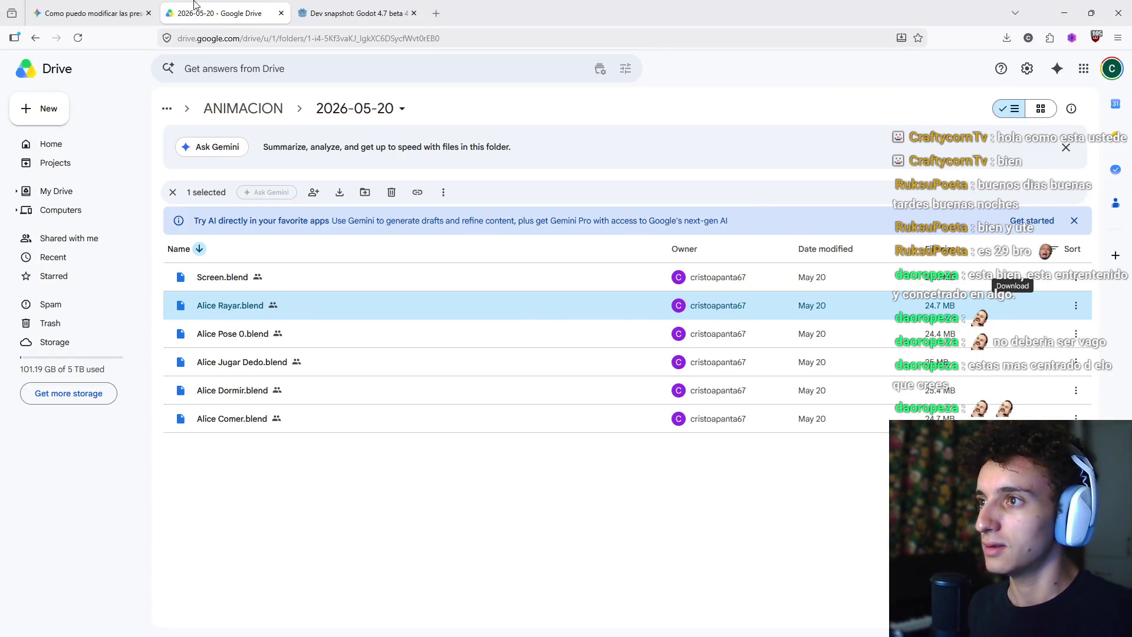
click(92, 7)
scroll(714, 545, down, 3)
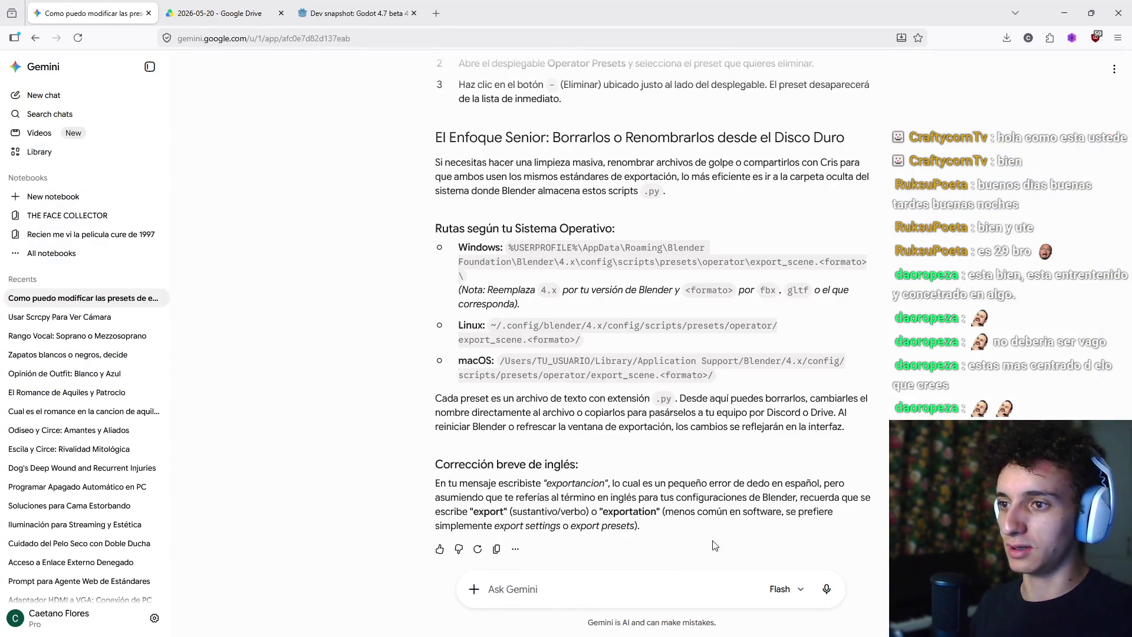
Snip the transition's advance settings in Godot and start a Gemini message about the state machine
key(alt+Tab)
key(shift+super+s)
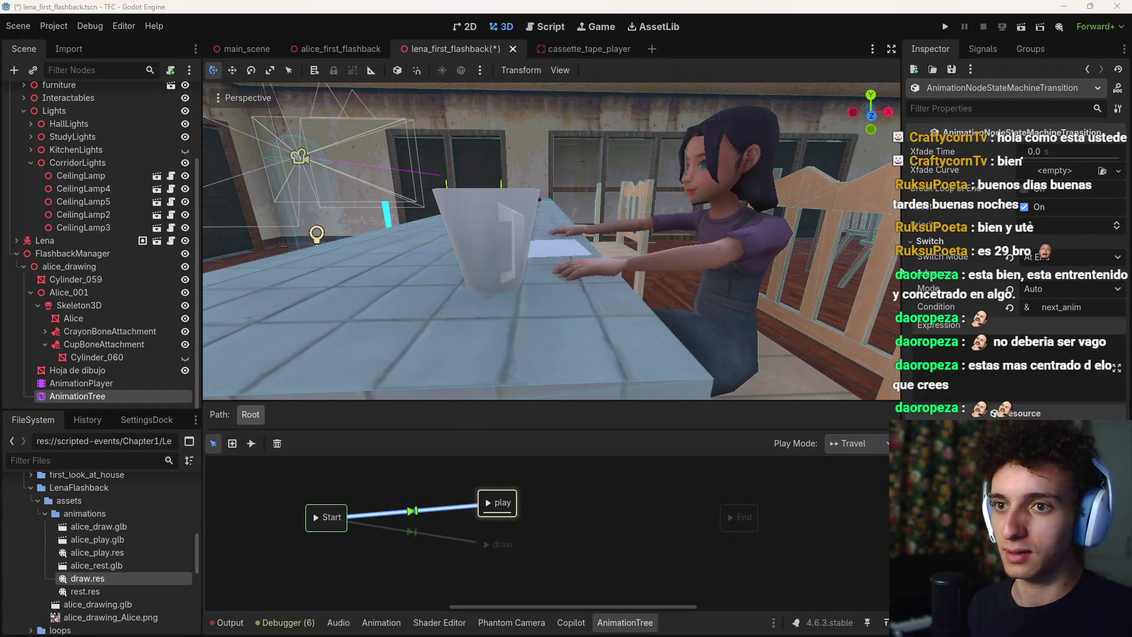
drag(902, 268, 1122, 420)
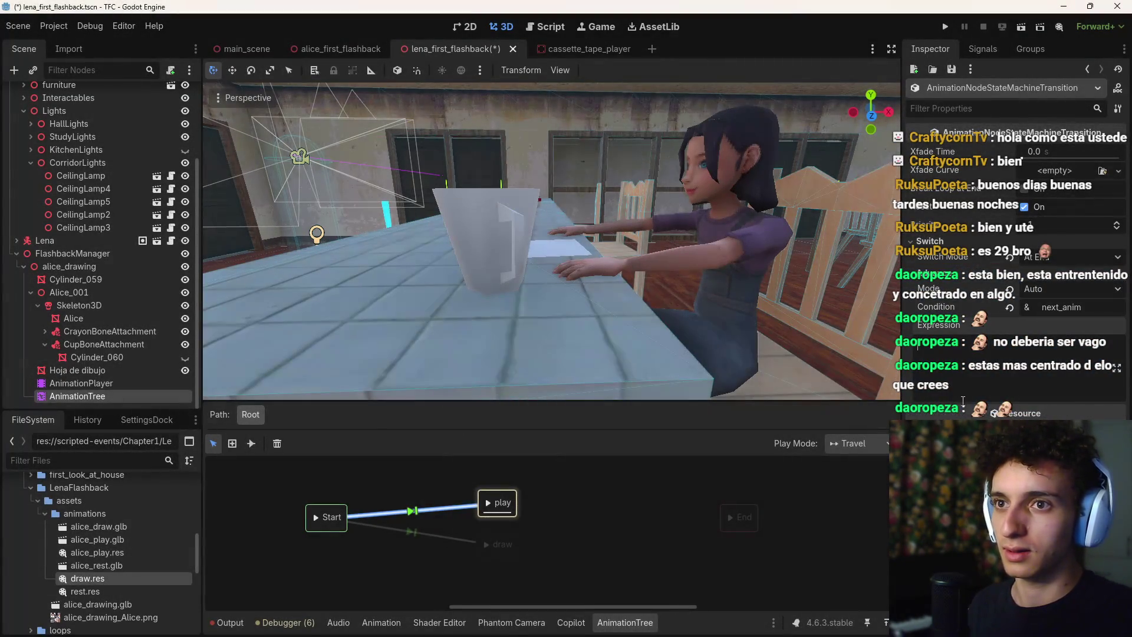
key(alt+Tab)
text(Es)
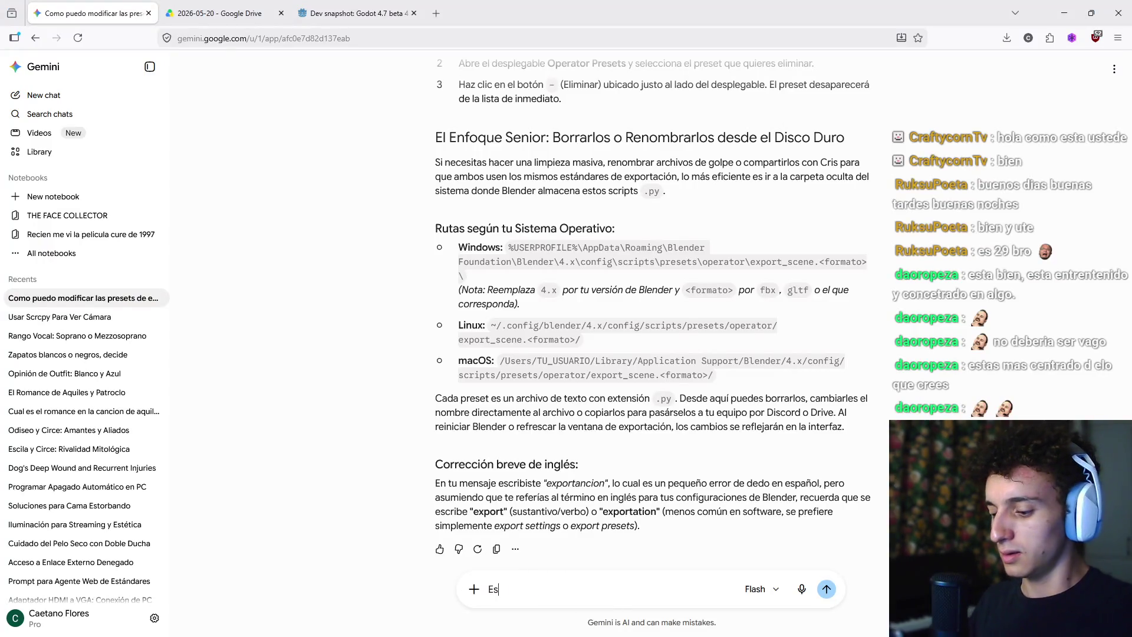
text(toy usando un )
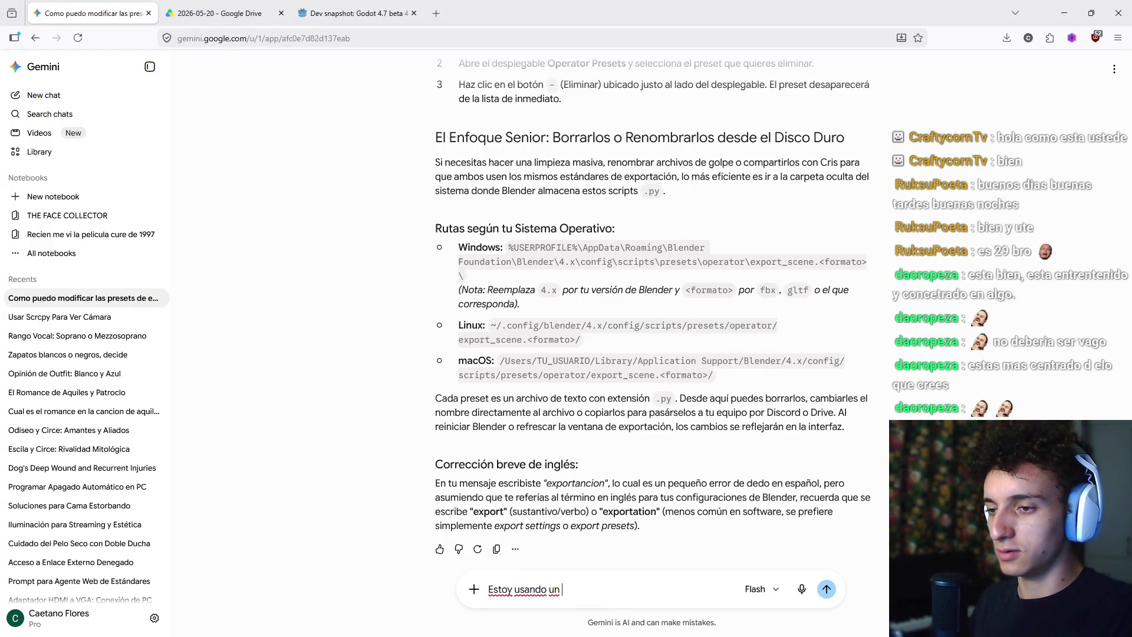
text(state)
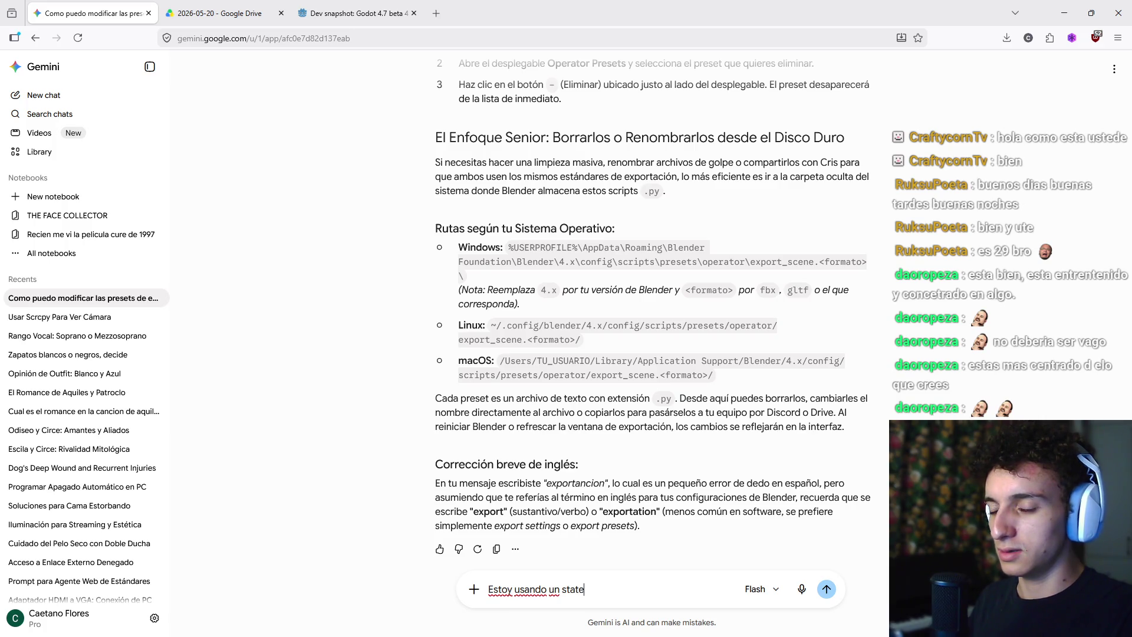
text(_machine dentro de )
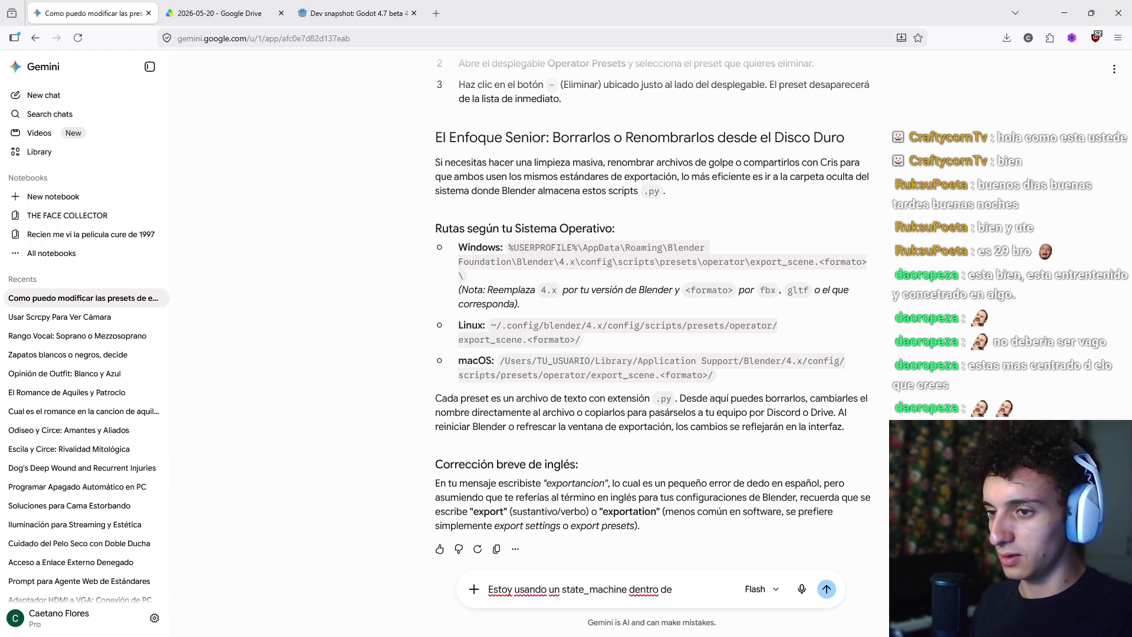
text(animat)
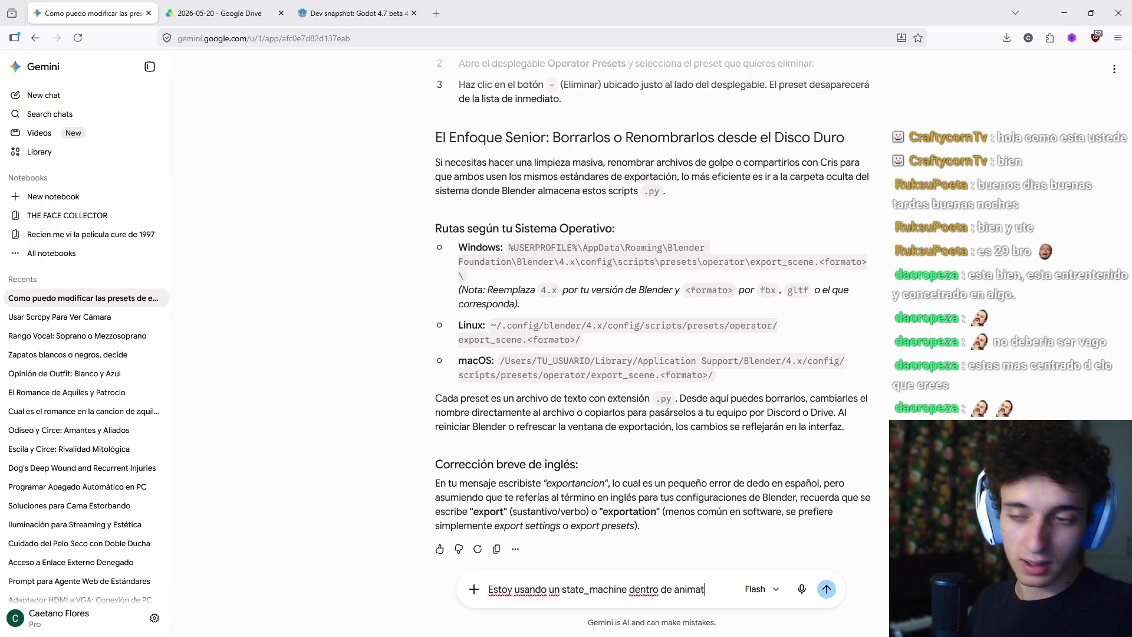
text(ion_tree)
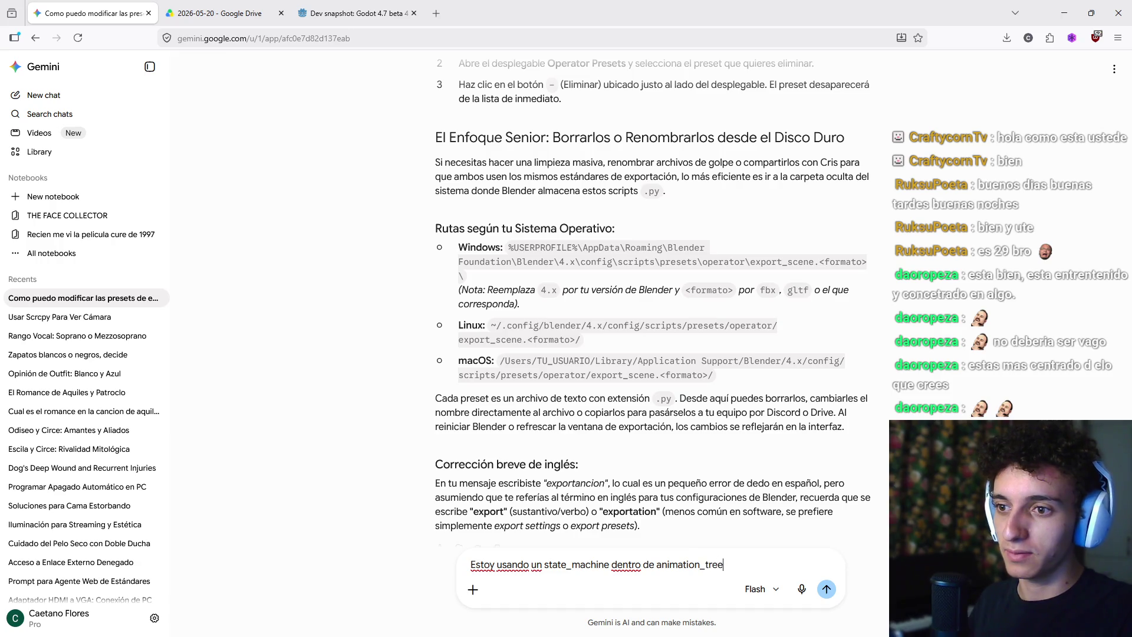
text(, como)
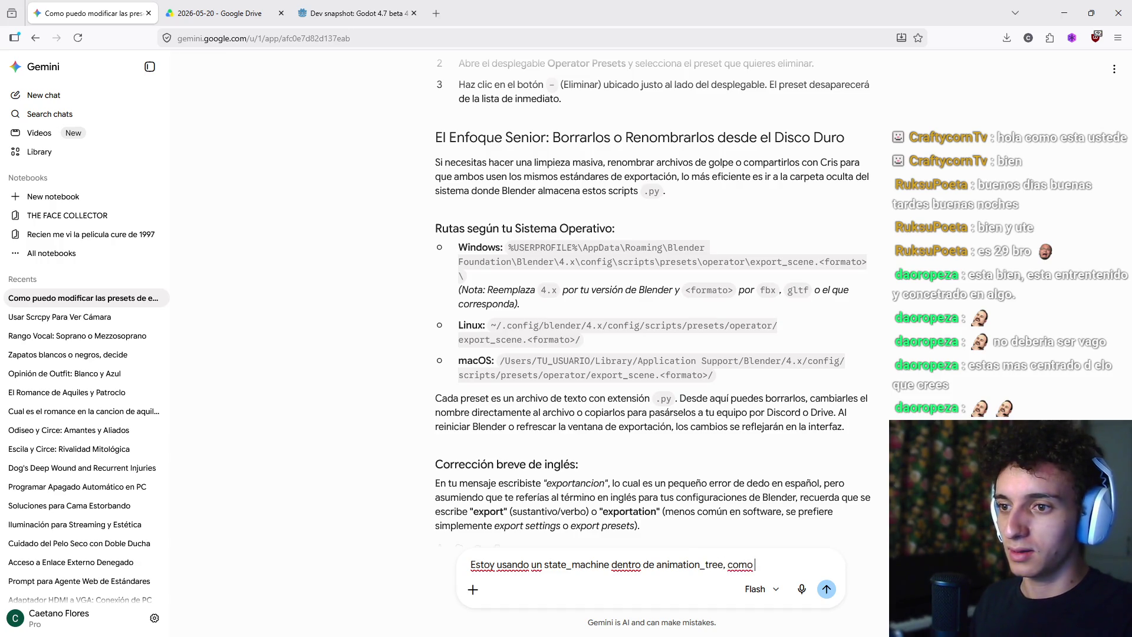
Ask 'como funciona lo de las condiciones y expressions?' with the screenshot attached, and send
key(BackSpace)
key(BackSpace)
key(BackSpace)
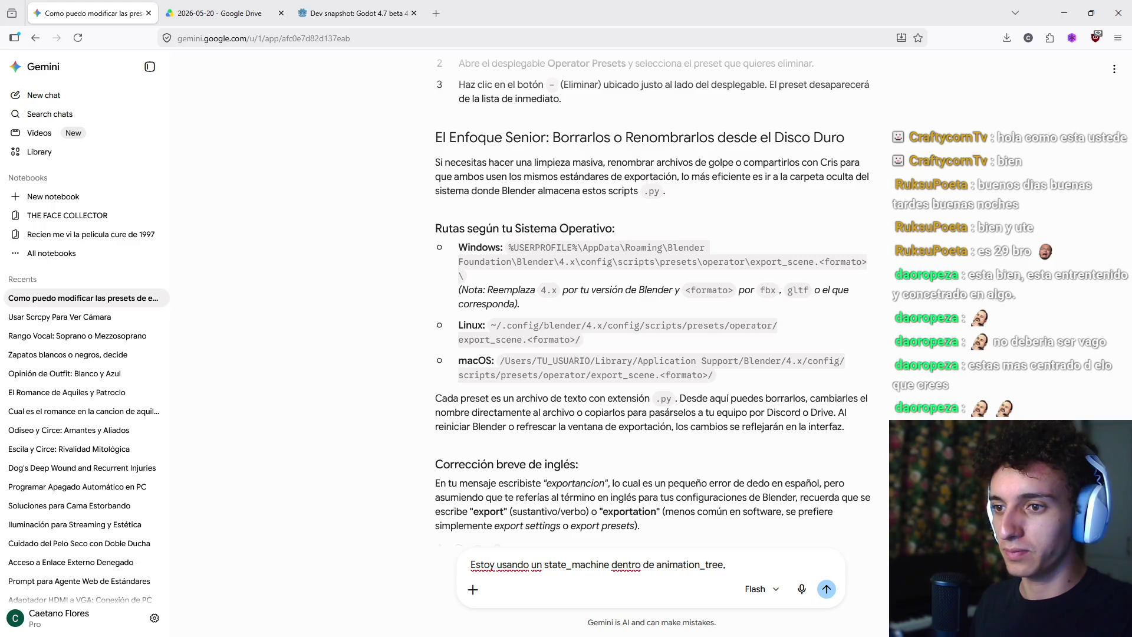
text(como funciona )
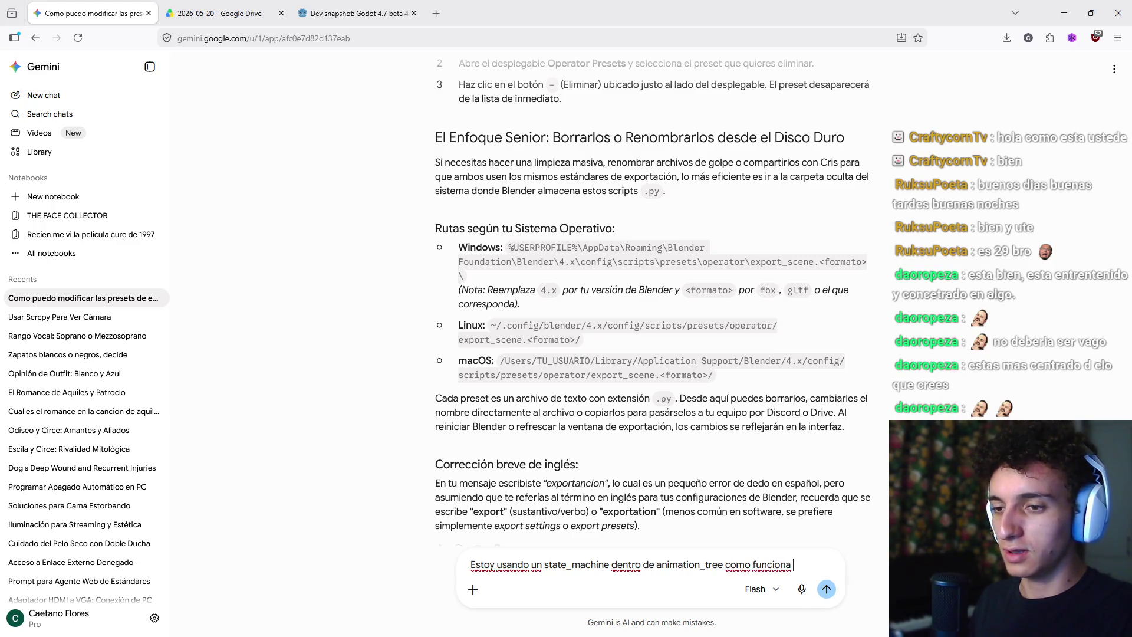
text(lo de las condiciones )
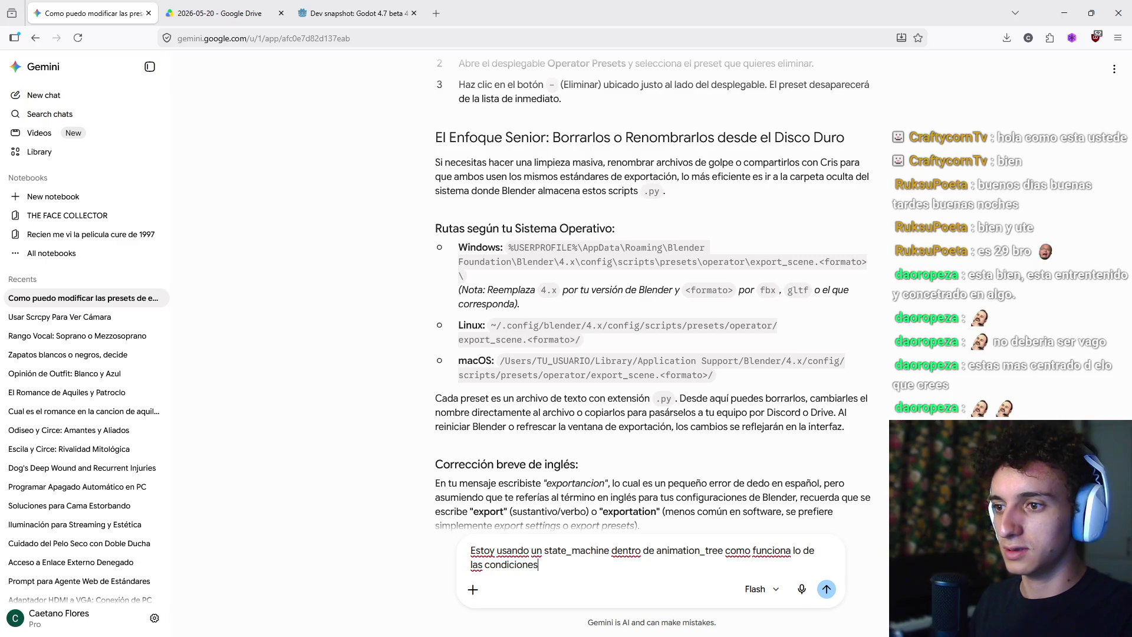
text(y expressions?)
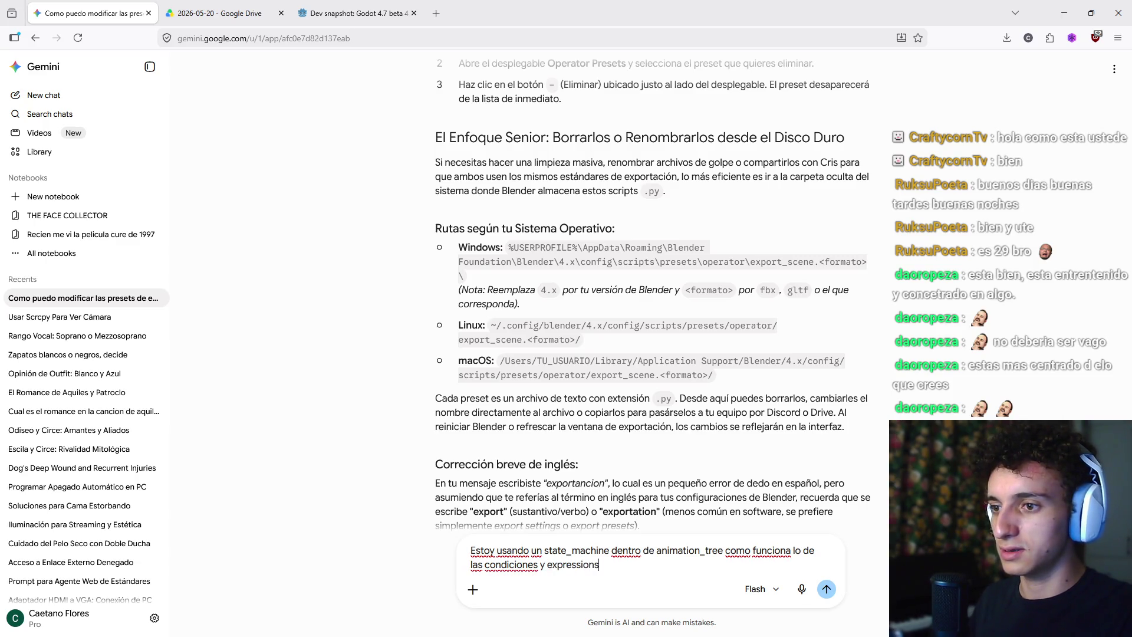
key(ctrl+v)
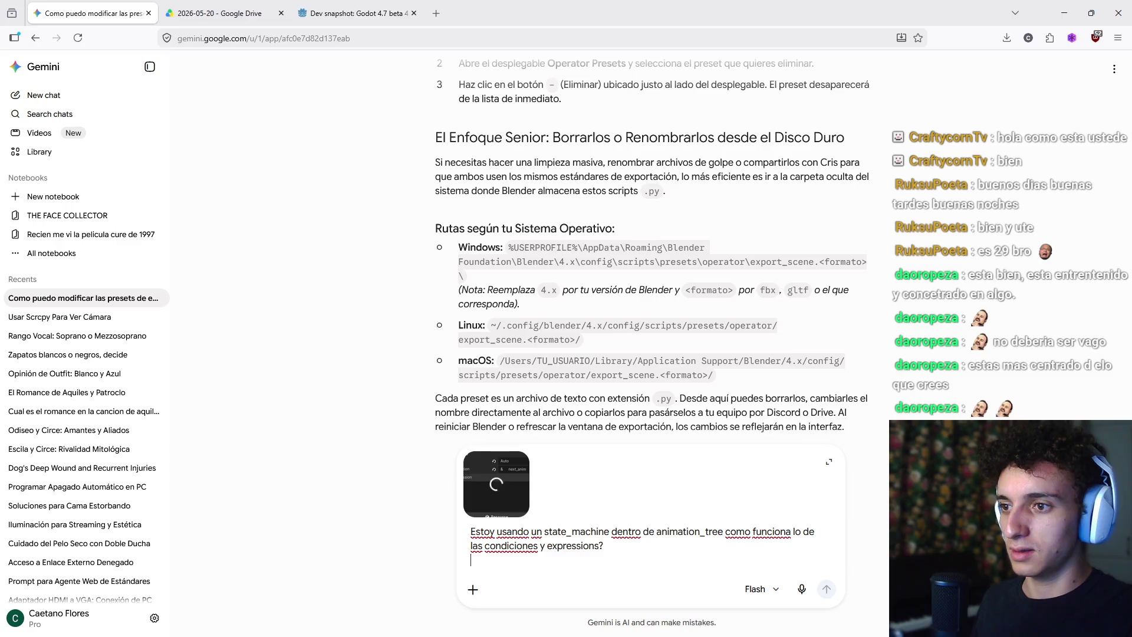
key(Return)
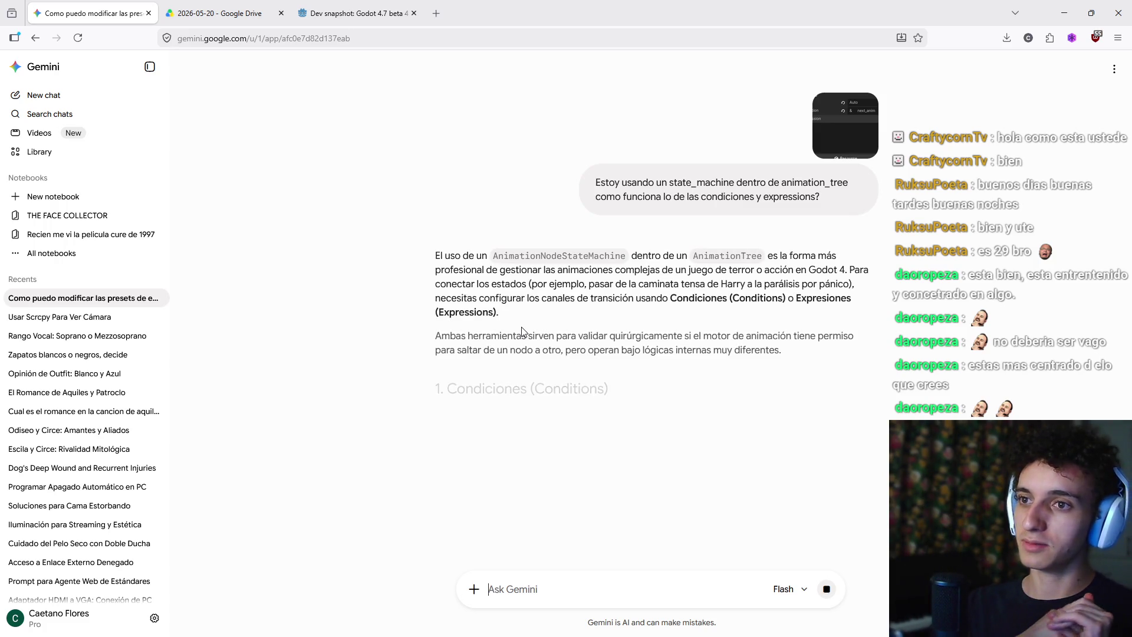
Scroll through Gemini's answer, highlighting the sentence describing expressions as code formulas
scroll(534, 341, down, 2)
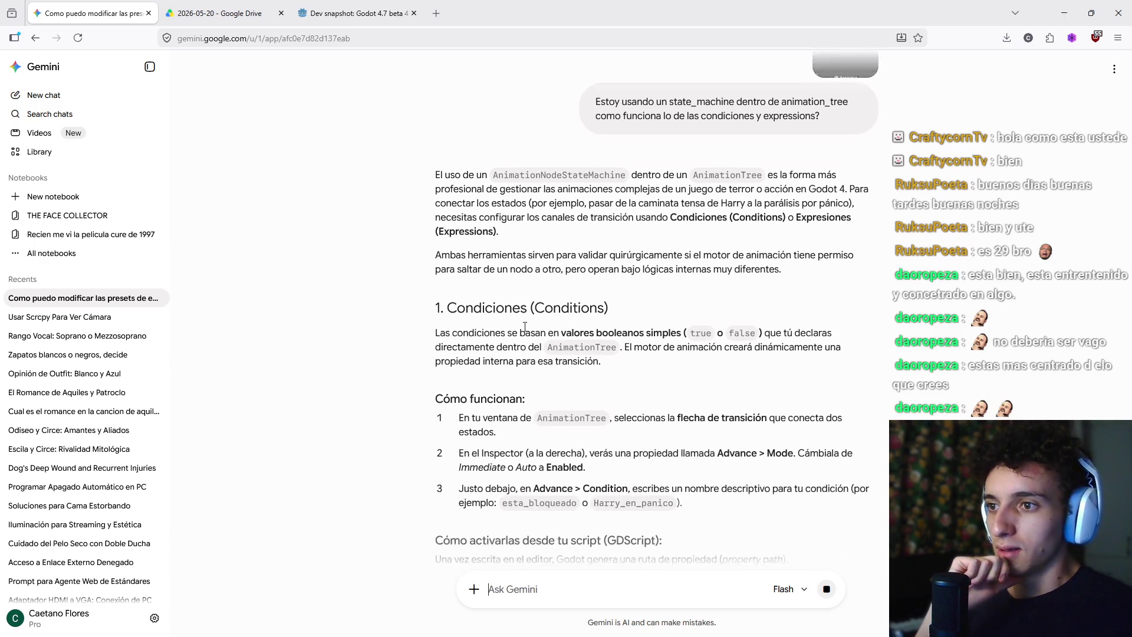
scroll(536, 342, down, 3)
scroll(590, 274, down, 3)
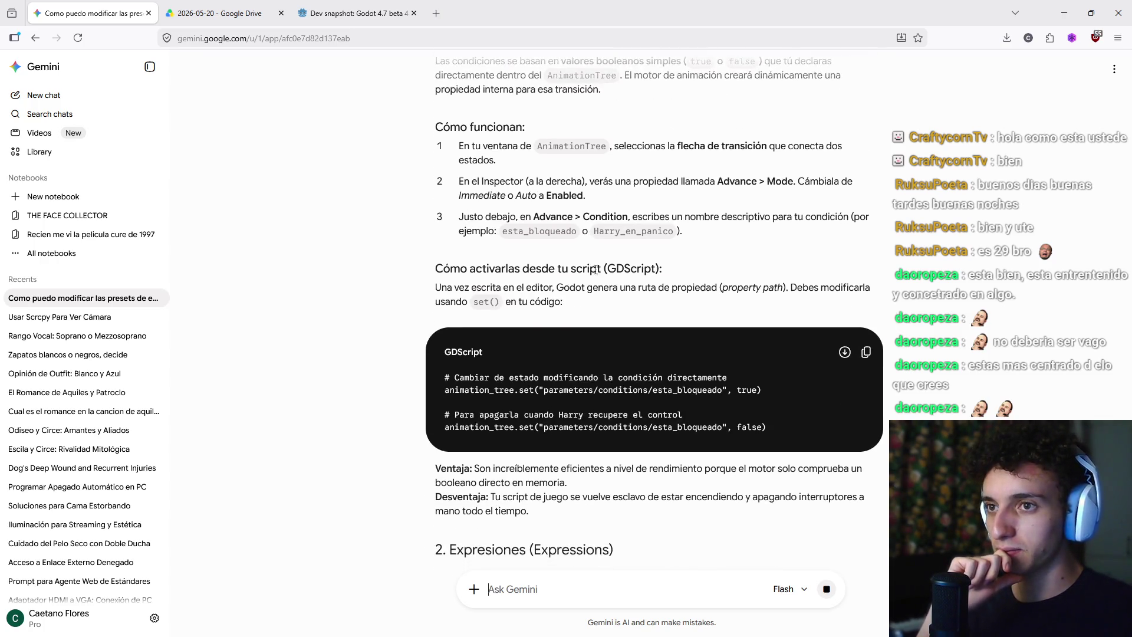
scroll(619, 287, down, 3)
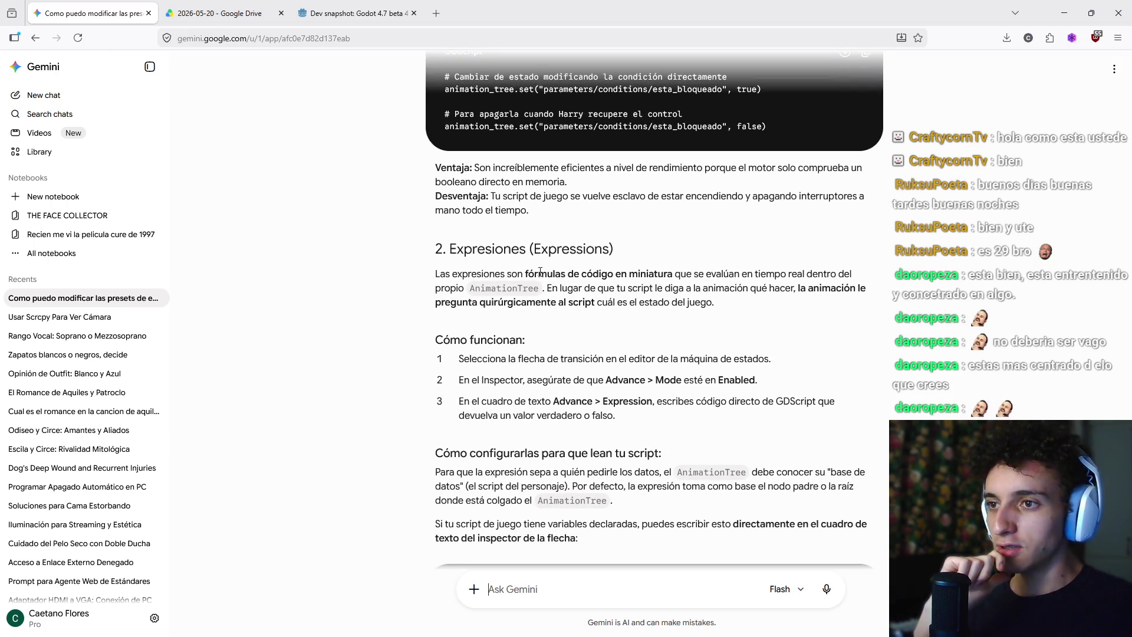
mouse_move(554, 274)
mouse_down()
mouse_move(540, 289)
mouse_move(848, 275)
mouse_up()
click(842, 274)
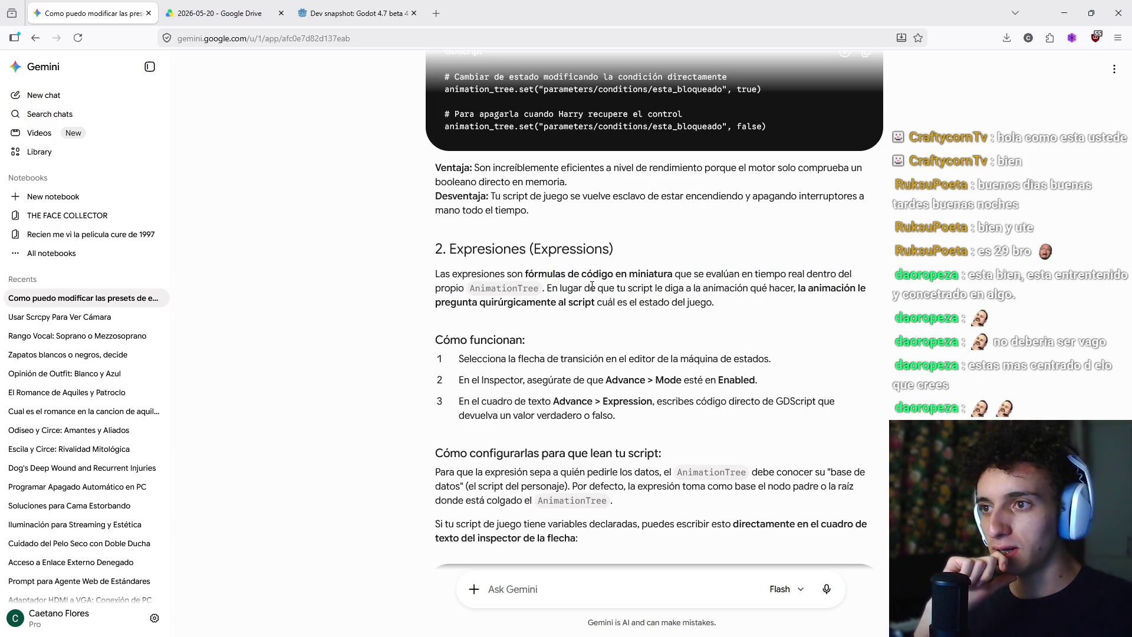
scroll(752, 326, down, 1)
scroll(752, 326, down, 1)
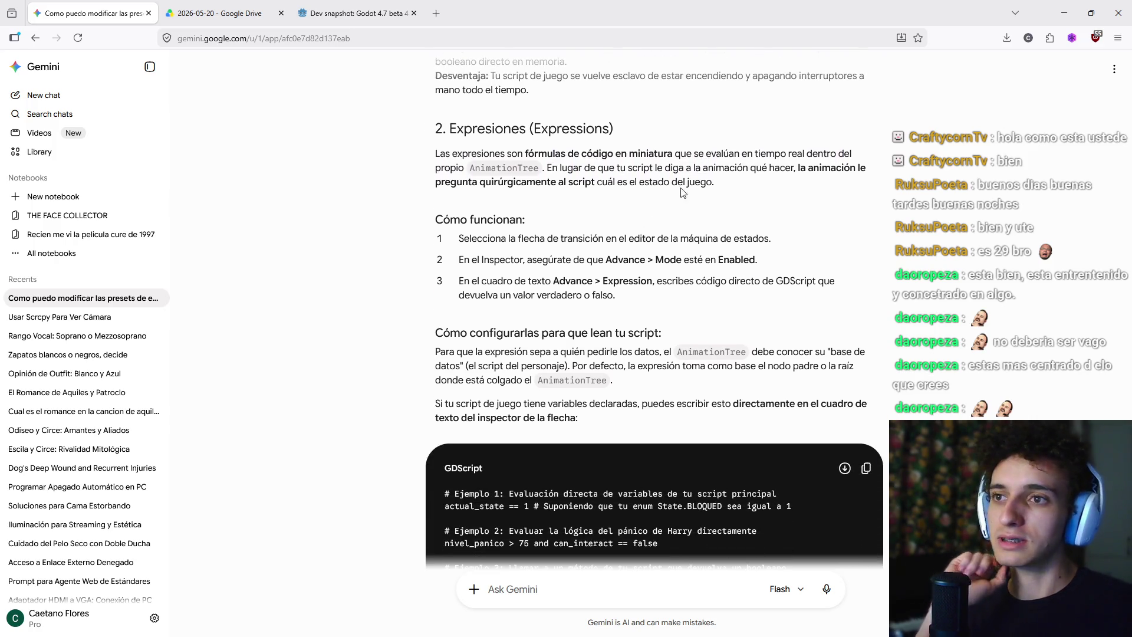
mouse_move(749, 167)
mouse_down()
mouse_move(866, 166)
mouse_move(566, 183)
mouse_move(746, 188)
mouse_up()
click(751, 194)
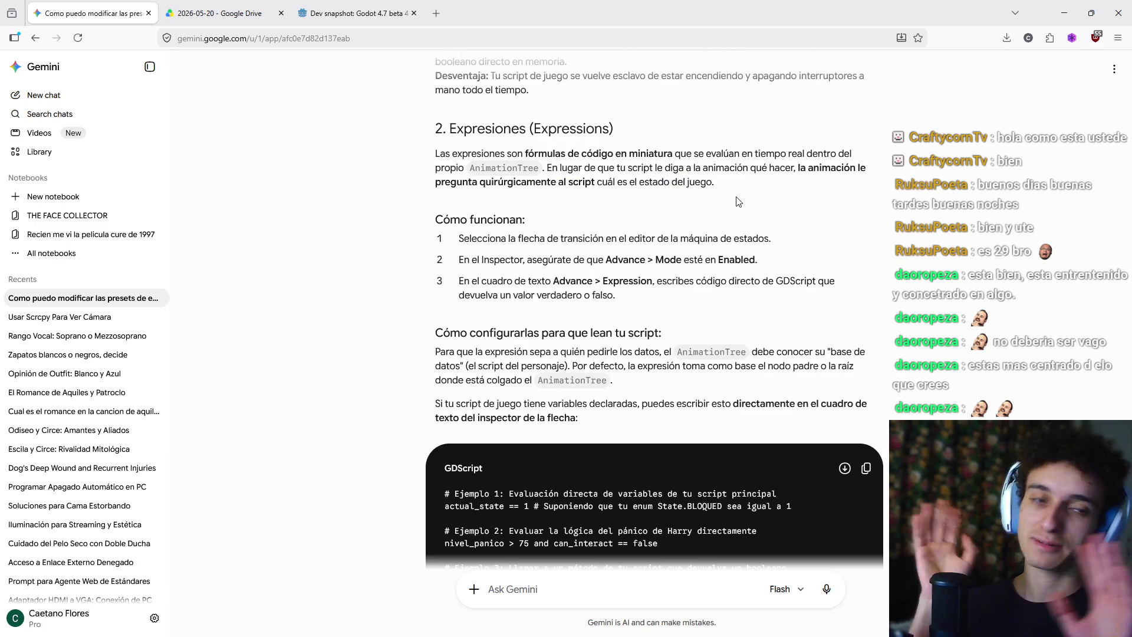
scroll(703, 219, down, 2)
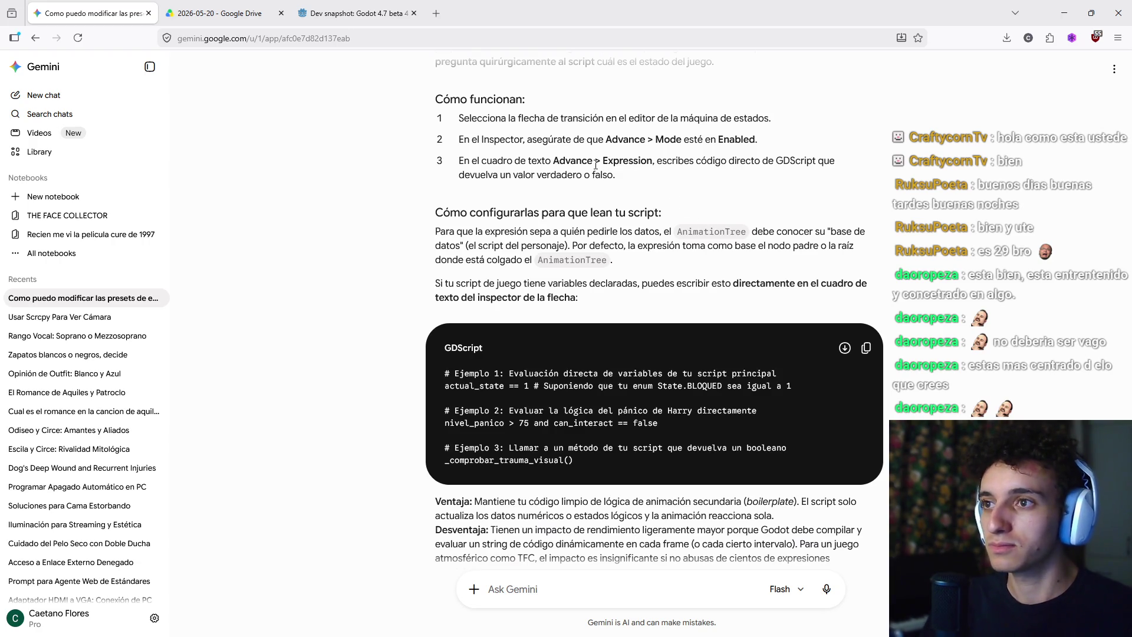
Read the Advance > Expression steps about writing GDScript that returns true or false
drag(490, 118, 698, 118)
drag(532, 139, 773, 146)
click(678, 158)
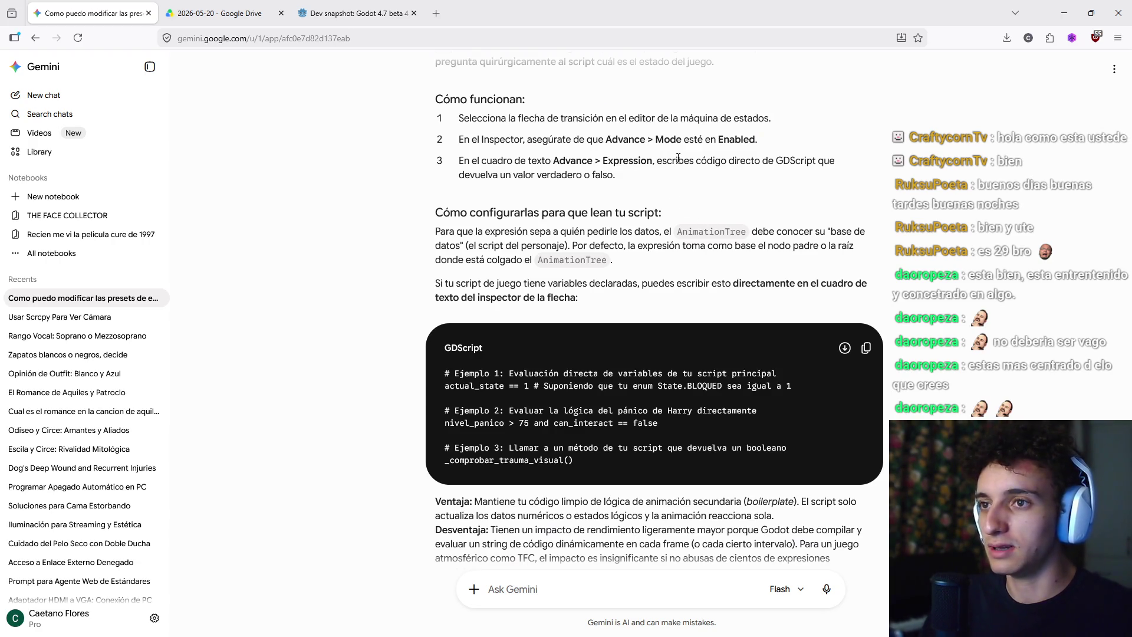
drag(543, 160, 643, 177)
drag(553, 212, 619, 212)
double_click(601, 175)
drag(553, 160, 587, 161)
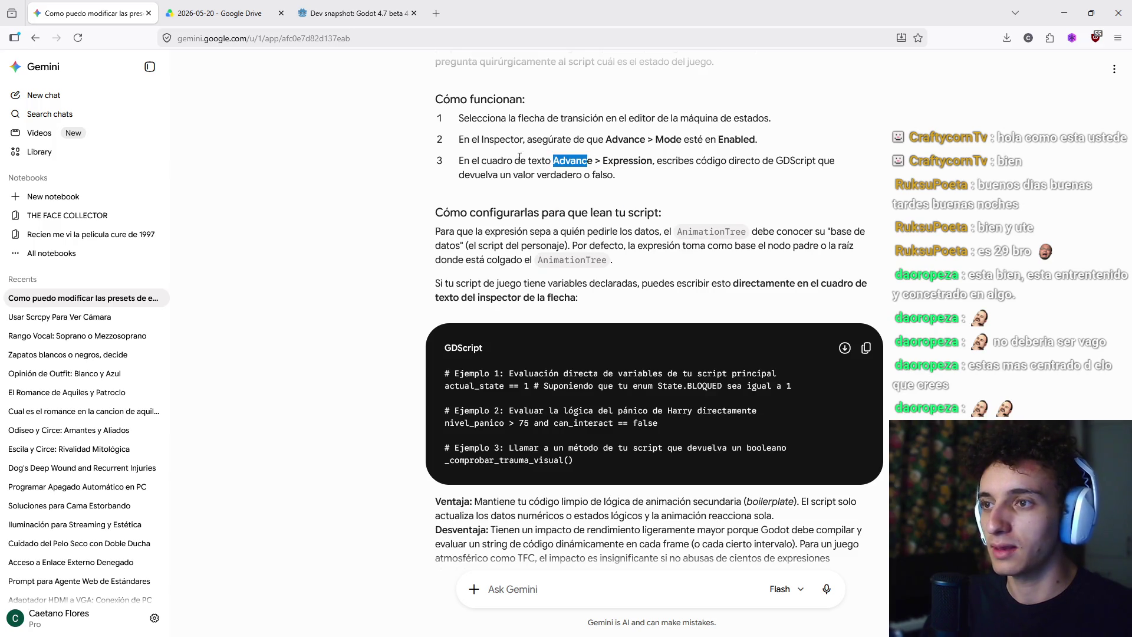
drag(519, 157, 505, 160)
click(641, 204)
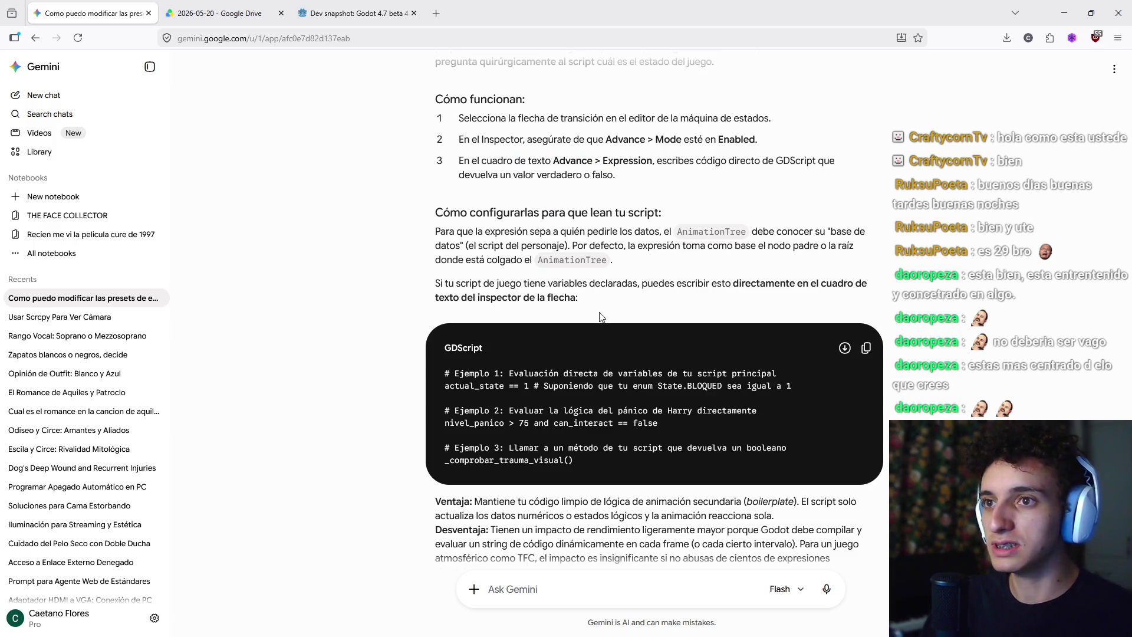
drag(694, 160, 836, 160)
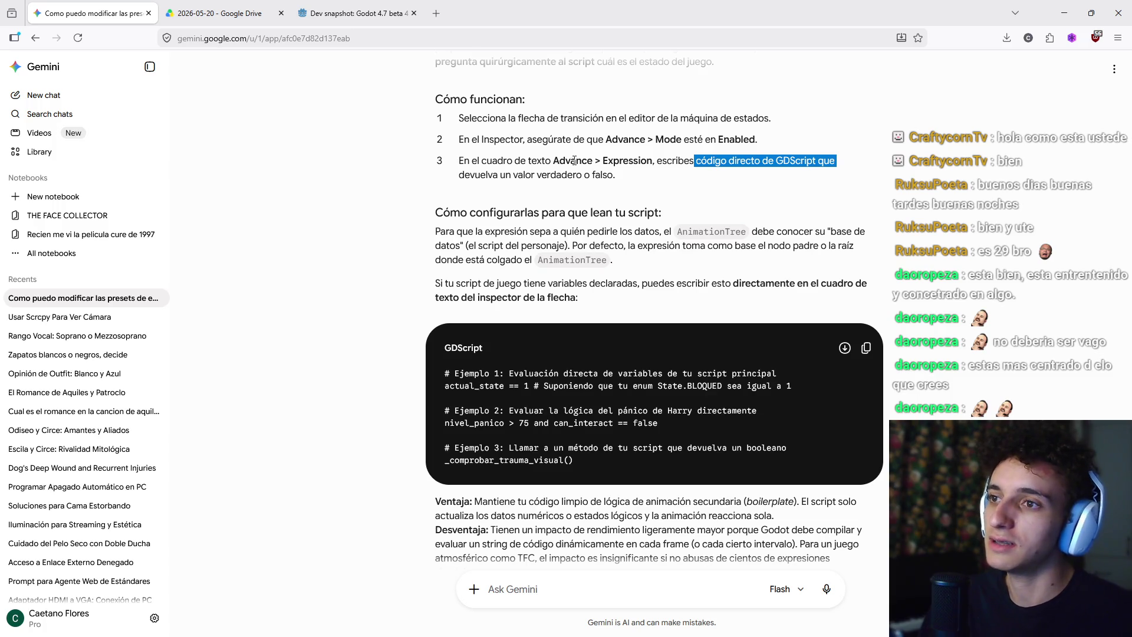
drag(514, 175, 635, 177)
click(635, 176)
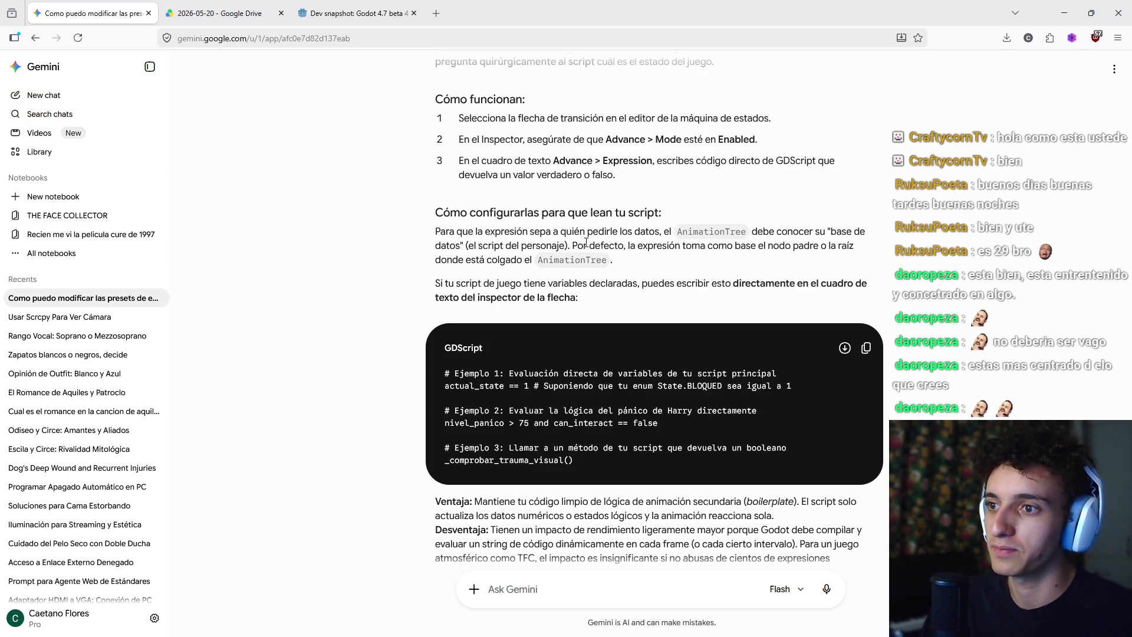
Review the examples actual_state == 1, nivel_panico, and a method call, then return to Godot
scroll(586, 242, down, 1)
drag(446, 329, 529, 327)
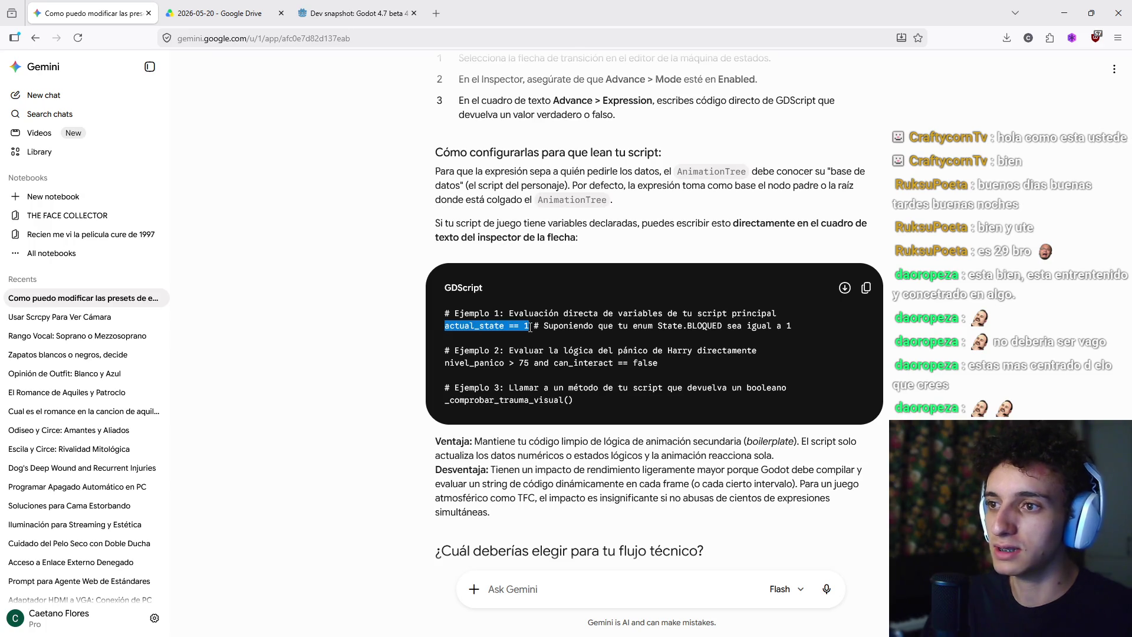
click(529, 327)
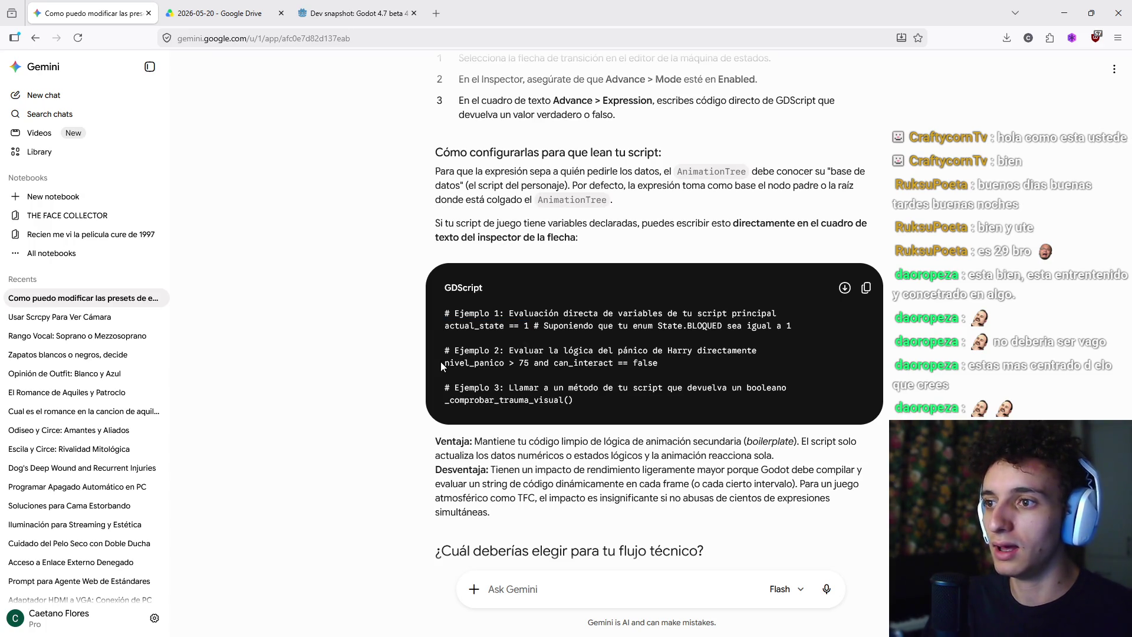
drag(440, 362, 685, 373)
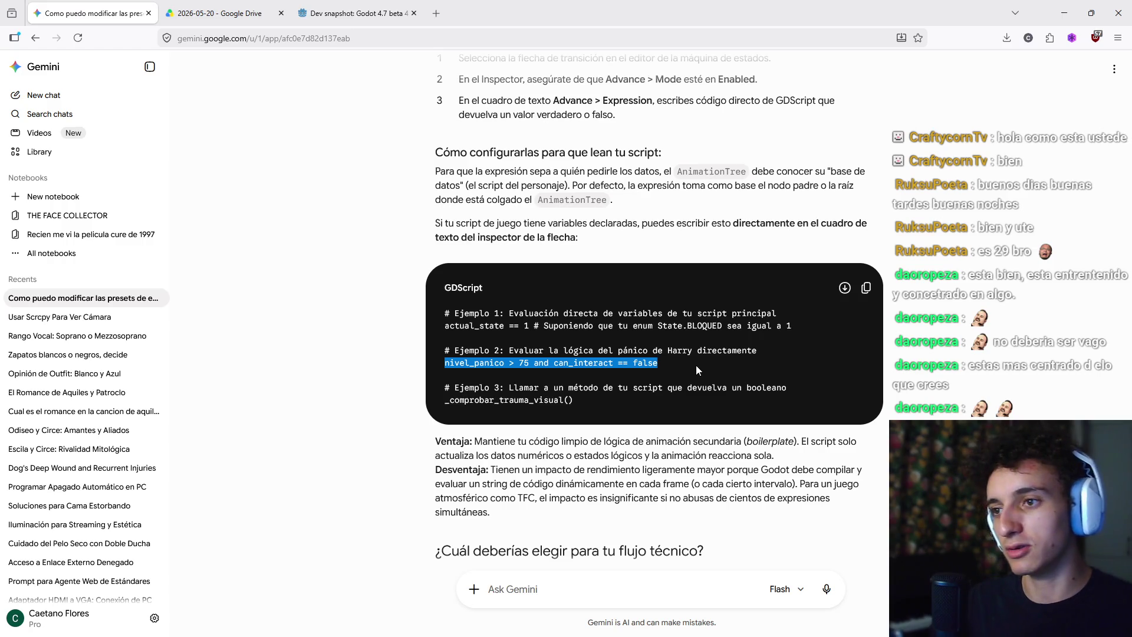
drag(624, 401, 468, 409)
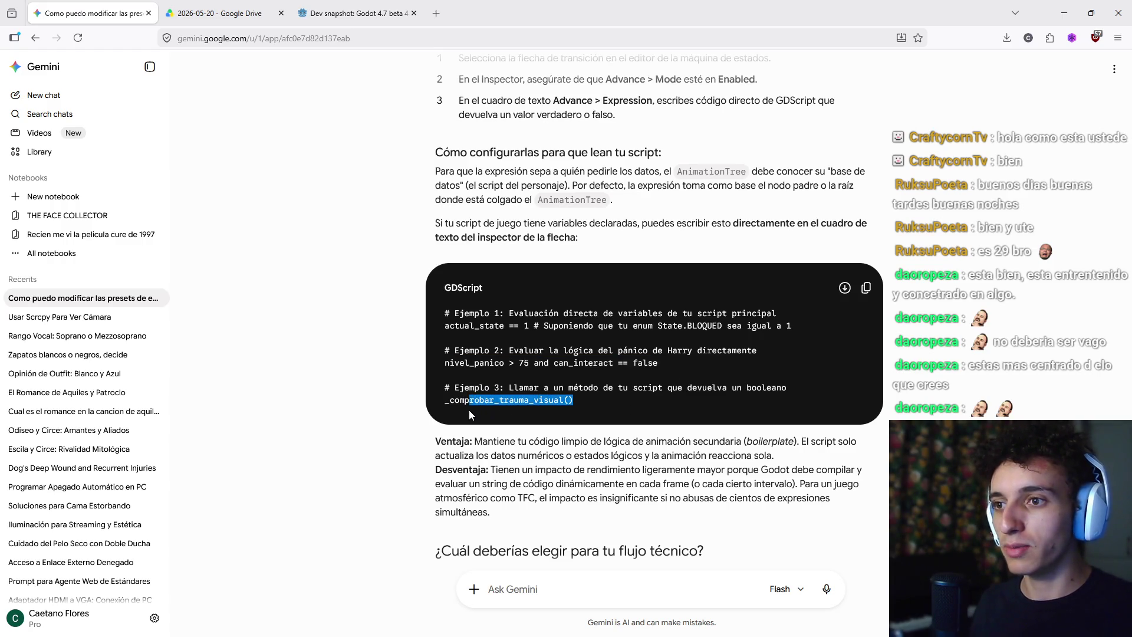
mouse_move(543, 408)
mouse_down()
mouse_move(632, 405)
mouse_move(445, 406)
mouse_up()
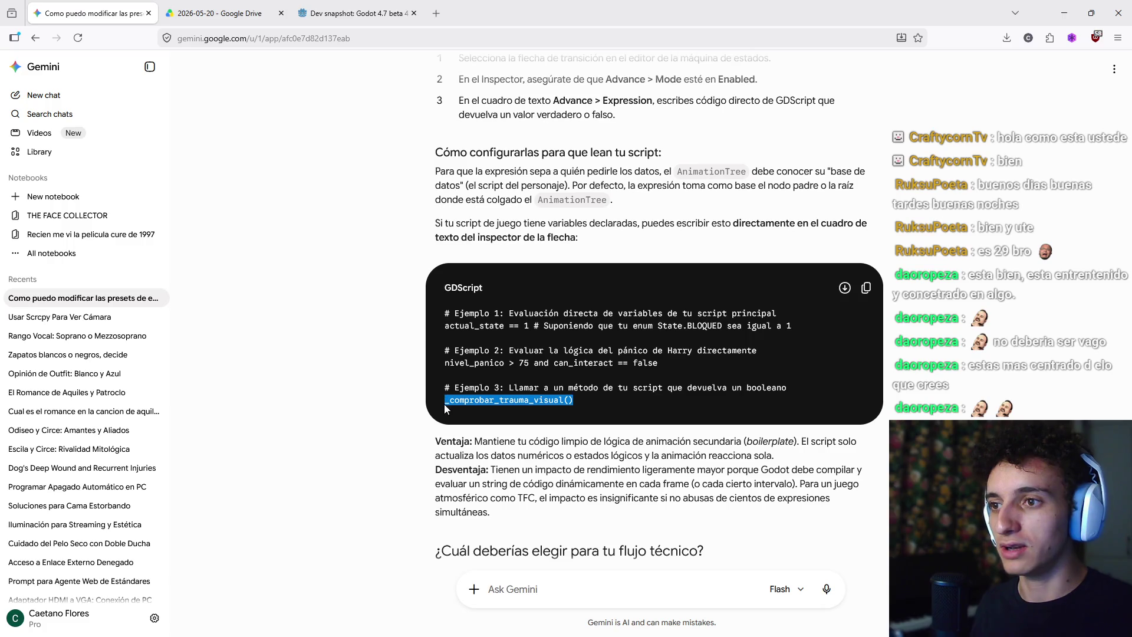
click(642, 405)
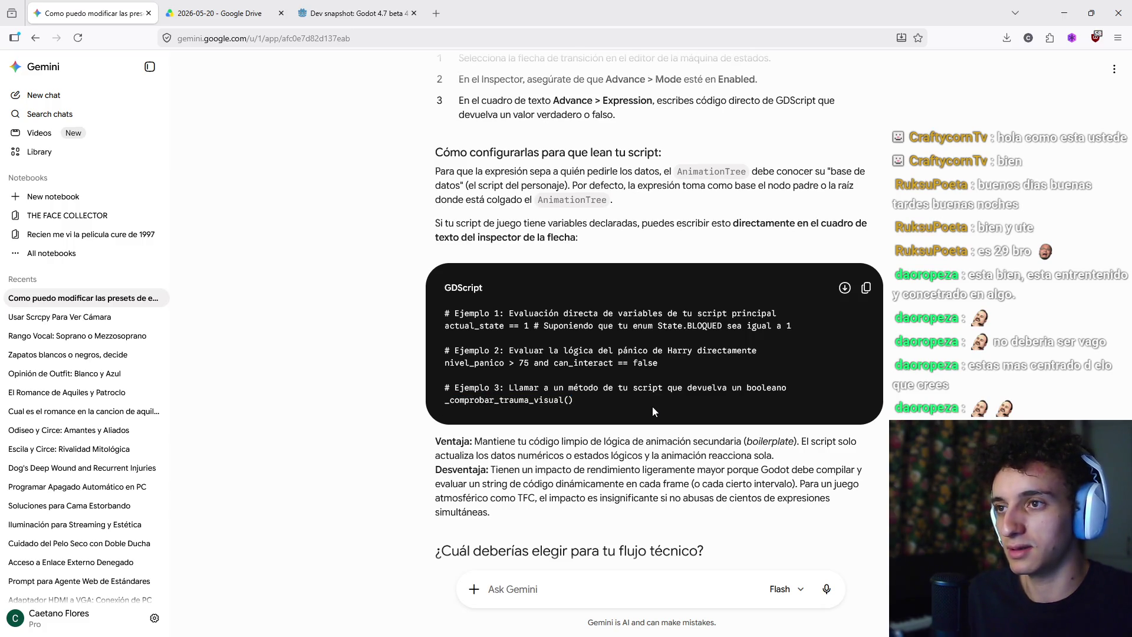
key(alt+Tab)
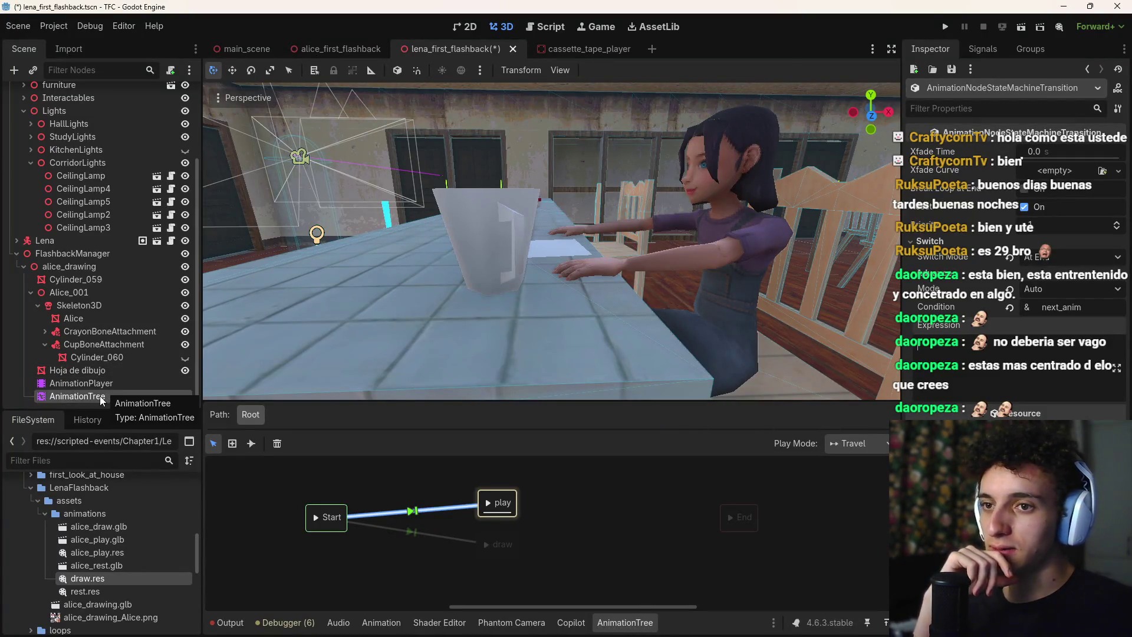
Attach a new script to the AnimationTree, browsing to res://scripted-events/Chapter1/LenaFlashback
click(102, 396)
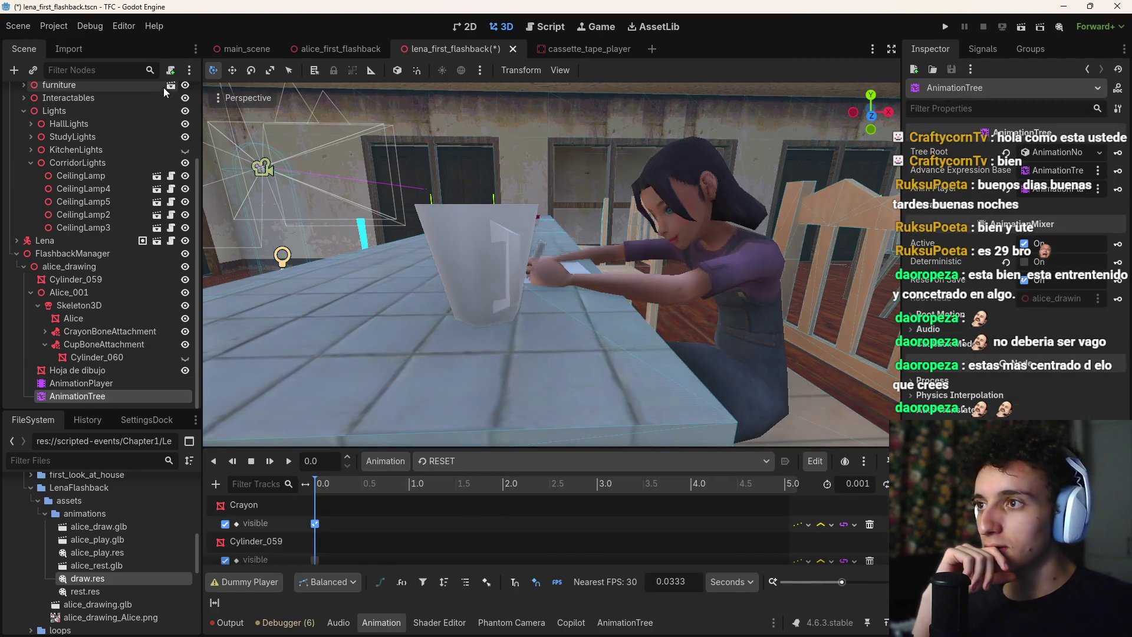
click(171, 69)
click(687, 214)
click(311, 167)
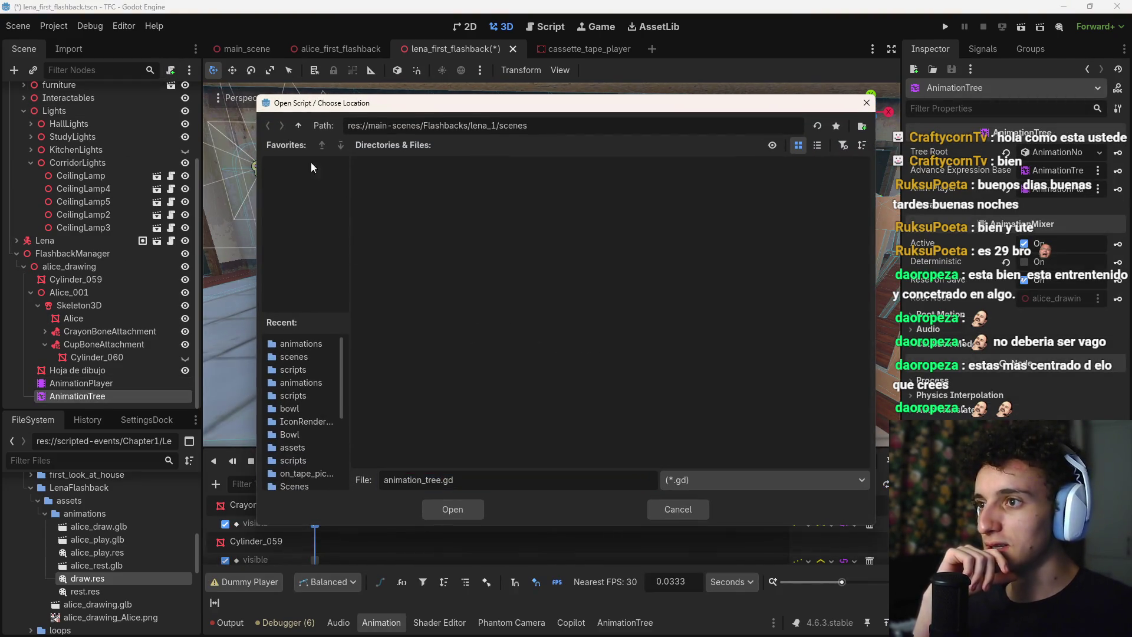
click(297, 130)
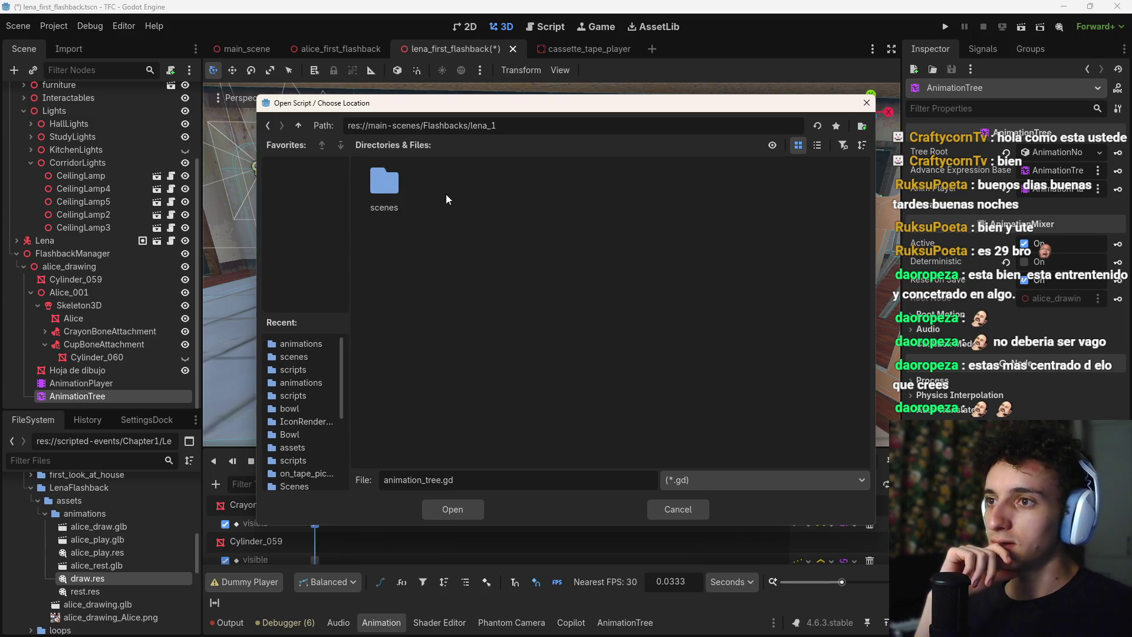
click(302, 128)
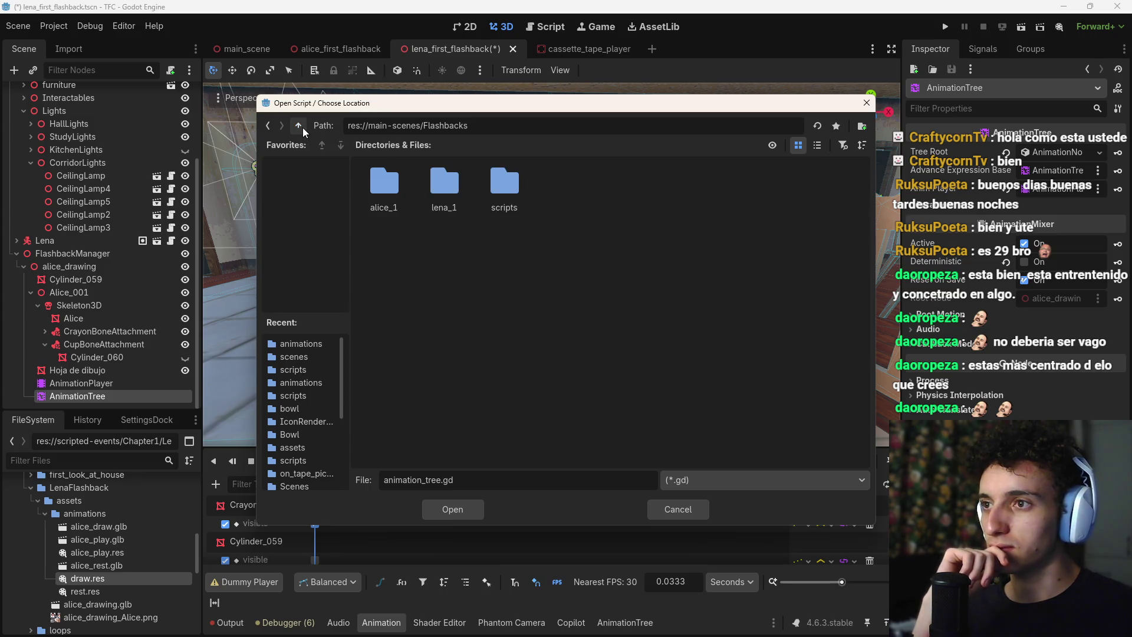
click(302, 128)
click(302, 127)
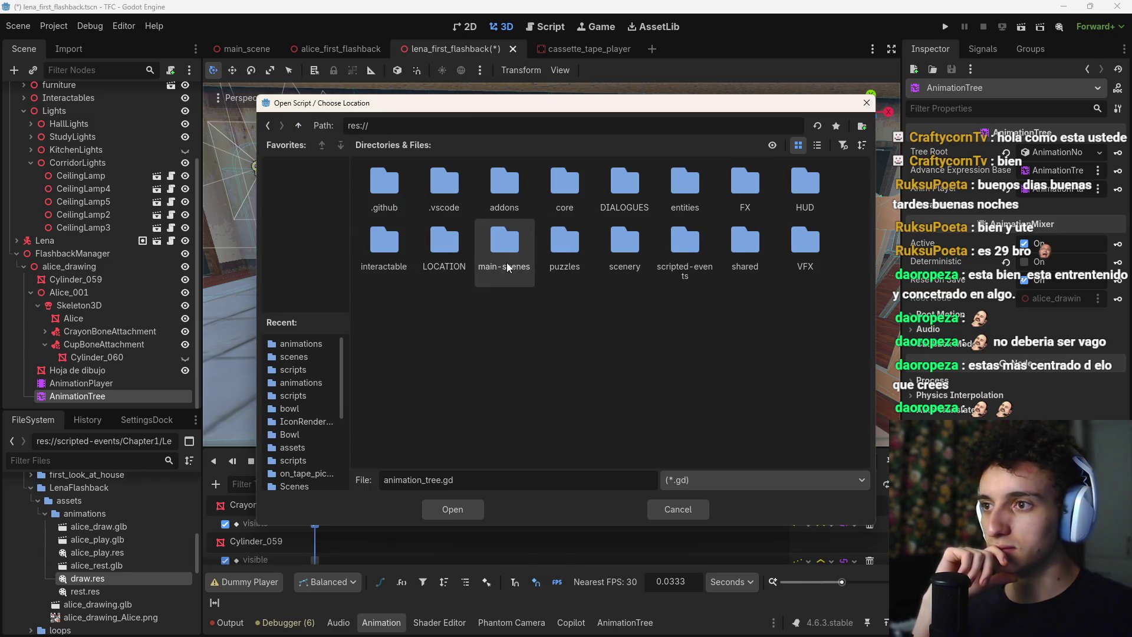
double_click(675, 263)
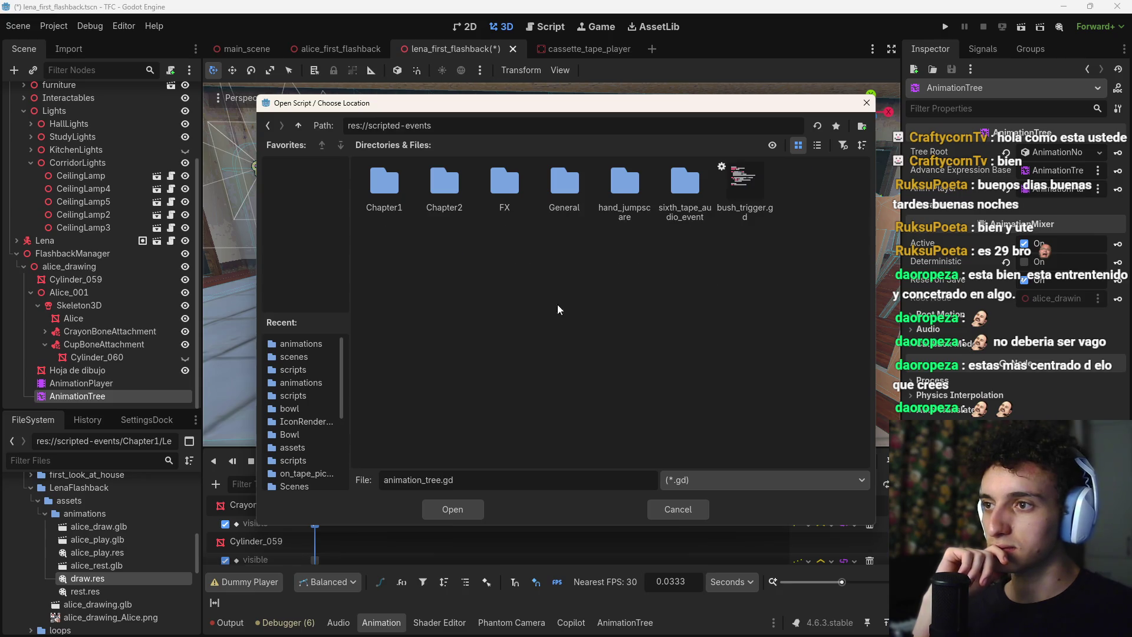
double_click(375, 184)
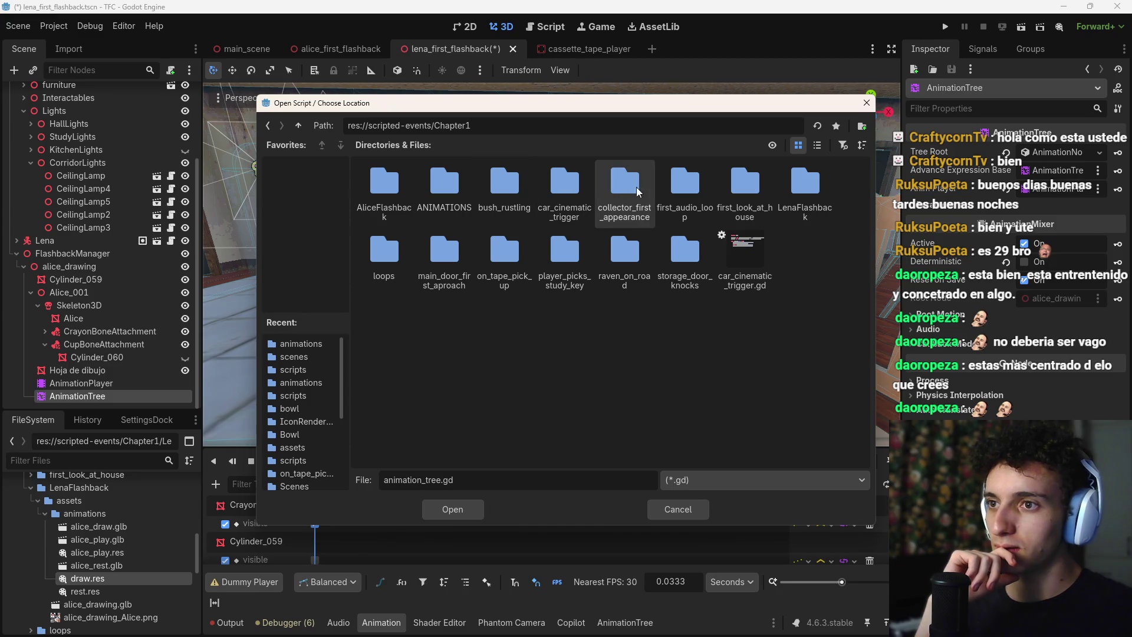
double_click(812, 195)
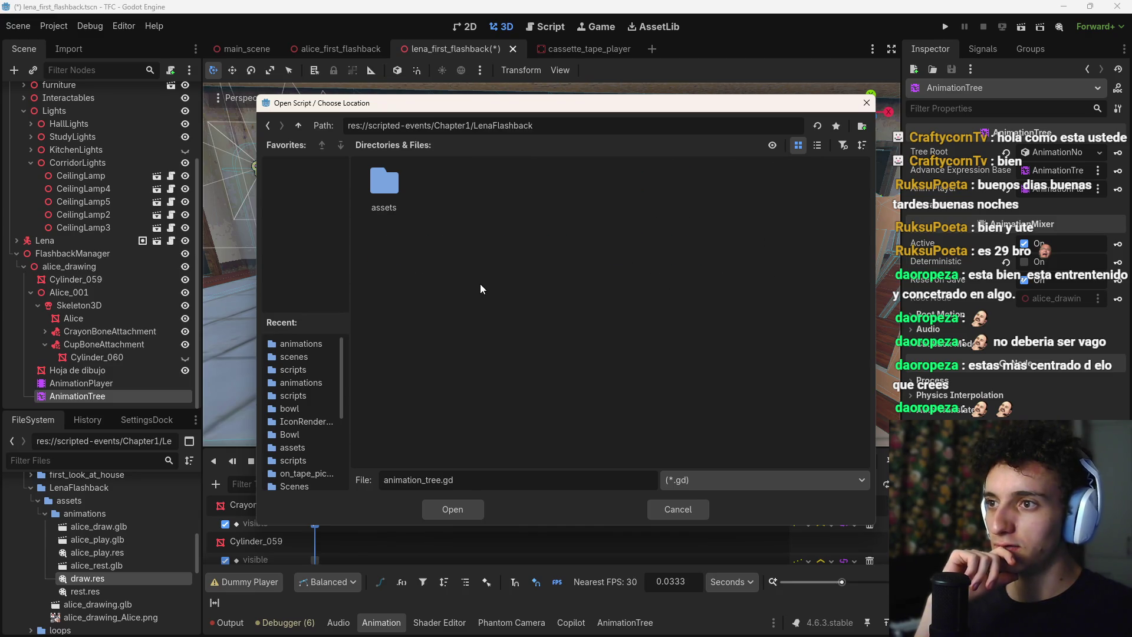
Create a 'scripts' folder there and save the script as alice_animation_tree.gd
right_click(518, 190)
click(558, 201)
text(scripts)
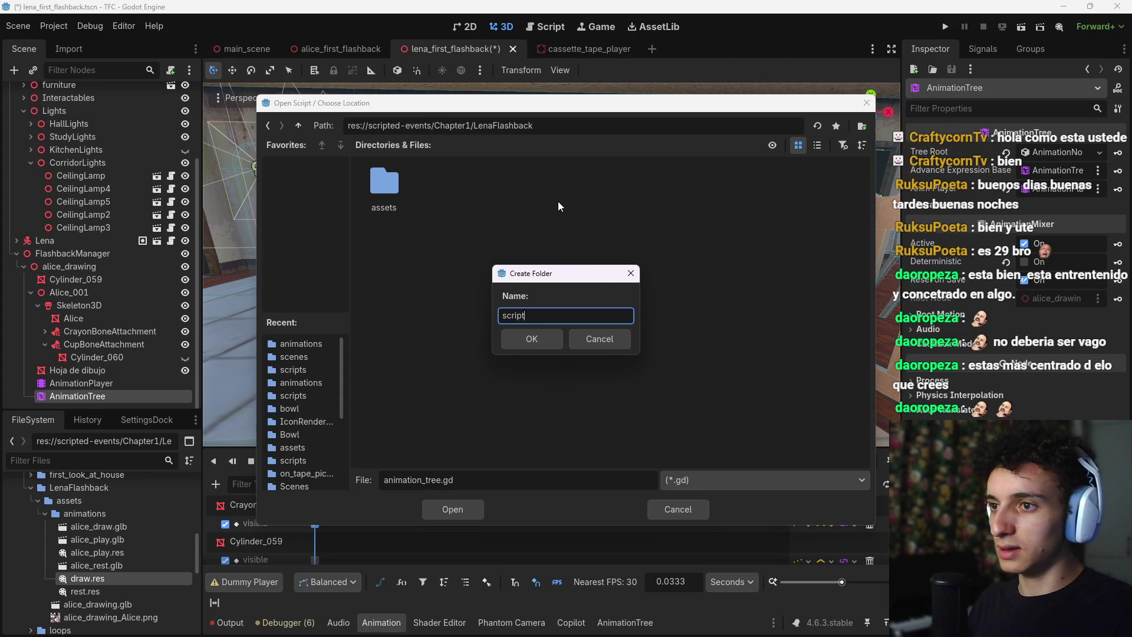
key(Return)
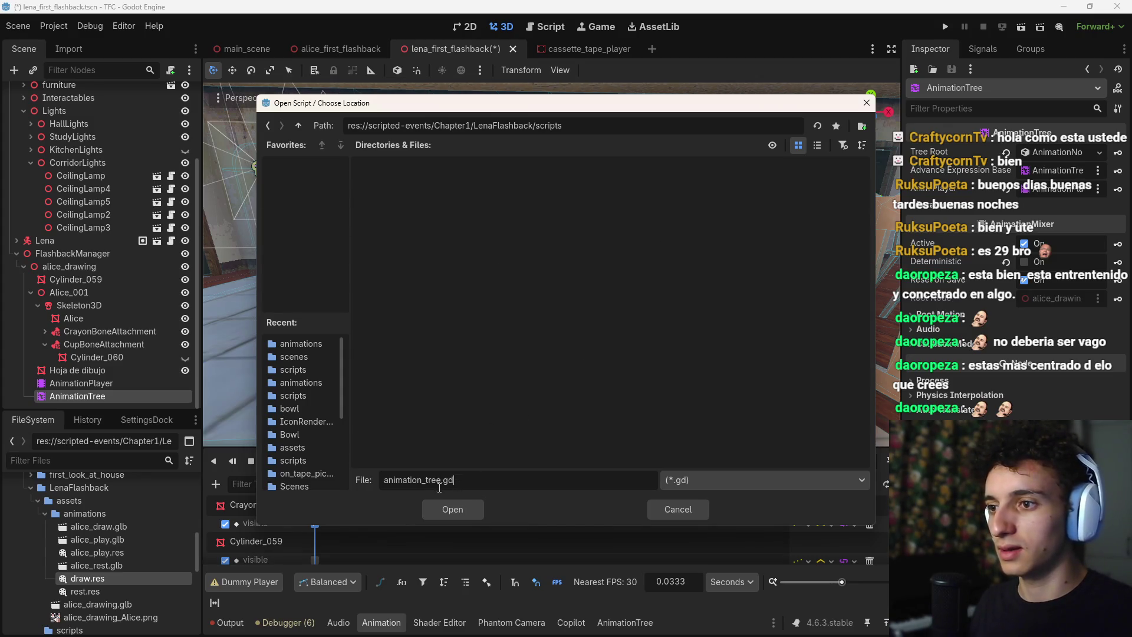
double_click(439, 480)
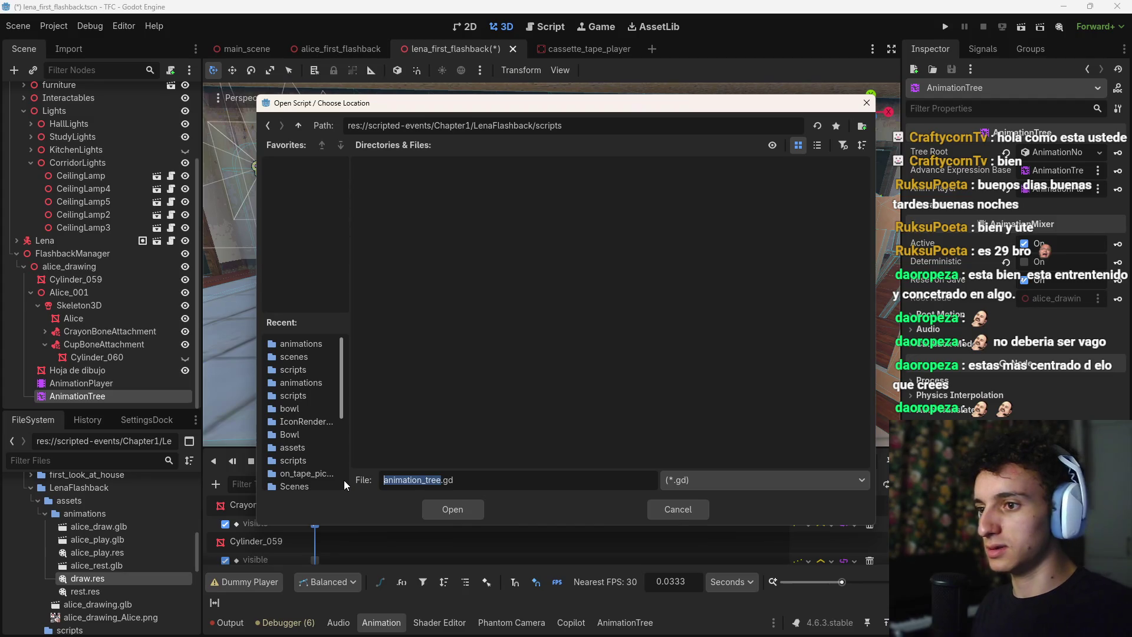
key(BackSpace)
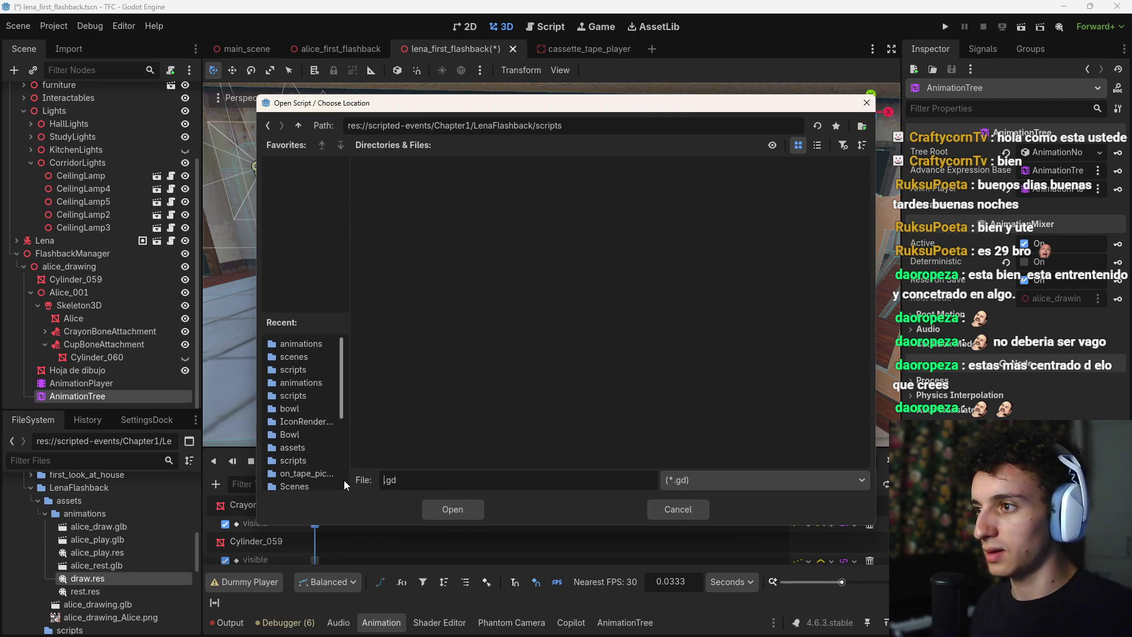
text(alice_an)
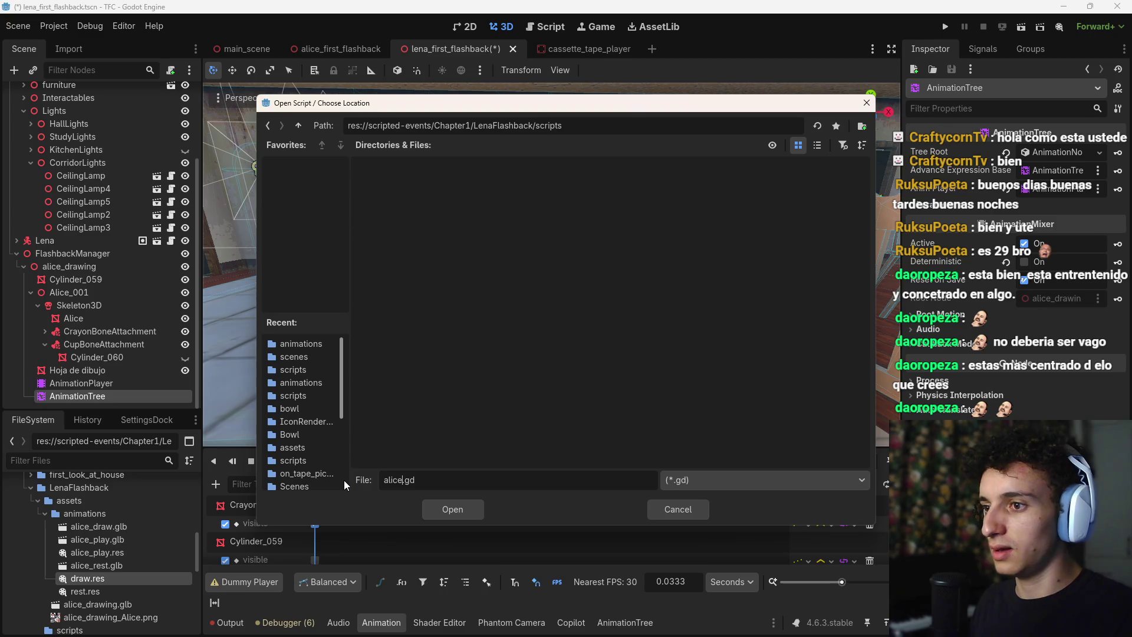
text(imation_tree)
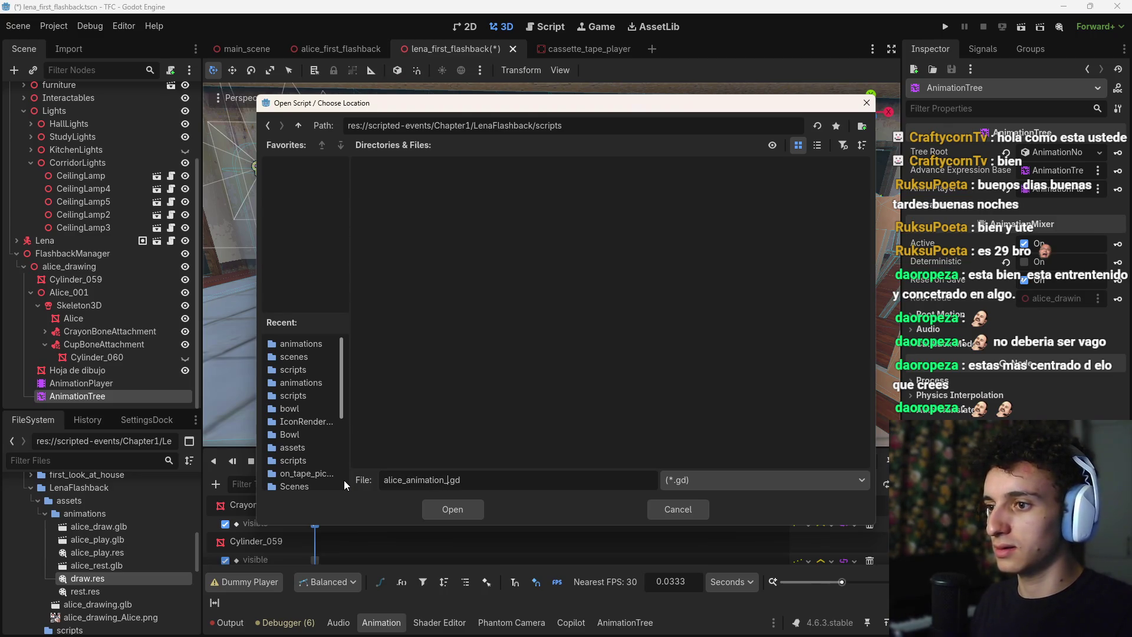
key(Return)
key(Return)
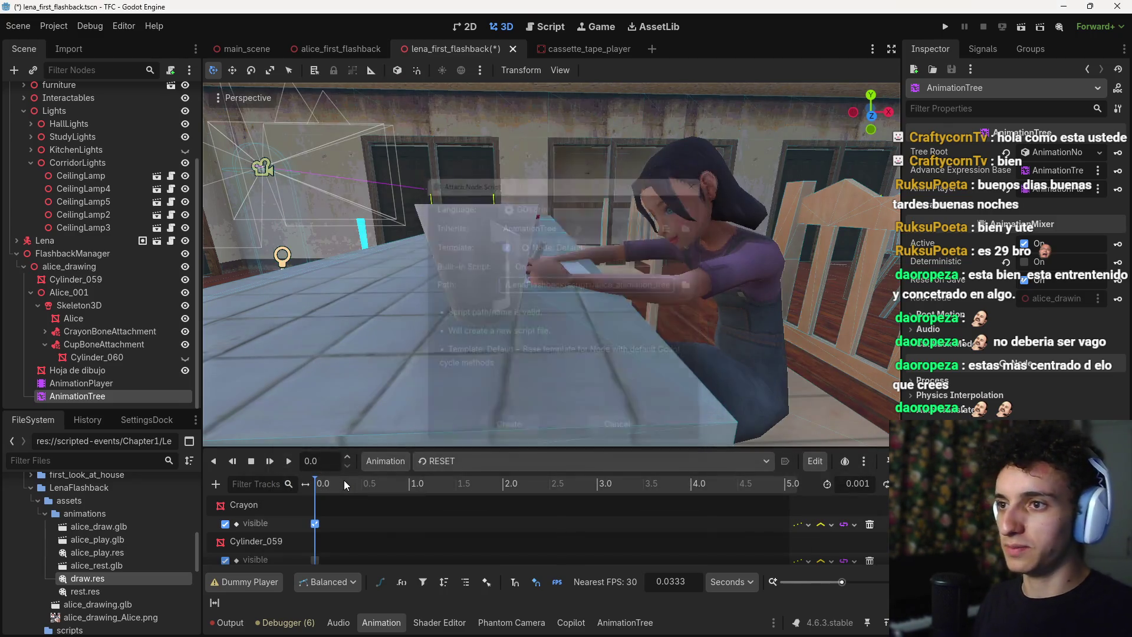
drag(415, 252, 341, 135)
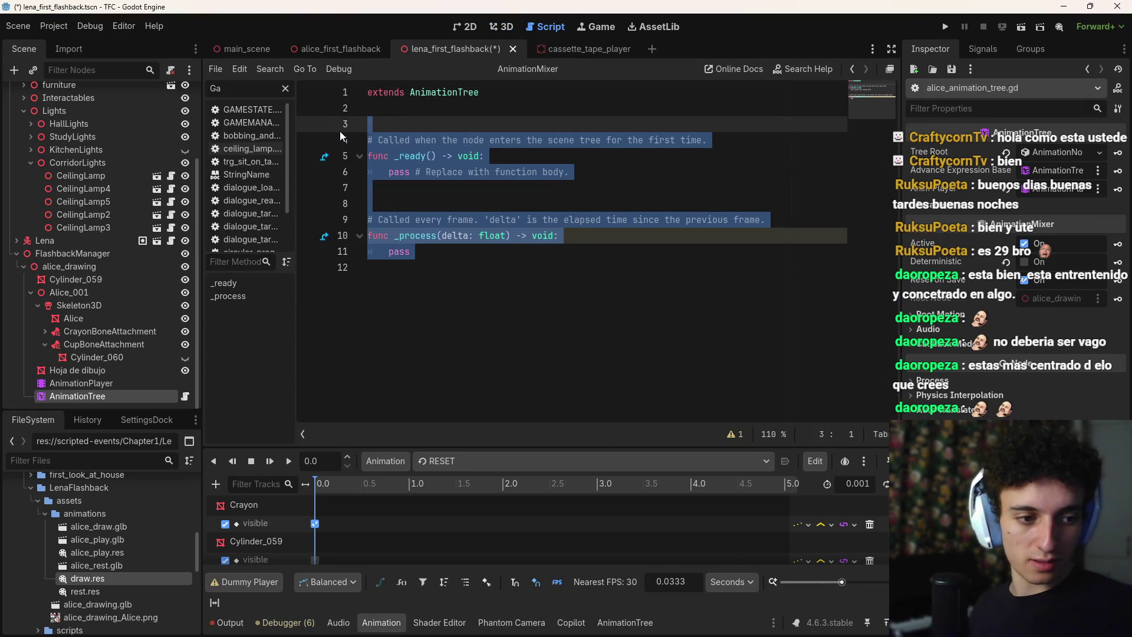
Replace the template code with 'func next_animation() -> bool:' and begin an indented body line
key(BackSpace)
text(f)
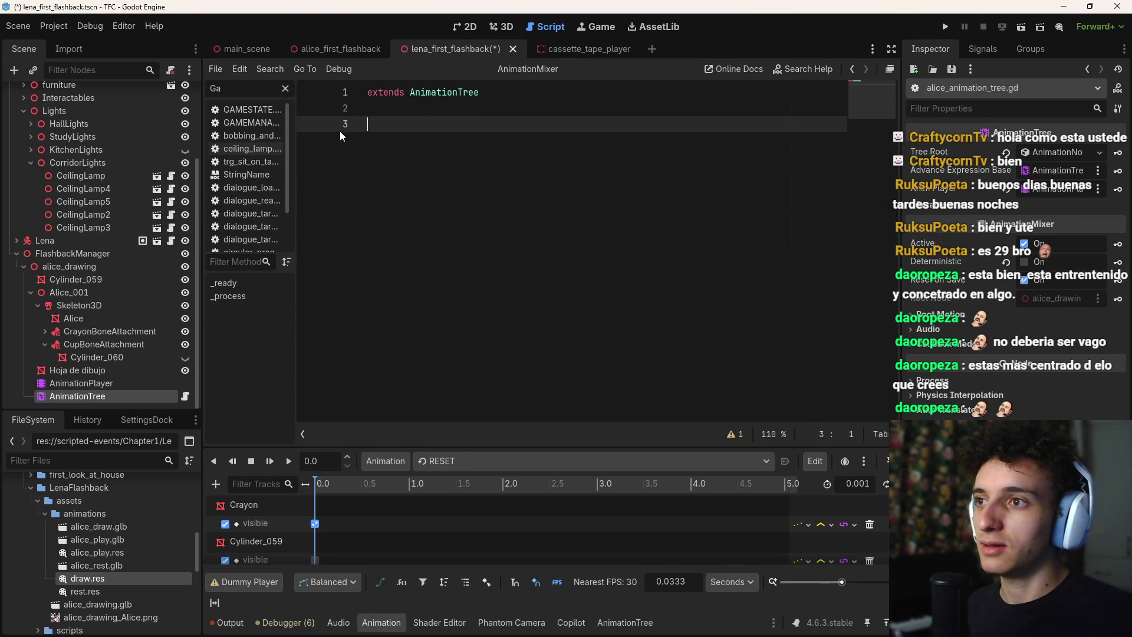
key(BackSpace)
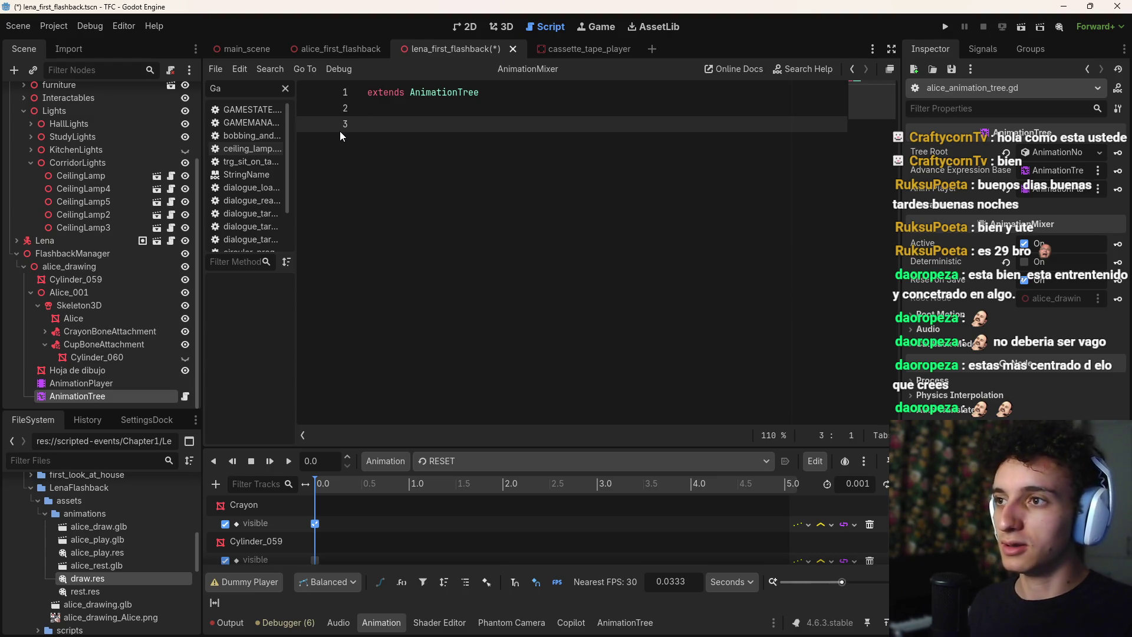
text(func)
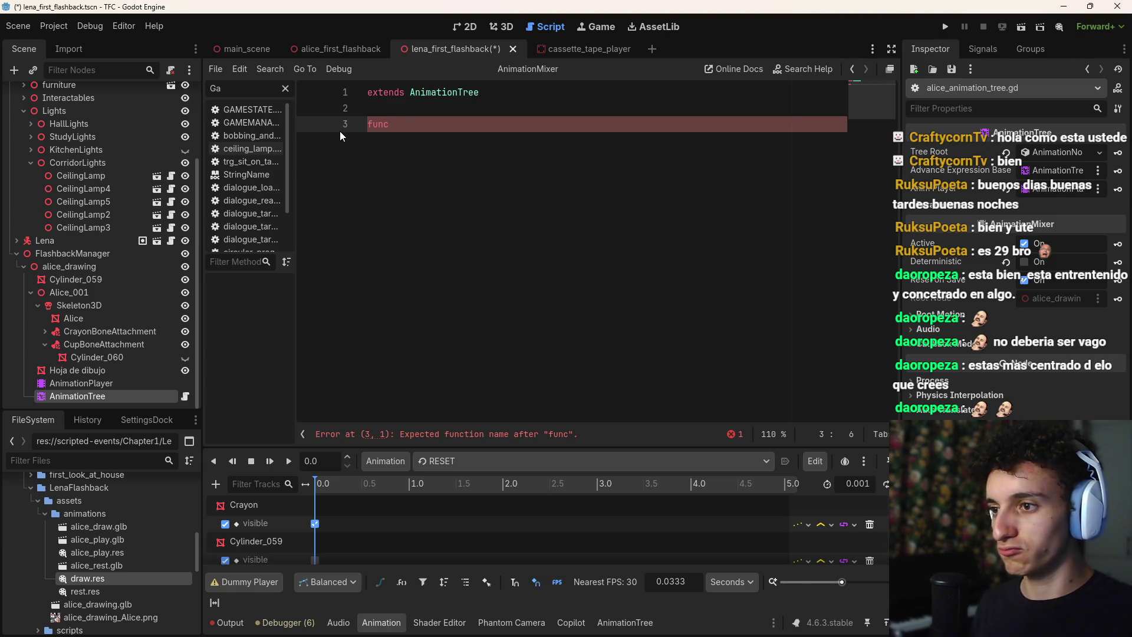
text(next_a)
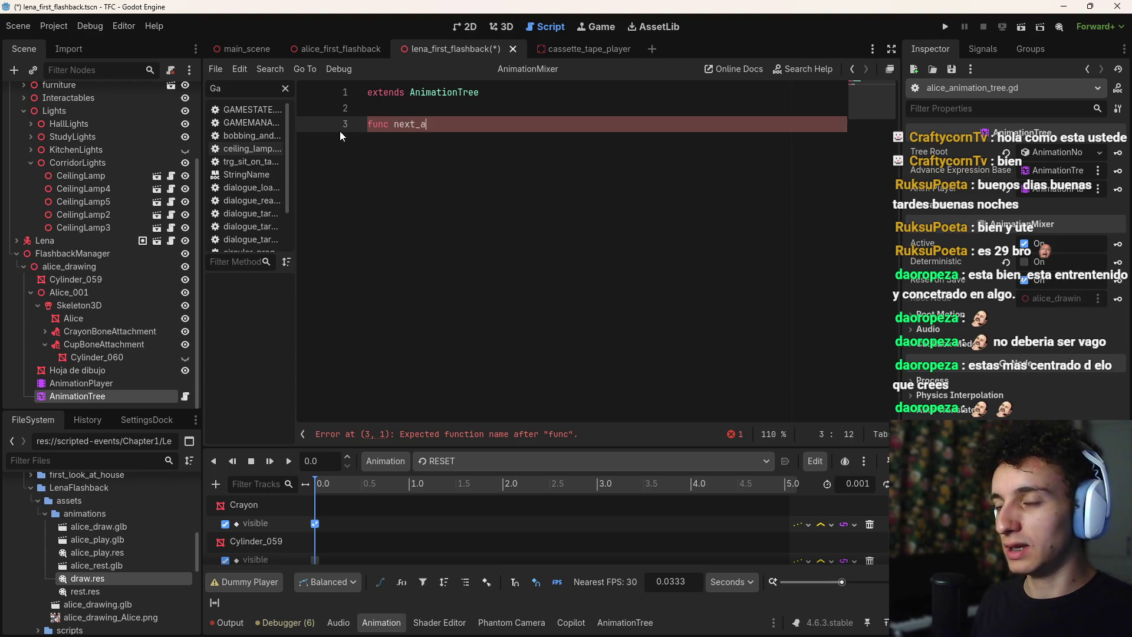
text(nimation():)
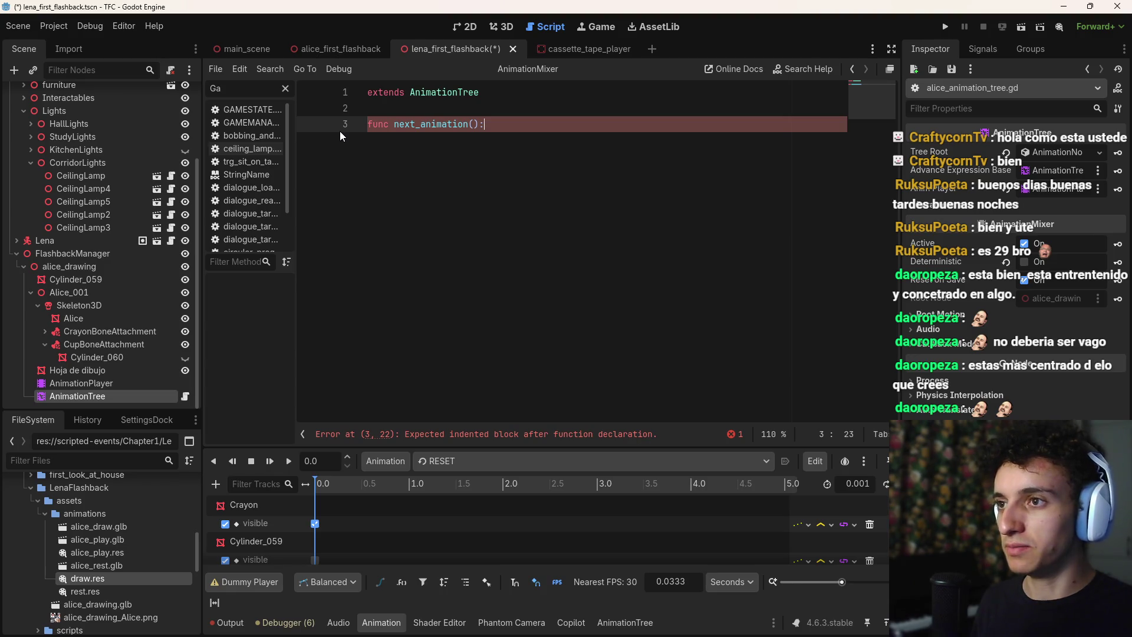
key(Left)
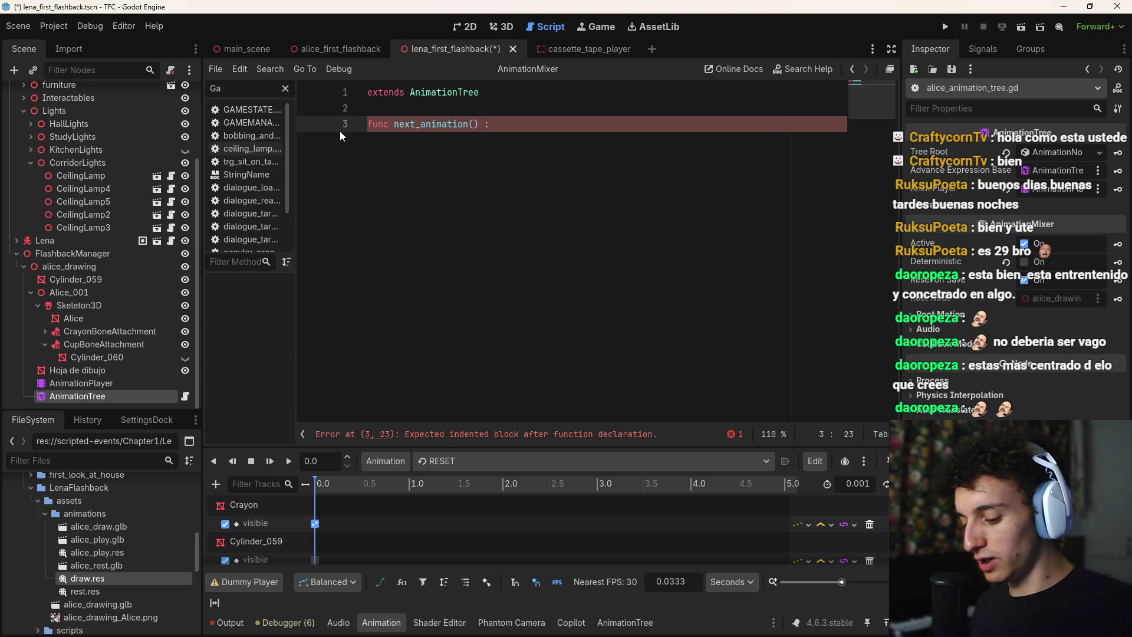
text(-> bool)
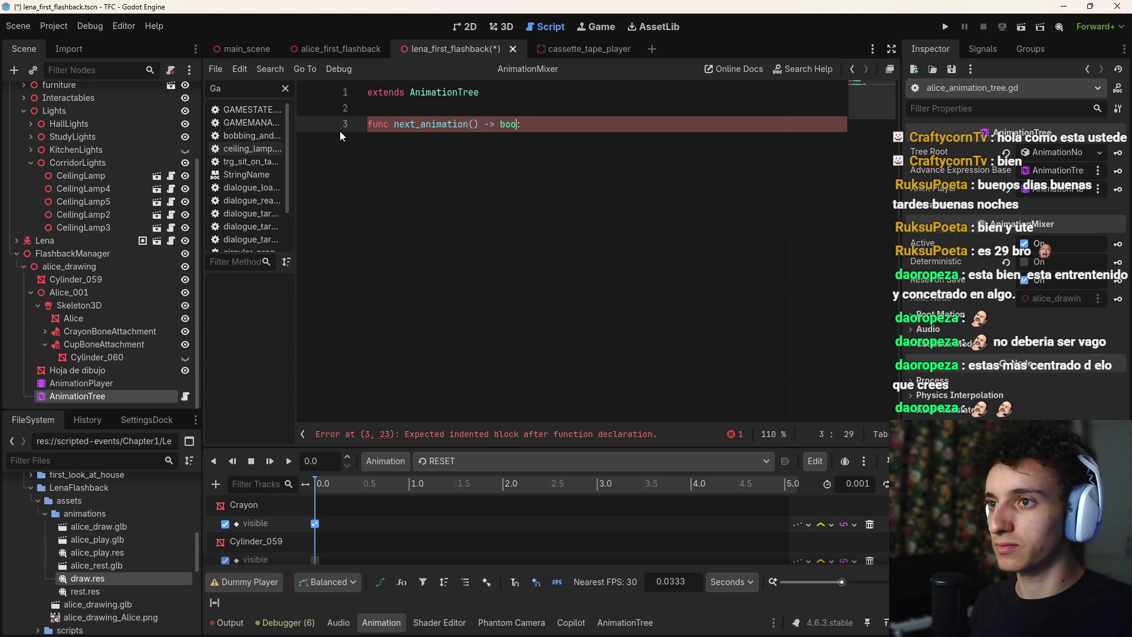
key(Right)
key(Return)
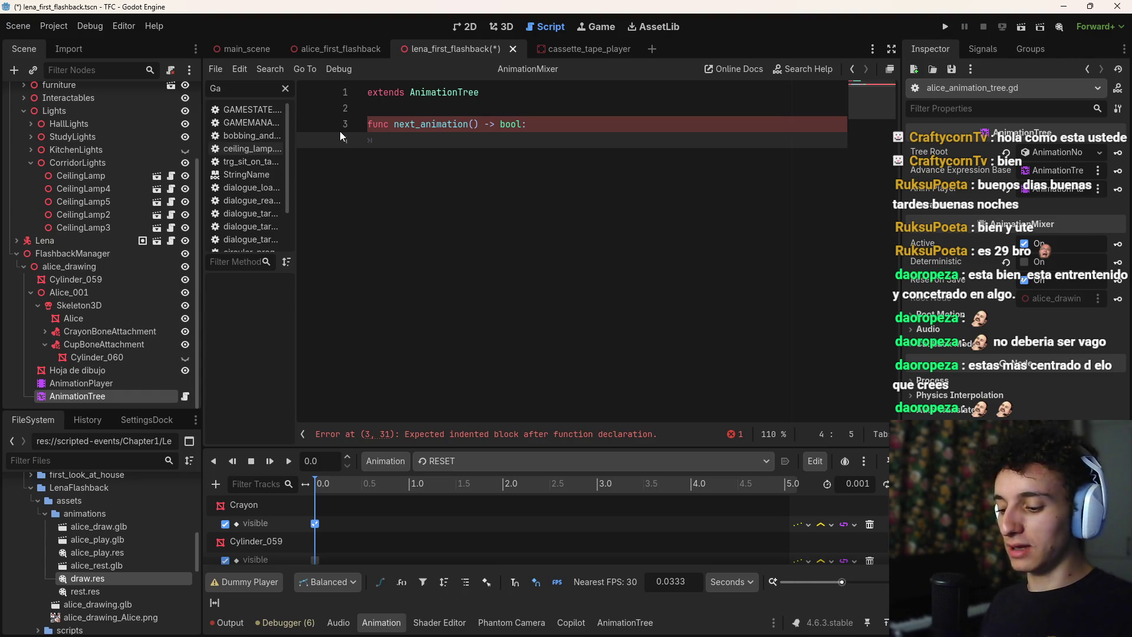
Write 'var next_: int = randi_range(0, 1)' on line 4 using autocomplete
text(re)
key(BackSpace)
key(BackSpace)
text(var)
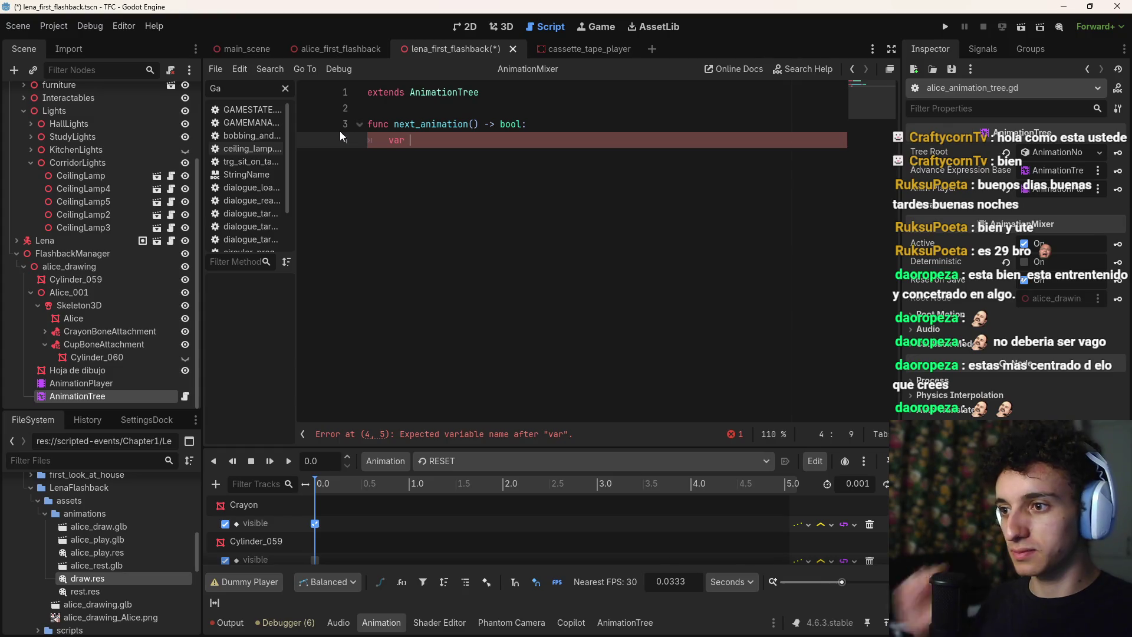
text(next)
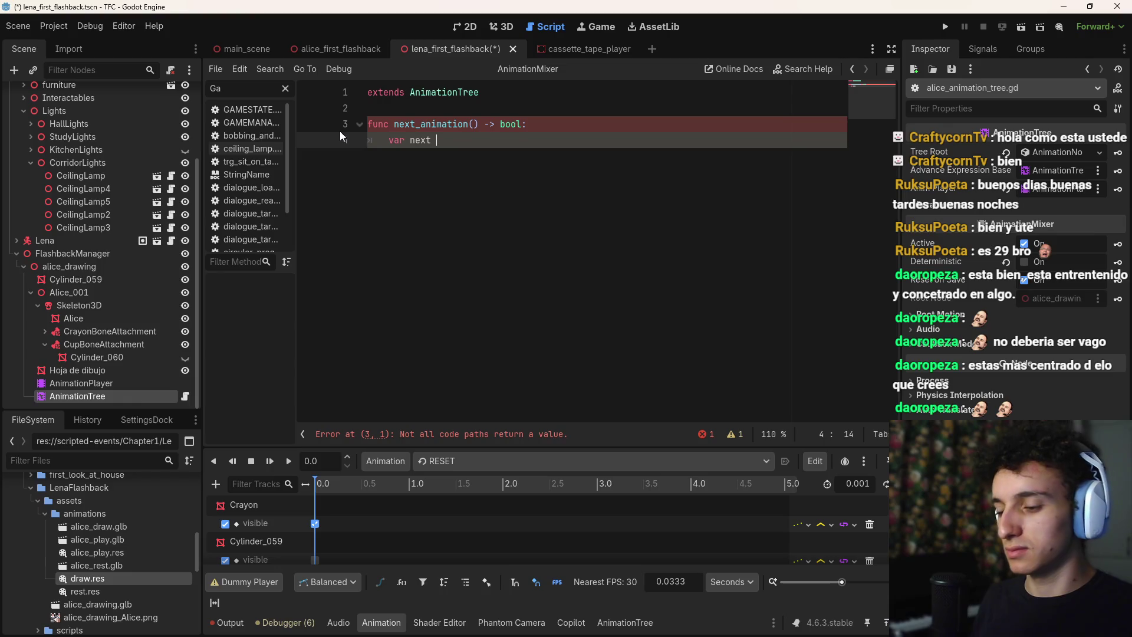
text(_: int = rand)
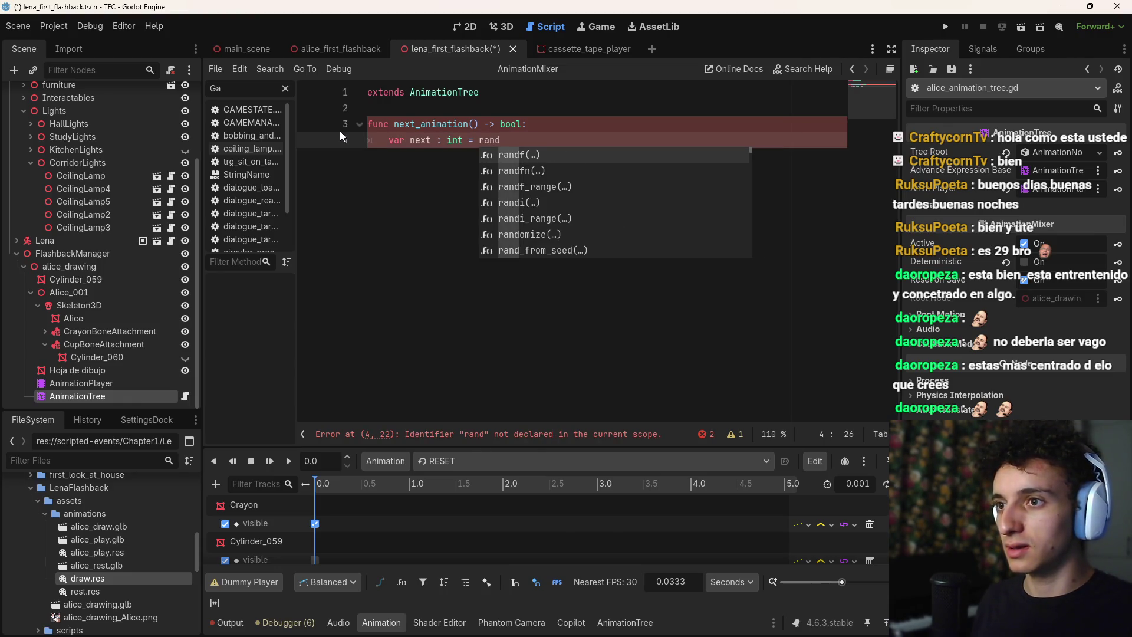
key(Down)
key(Down)
key(Down)
key(Return)
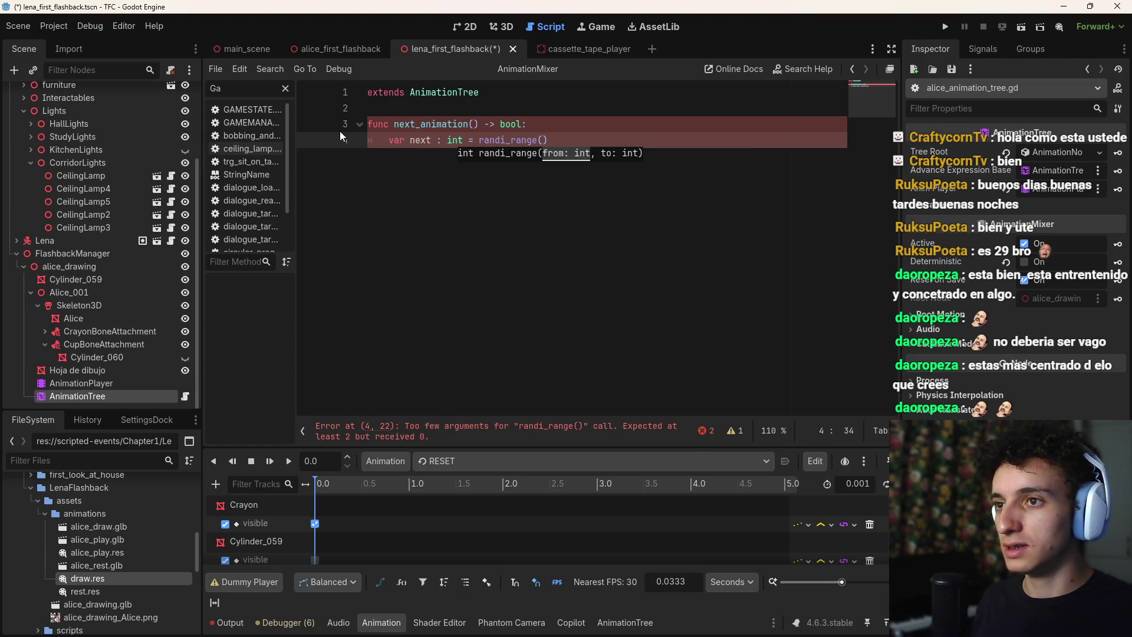
text(0, 1))
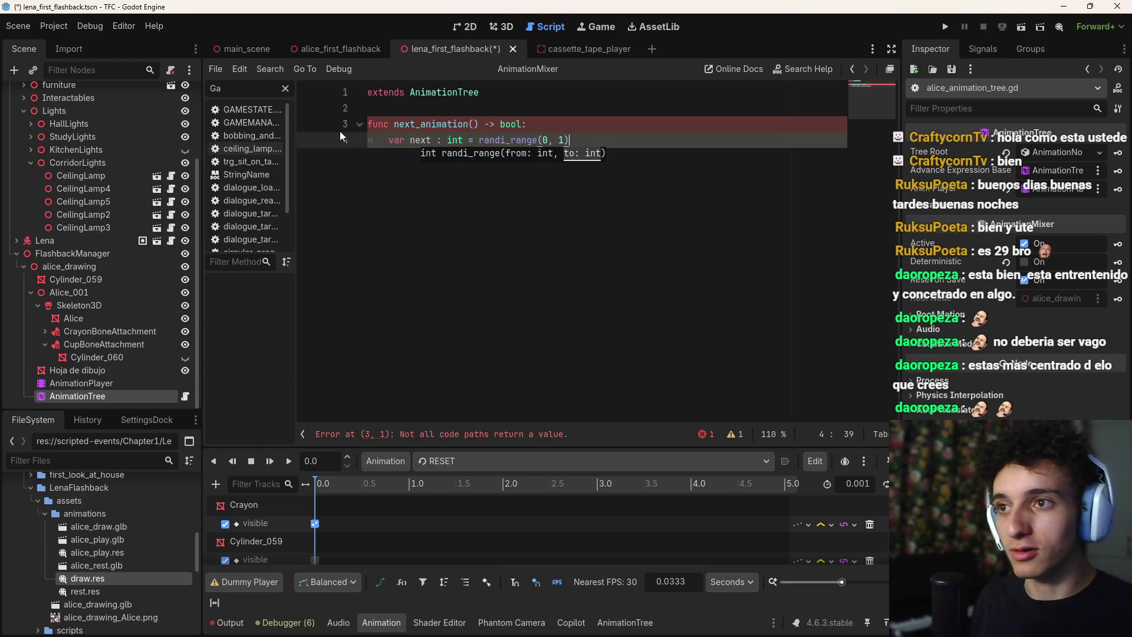
key(Return)
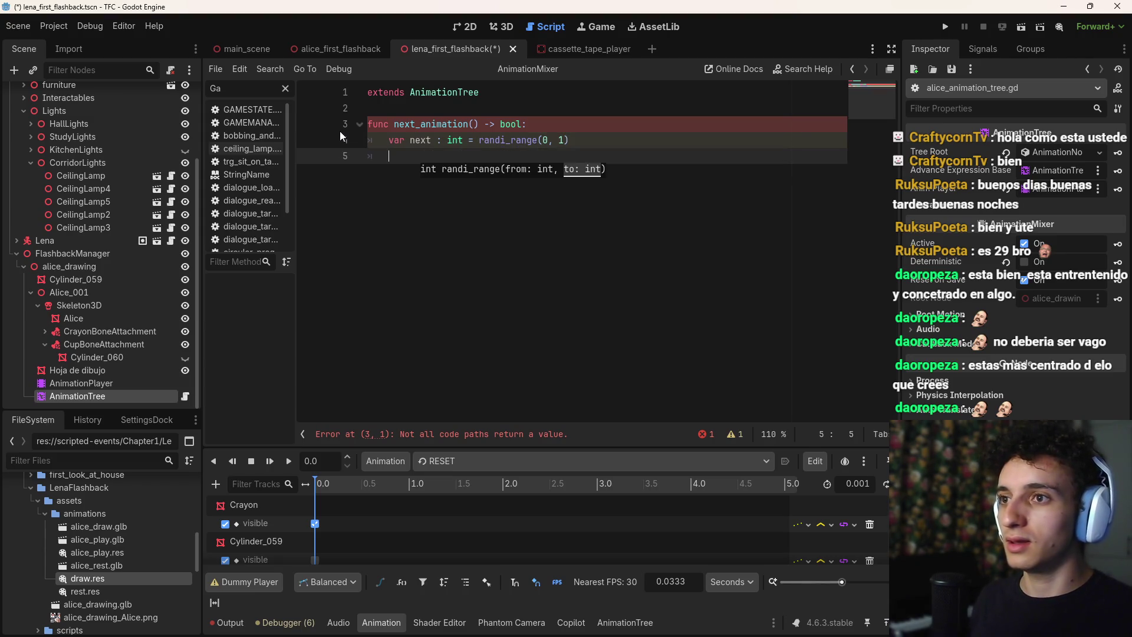
Change next_animation's return type from bool to int
key(Up)
key(Up)
key(Right)
key(Right)
key(Right)
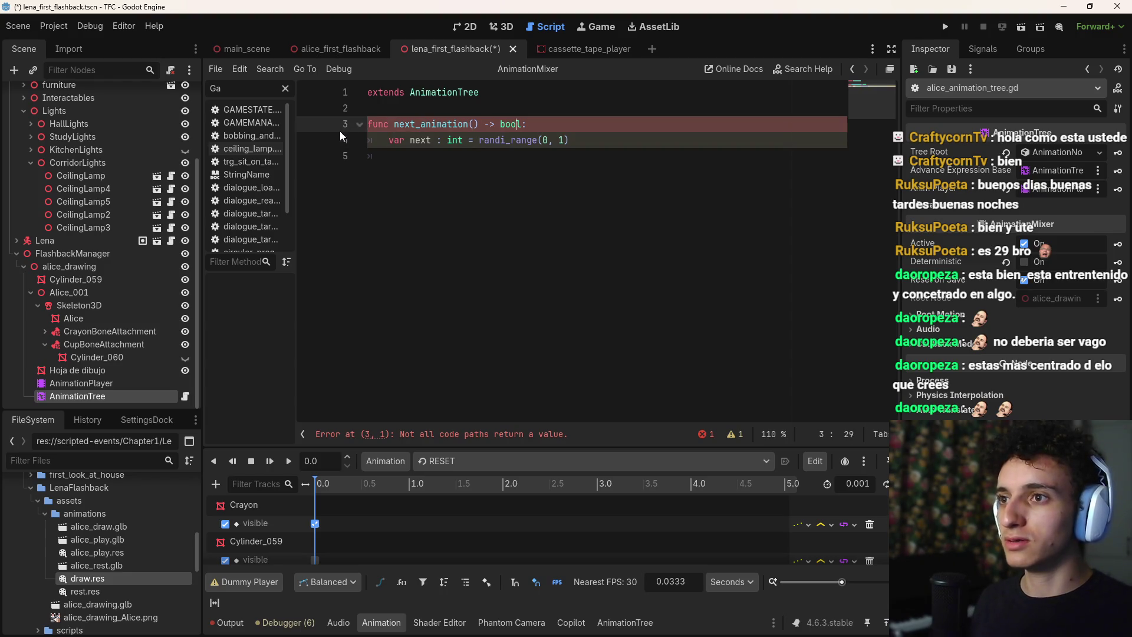
key(Right)
key(ctrl+shift+Left)
text(int)
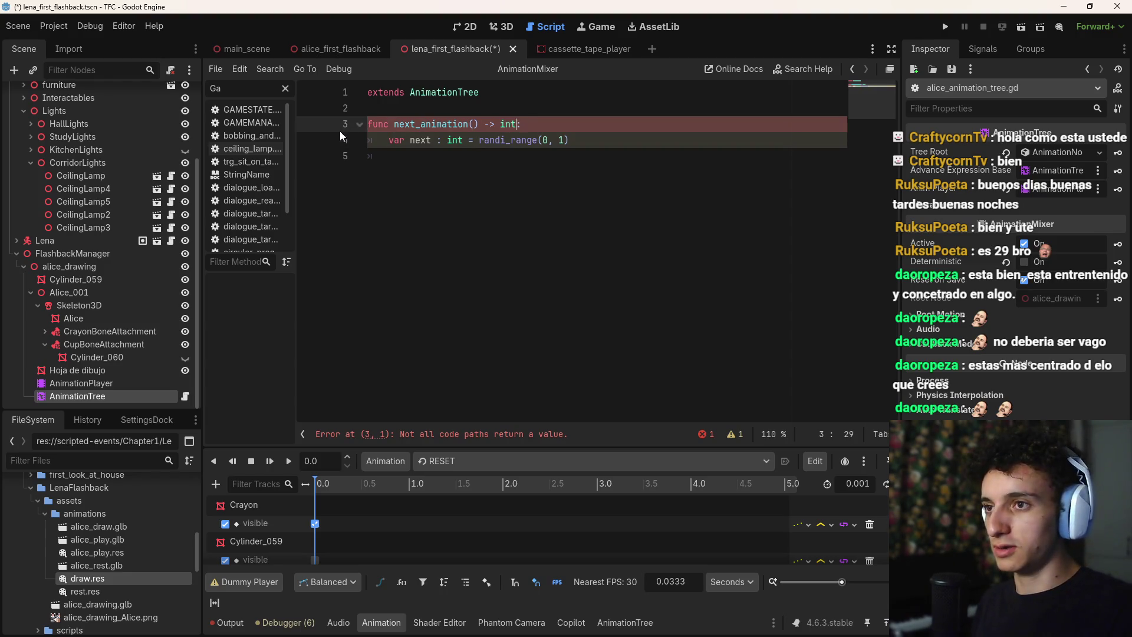
click(425, 160)
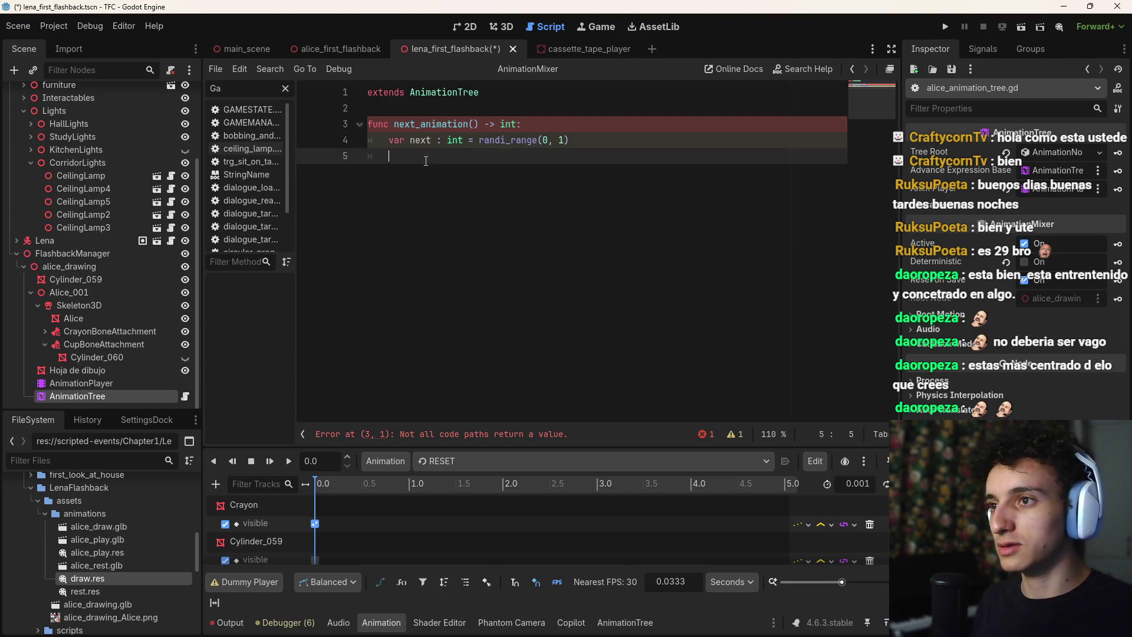
click(544, 128)
click(389, 125)
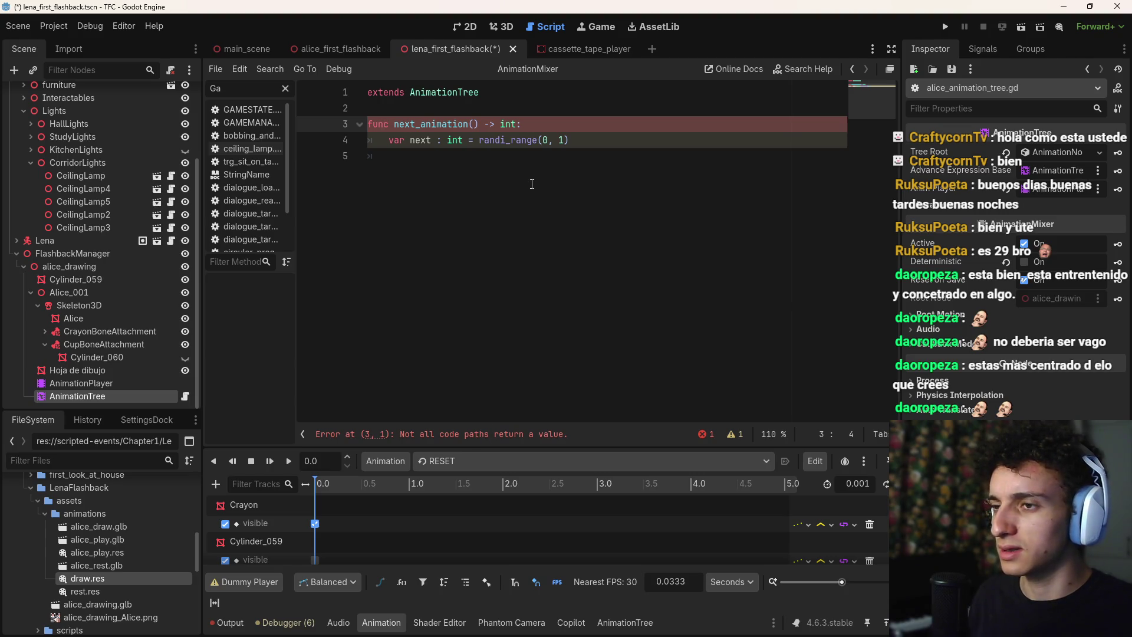
click(550, 157)
Turn line 4 into 'return randi_range(0, 1)' and save with Ctrl+S
text(reu)
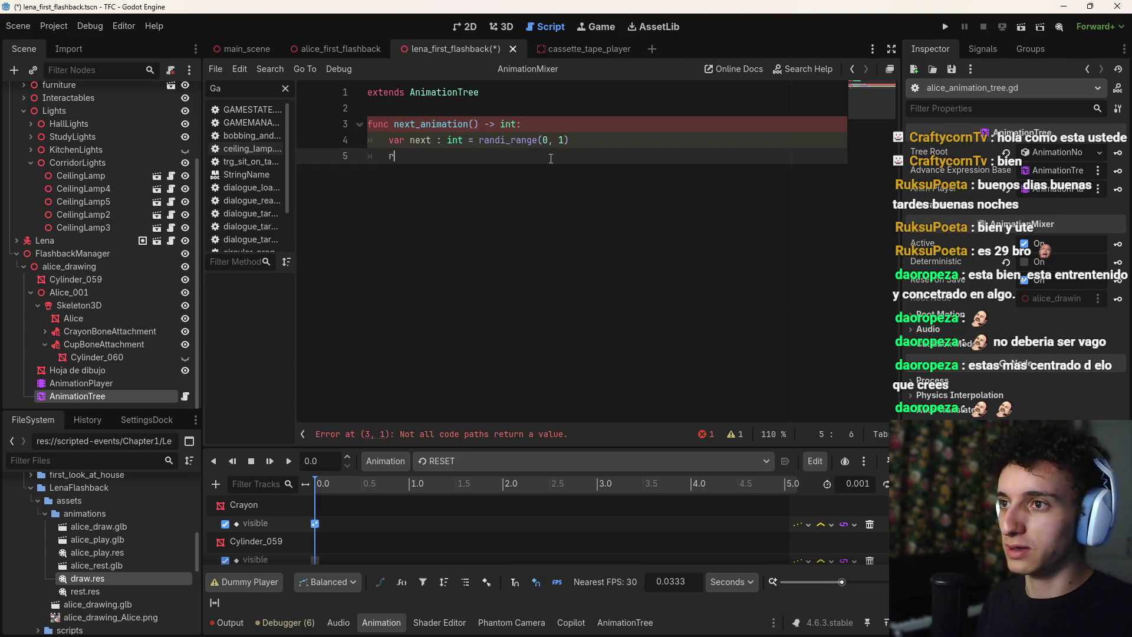
key(BackSpace)
key(BackSpace)
key(BackSpace)
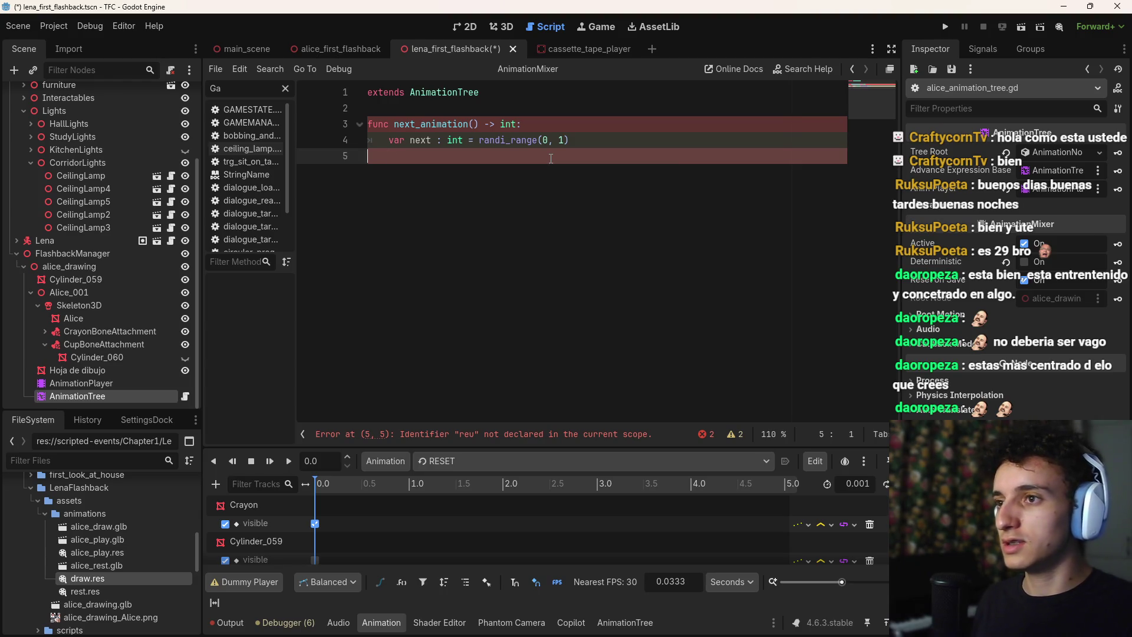
drag(476, 141, 386, 140)
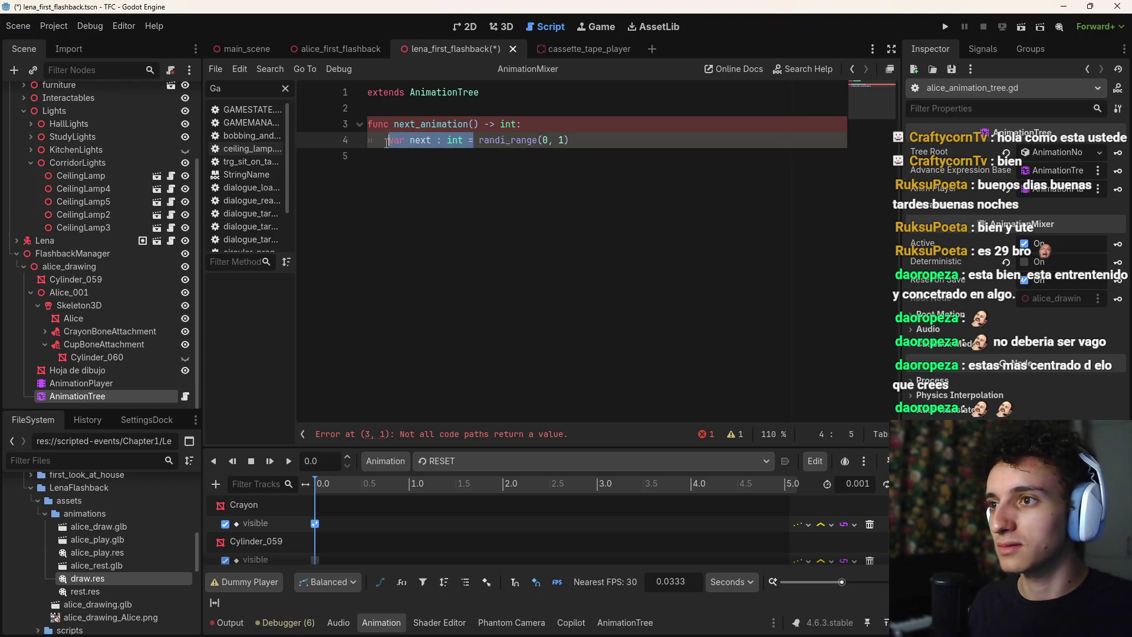
text(retu)
key(Return)
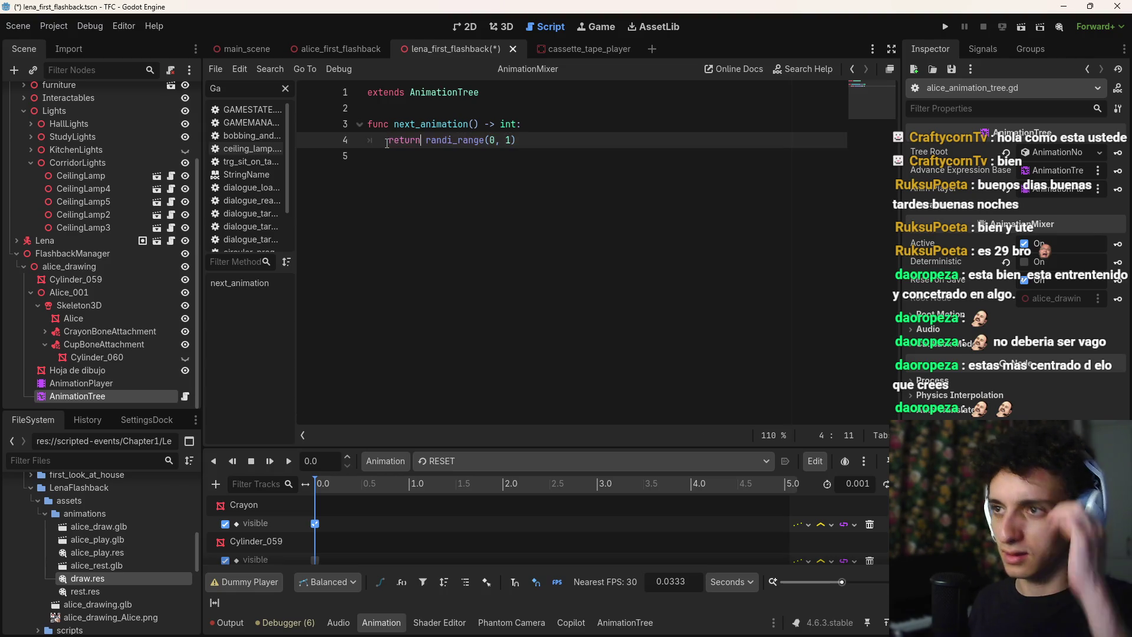
key(ctrl+s)
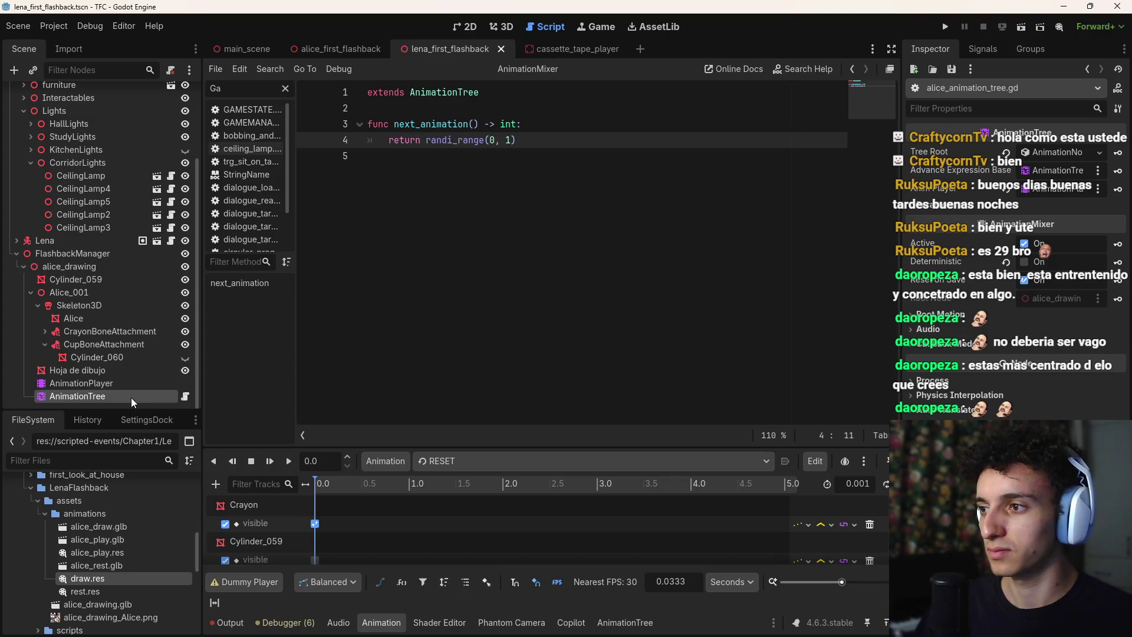
Select the AnimationTree node, switch to the 3D view, and select the Start → play transition
click(111, 394)
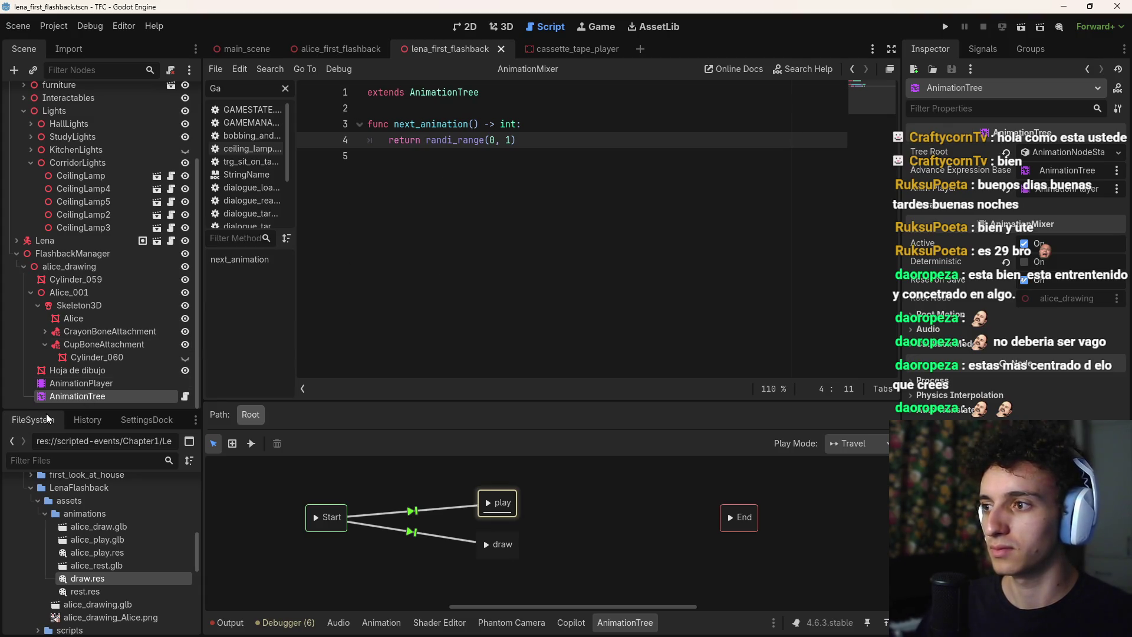
mouse_move(537, 176)
mouse_down()
mouse_move(366, 123)
mouse_move(557, 231)
mouse_up()
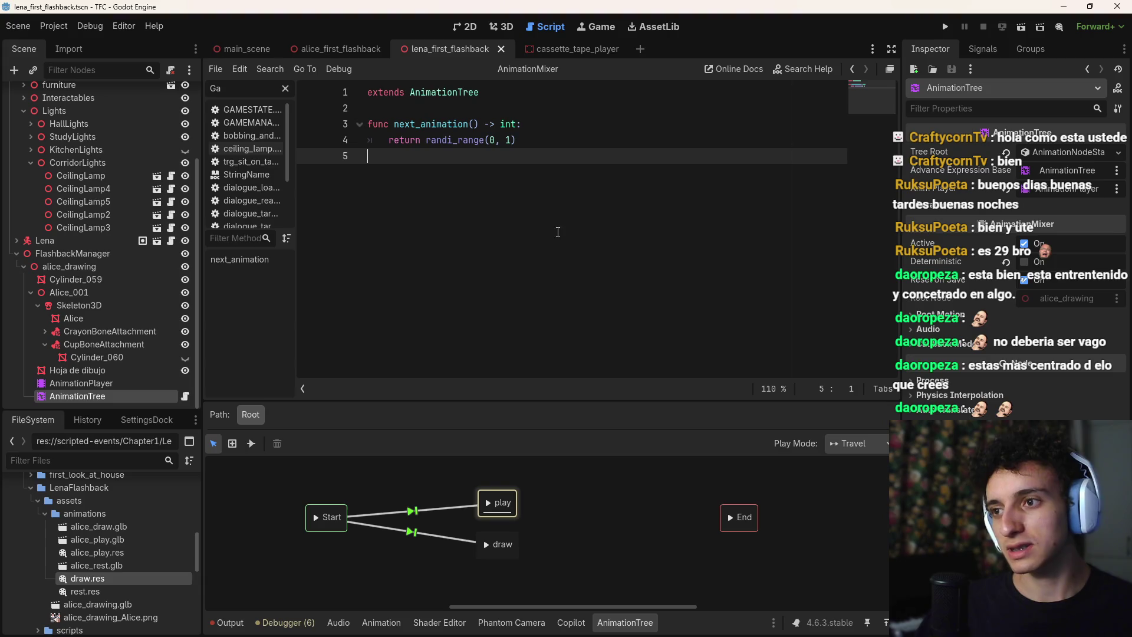
click(502, 29)
click(428, 505)
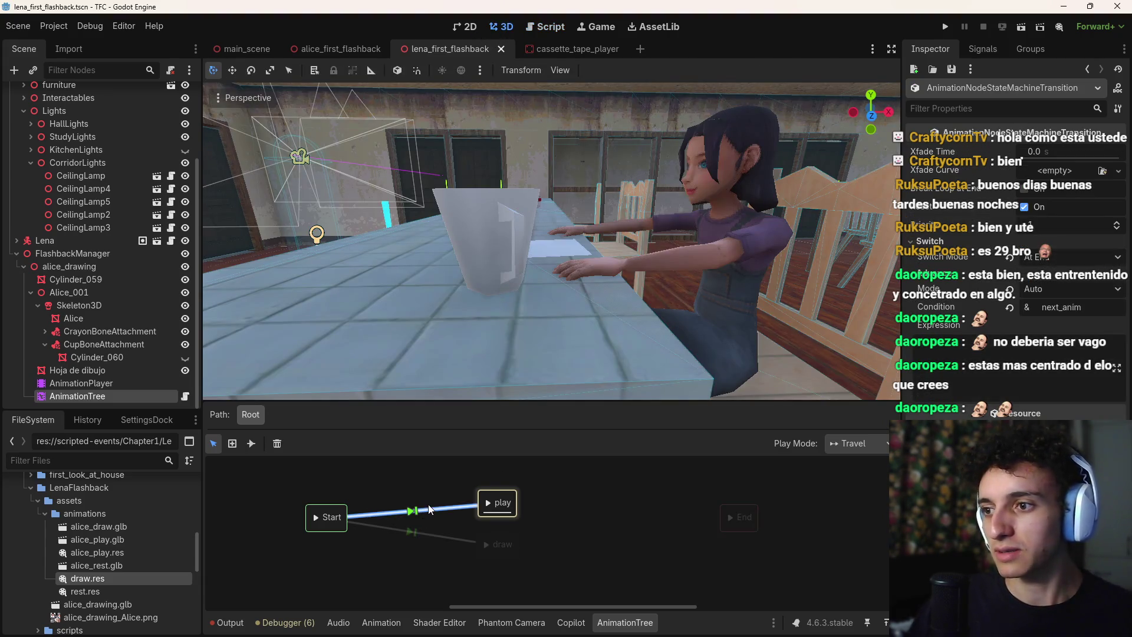
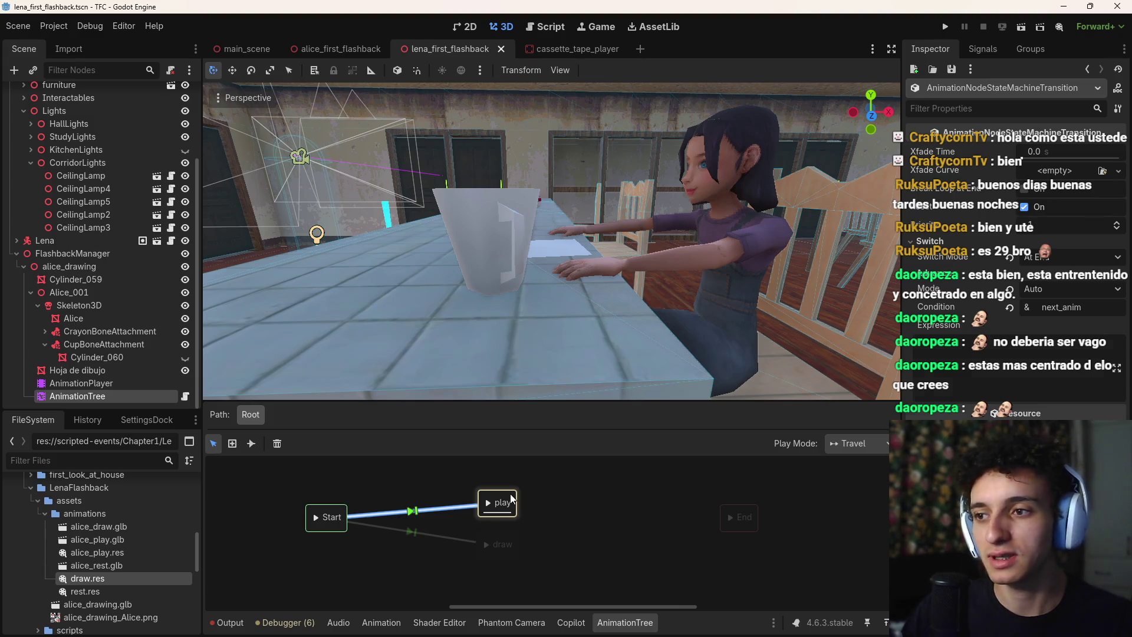
Move the play state up and clear the next_anim condition from the Start→play transition
drag(510, 498, 510, 479)
click(422, 501)
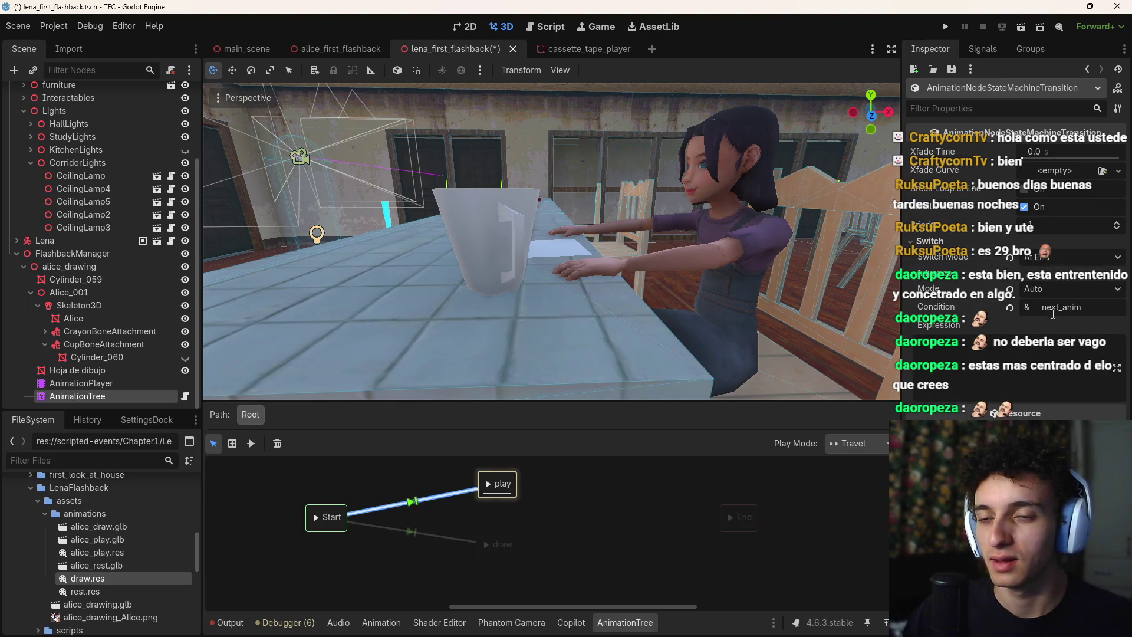
click(1010, 308)
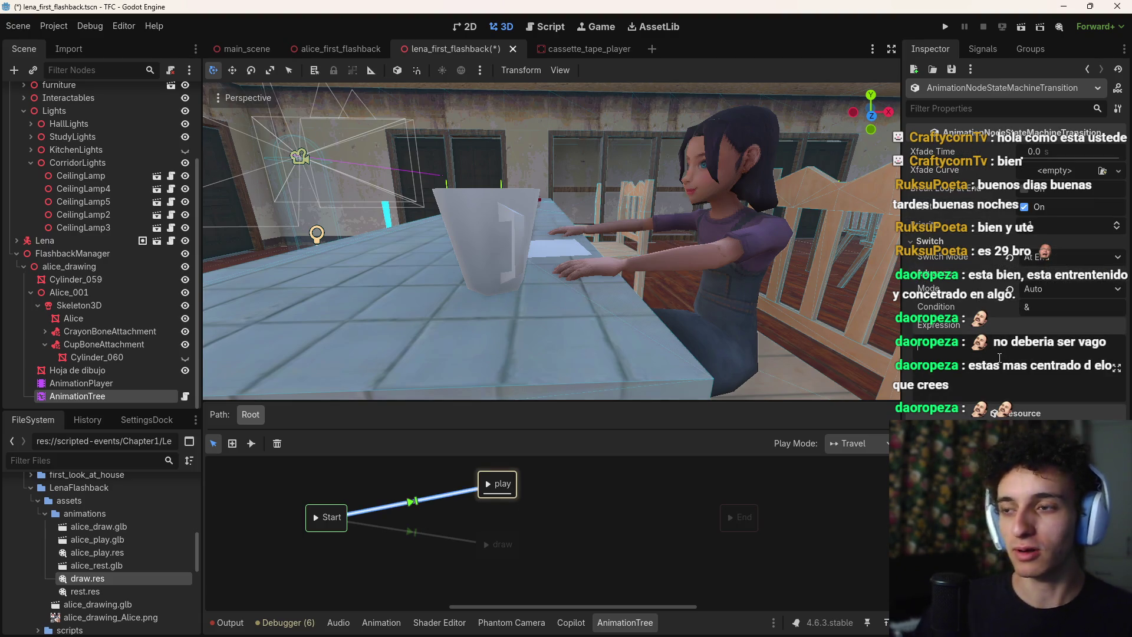
Save the scene and open the AnimationTree script at the function name
key(ctrl+s)
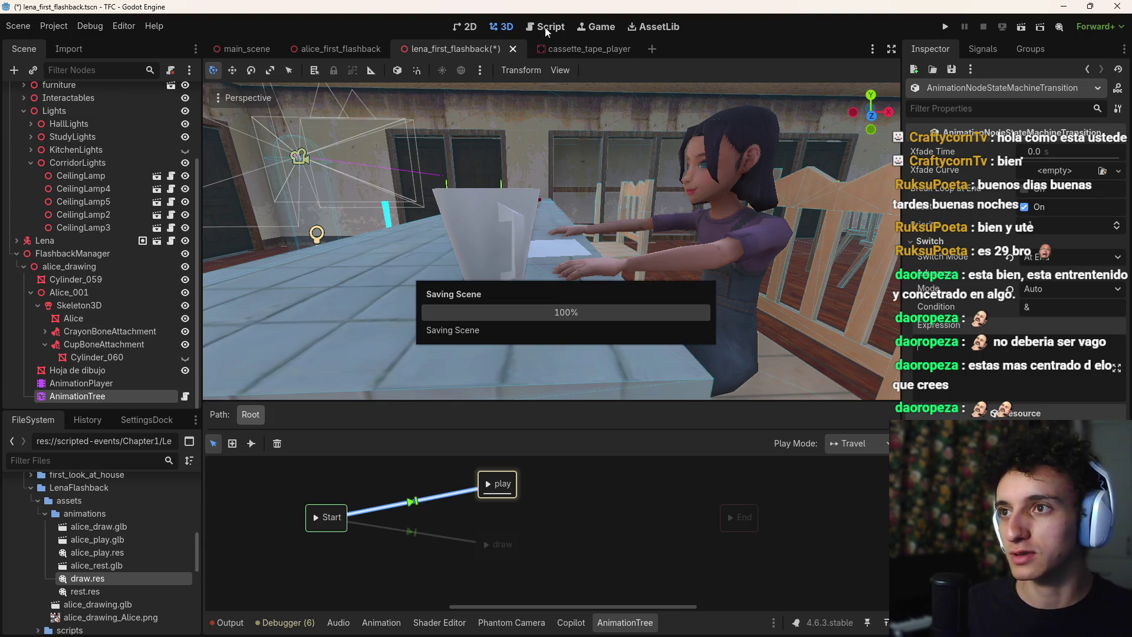
click(544, 27)
click(394, 123)
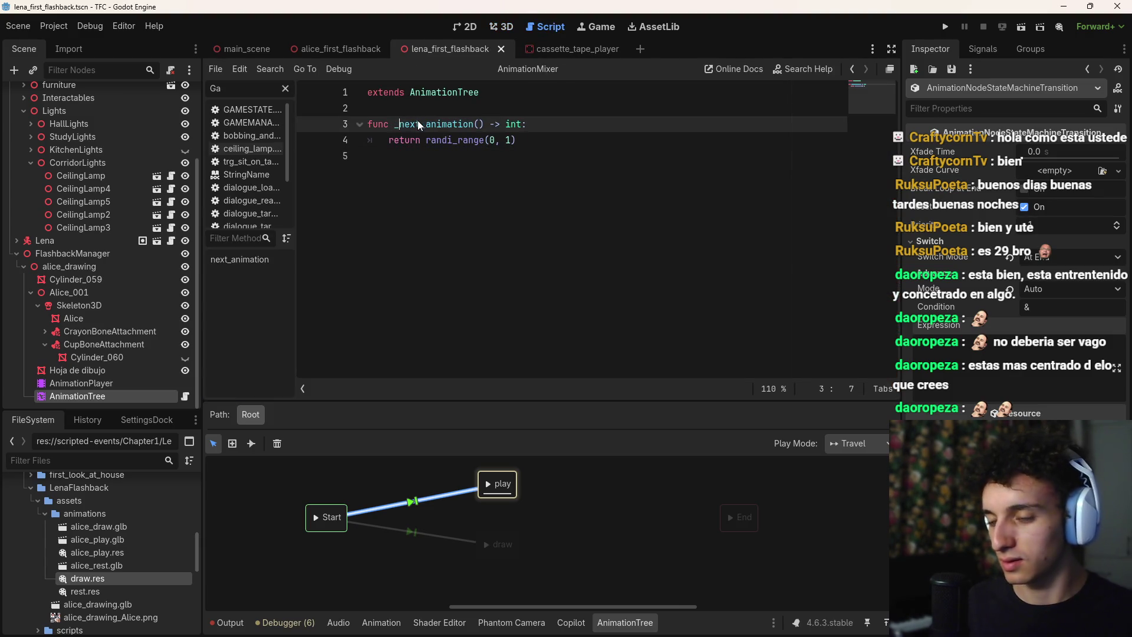
Rename the script function to _next_animation and use _next_animation() as the transition expression
text(_)
click(404, 127)
drag(404, 128, 394, 125)
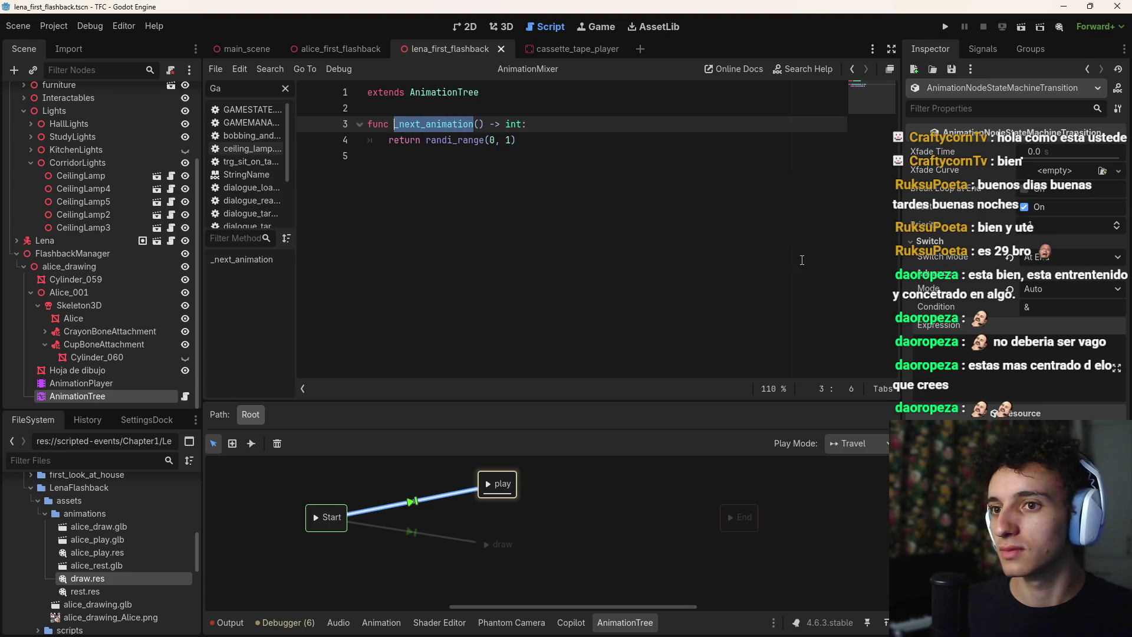
key(alt+Tab)
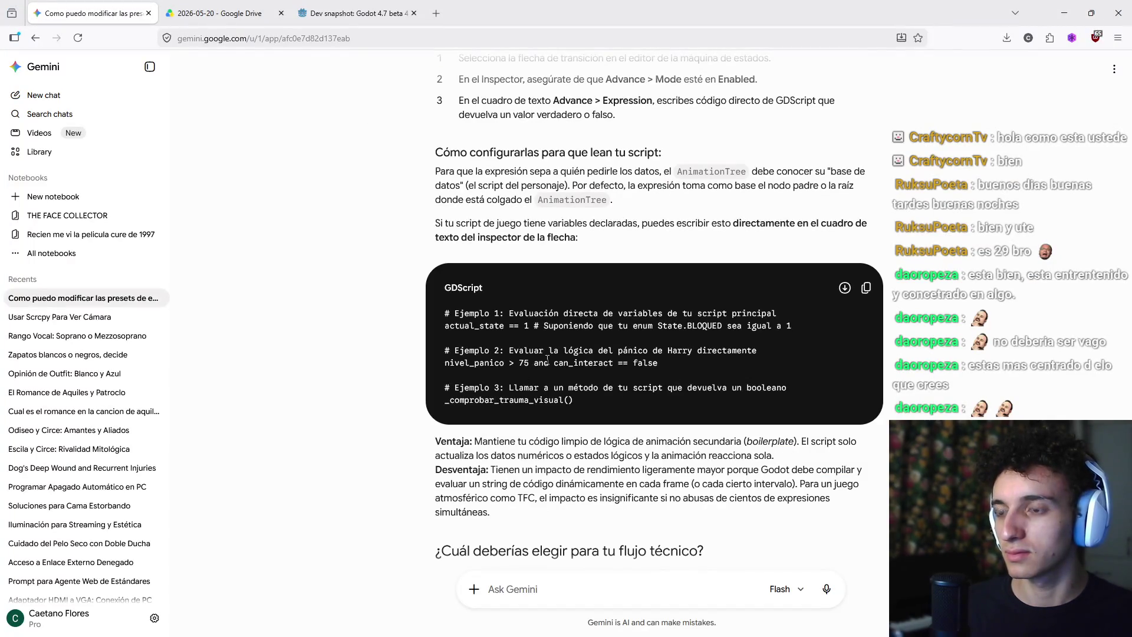
key(alt+Tab)
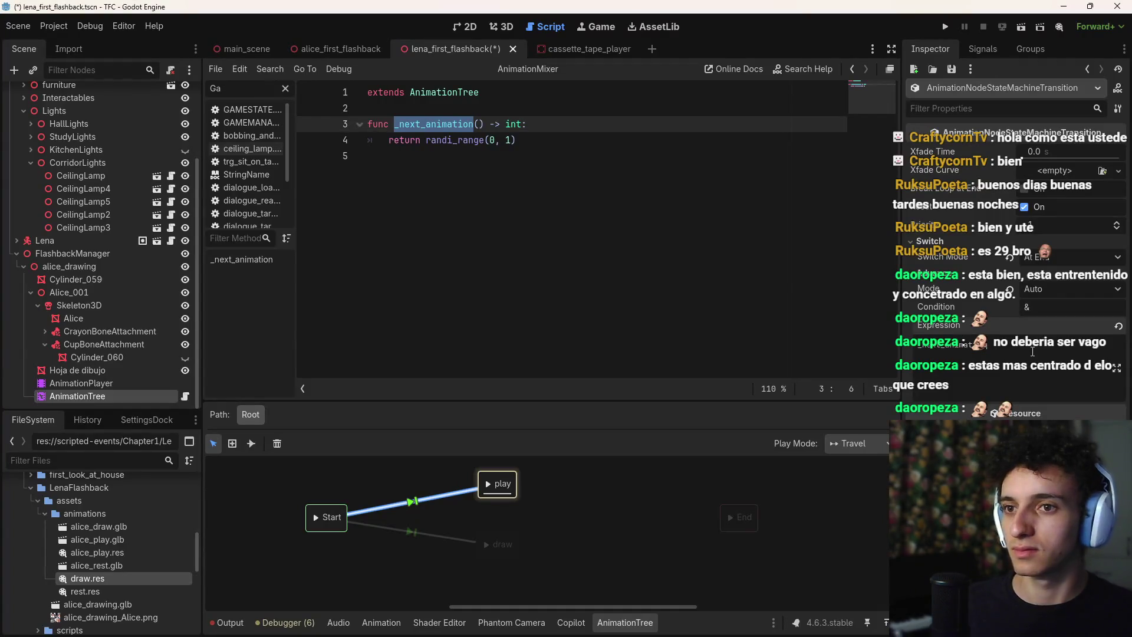
text(())
key(ctrl+s)
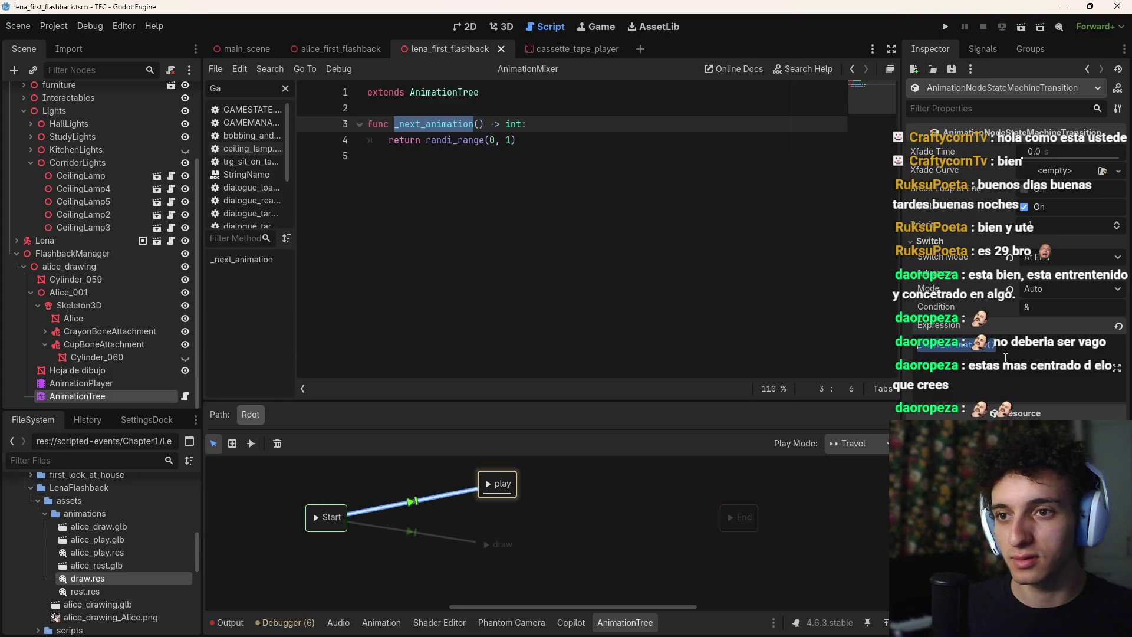
key(ctrl+s)
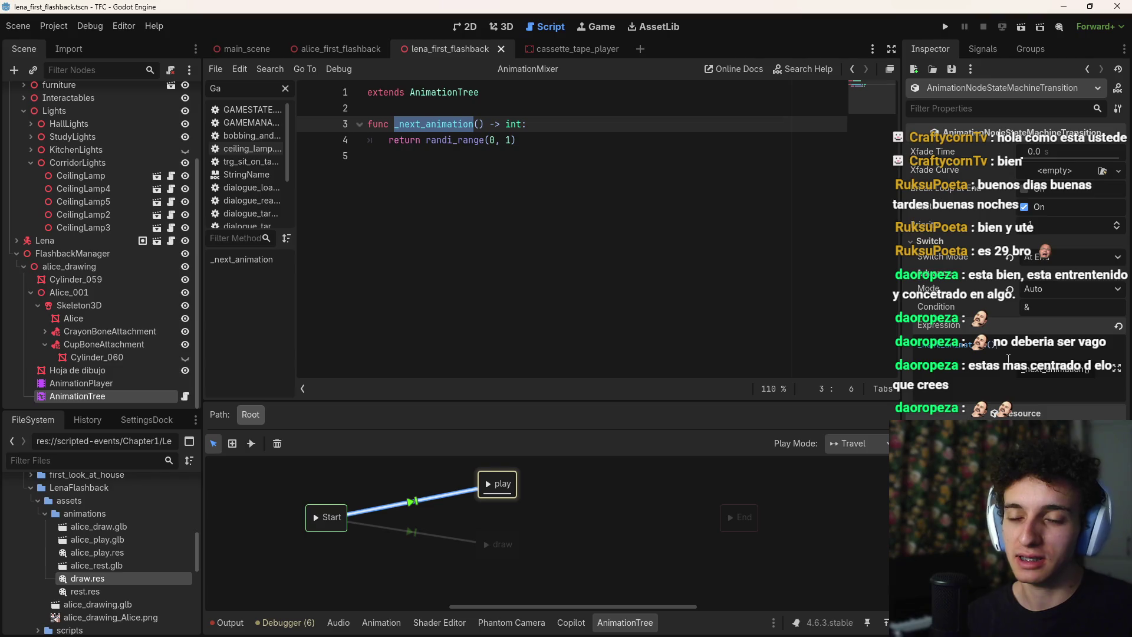
Replace the Start→play transition expression with randi_range(0, 1)
key(Return)
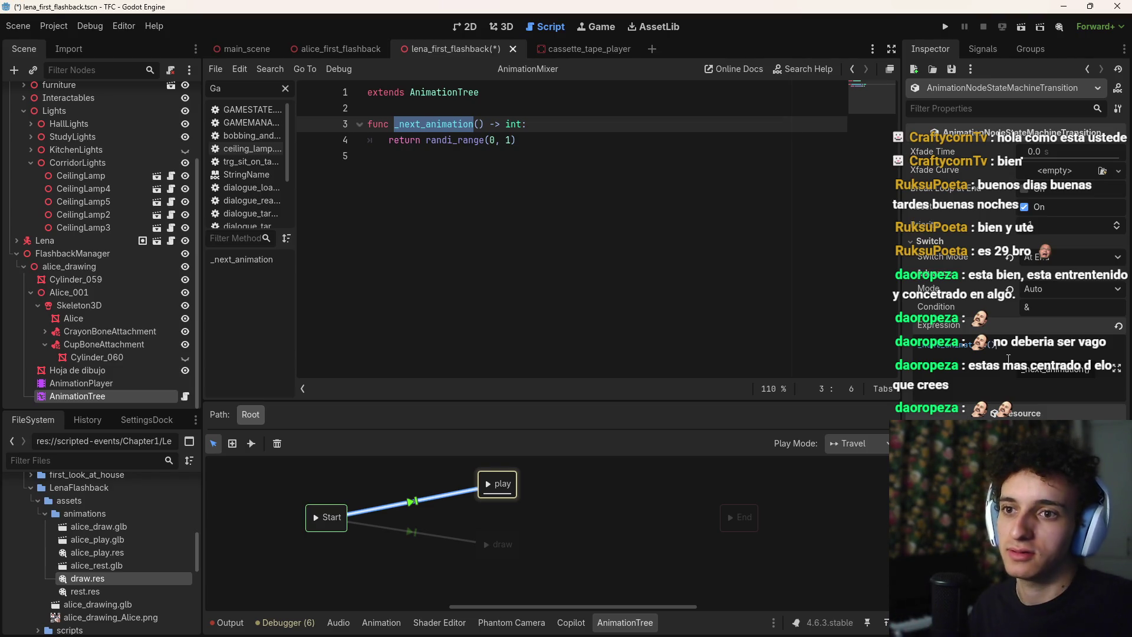
key(ctrl+s)
triple_click(1007, 361)
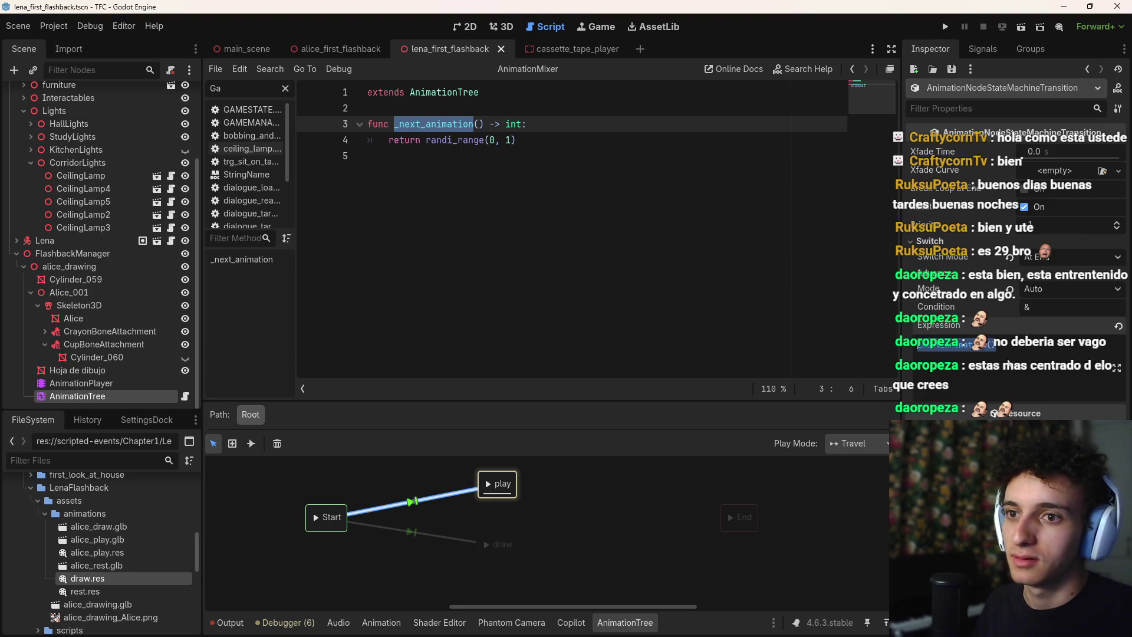
key(BackSpace)
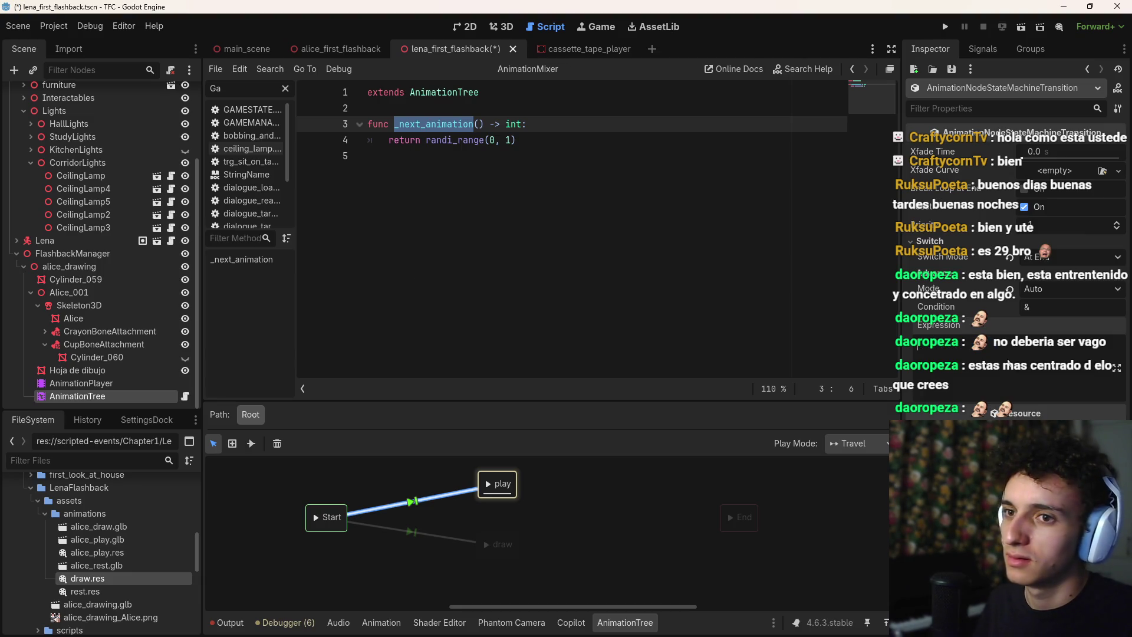
key(alt+Tab)
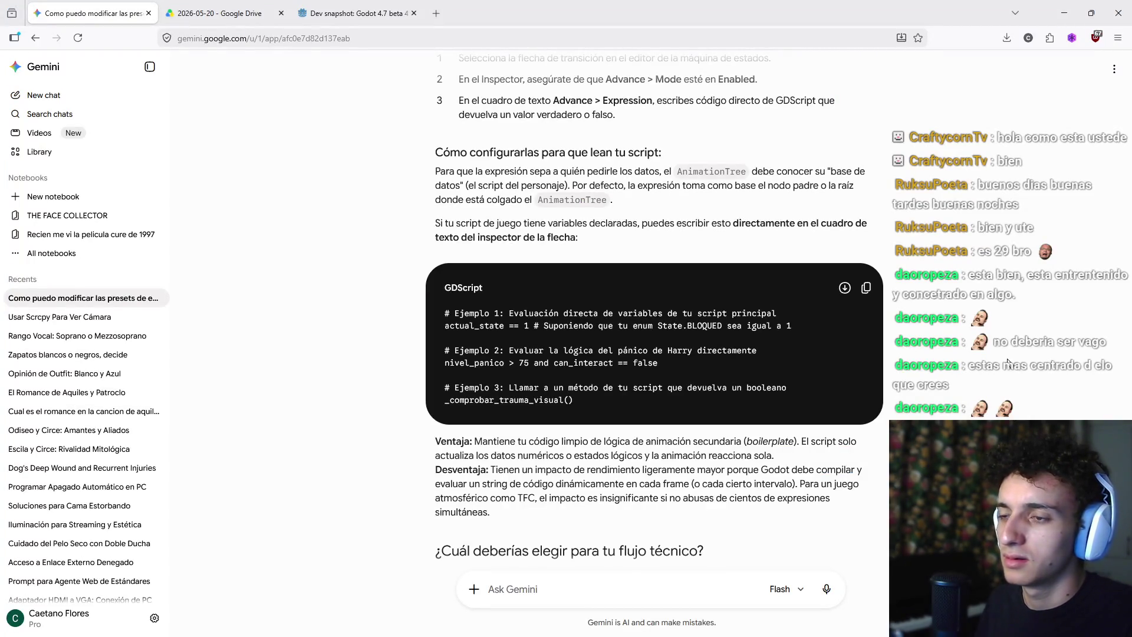
key(alt+Tab)
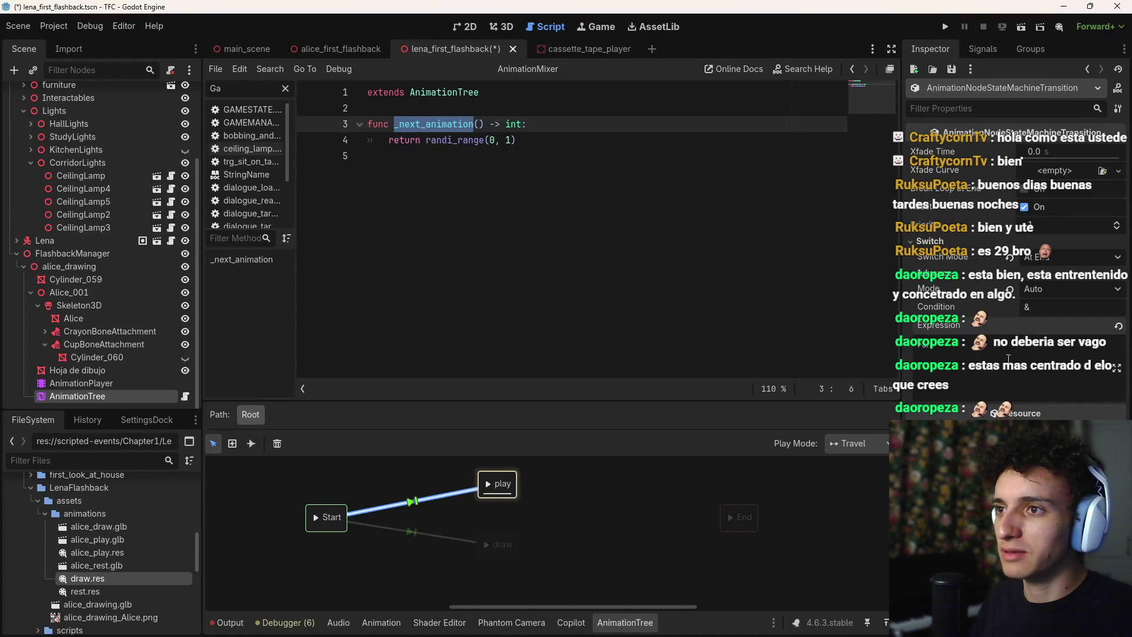
text(randi_range()
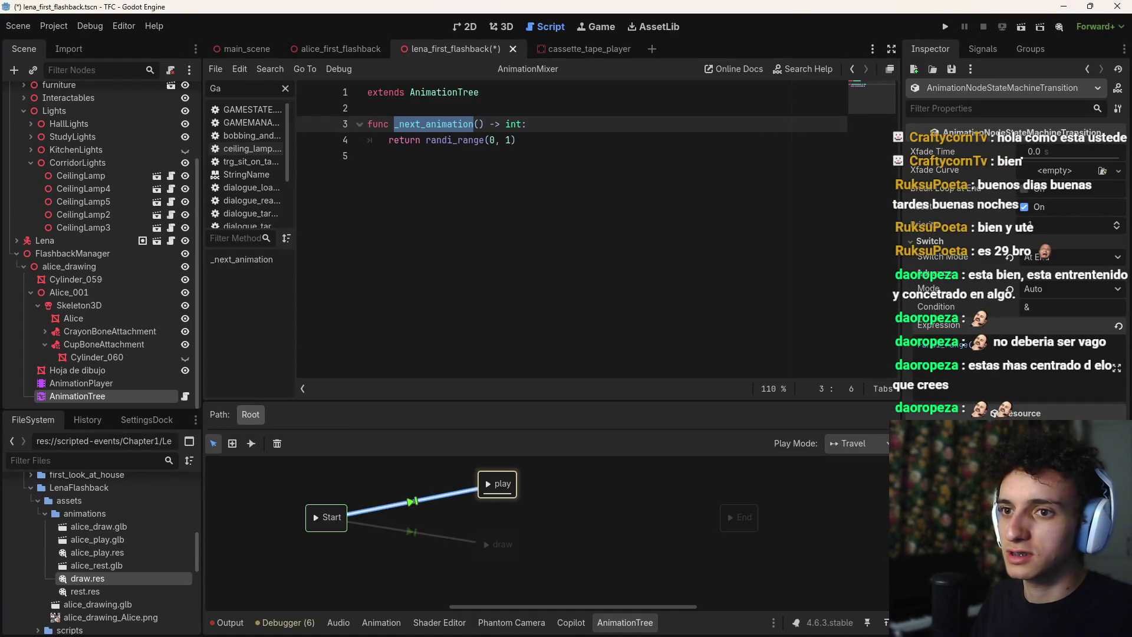
text(0, 1))
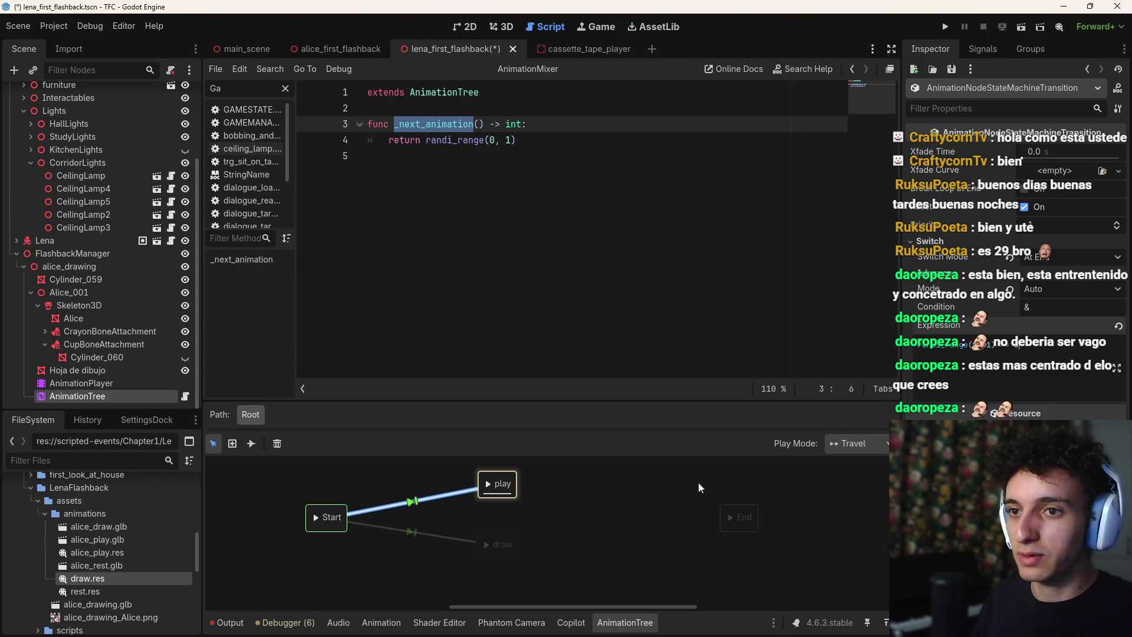
Set the Start→draw transition's Advance Expression to randi_range(0, 1) == 1
click(443, 535)
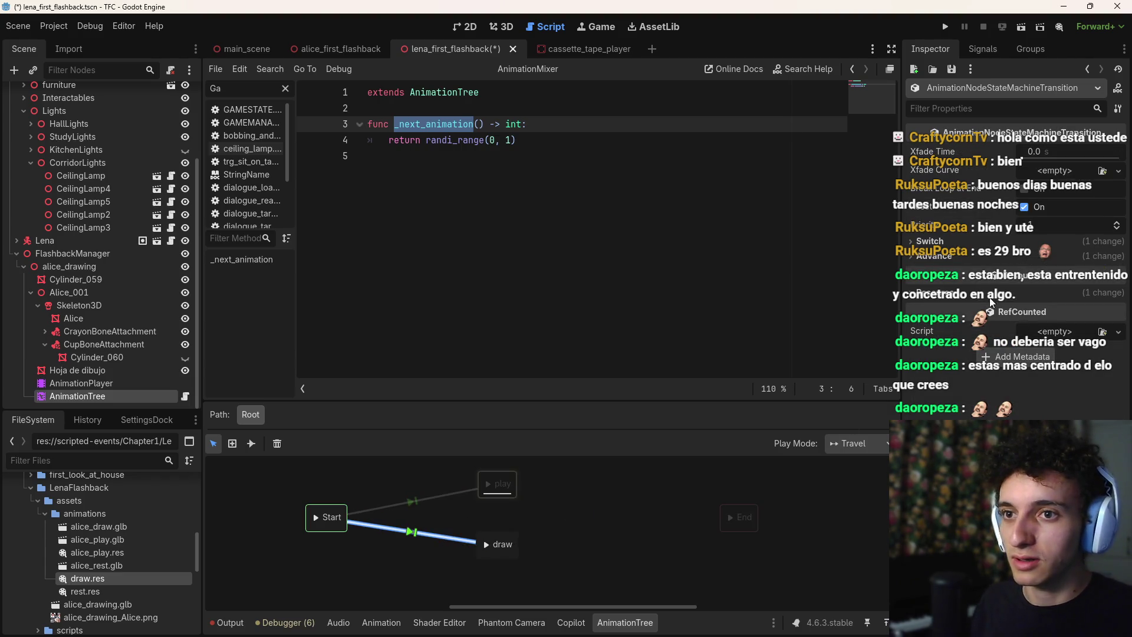
click(926, 256)
click(929, 241)
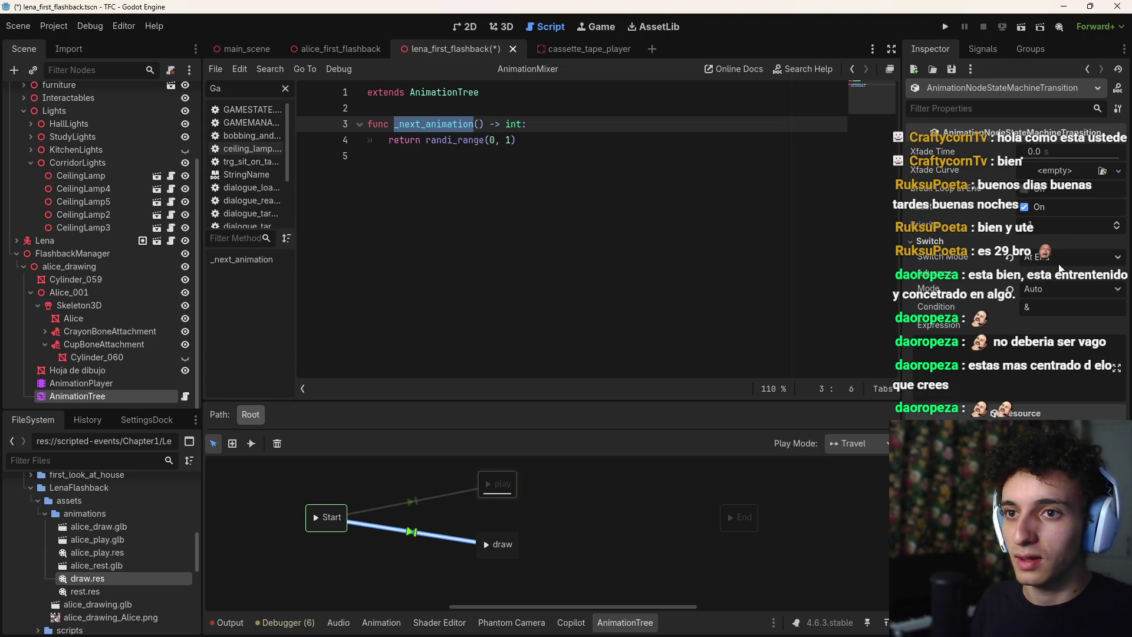
click(1004, 348)
key(ctrl+v)
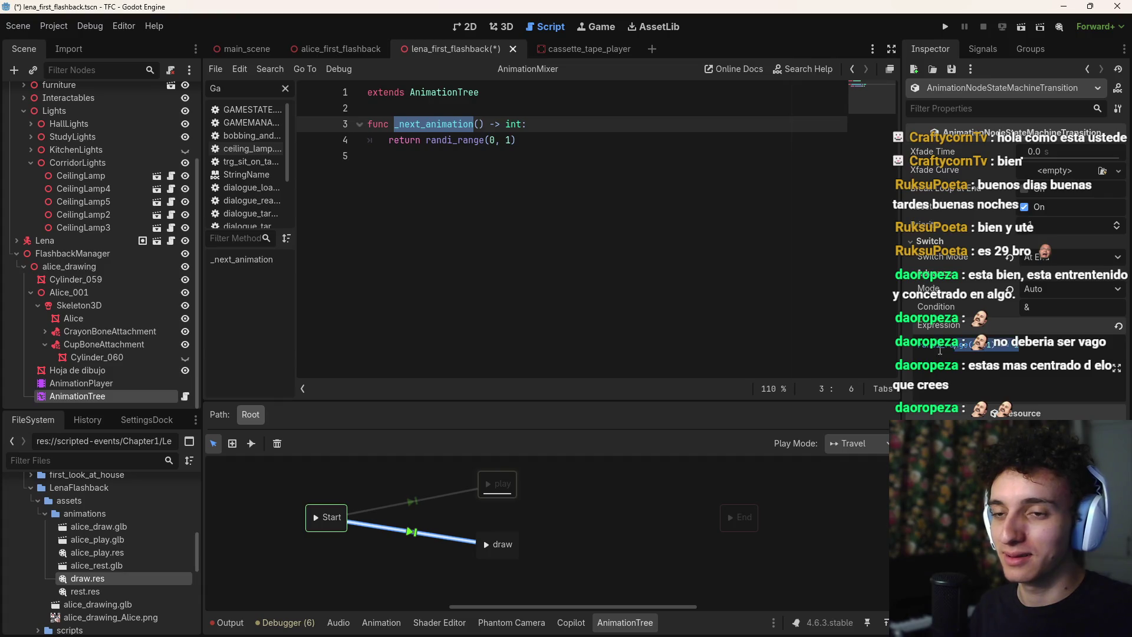
drag(1018, 344, 920, 344)
click(1037, 369)
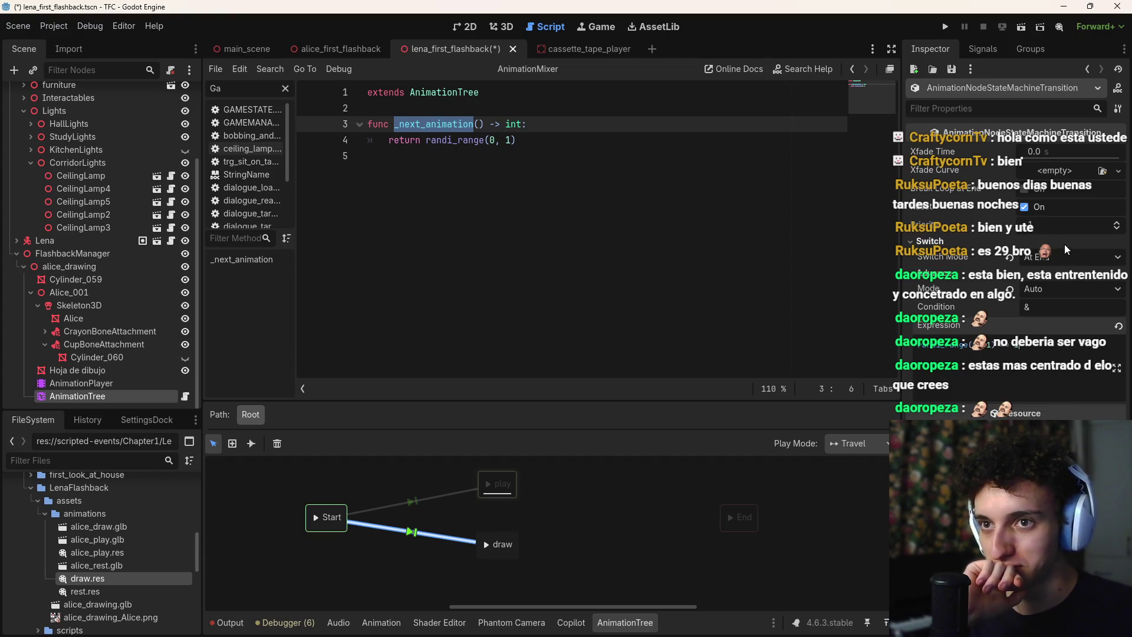
Browse the switch mode choices and the graph's add-state menu, cancelling the file load
click(1062, 259)
click(1062, 267)
right_click(595, 509)
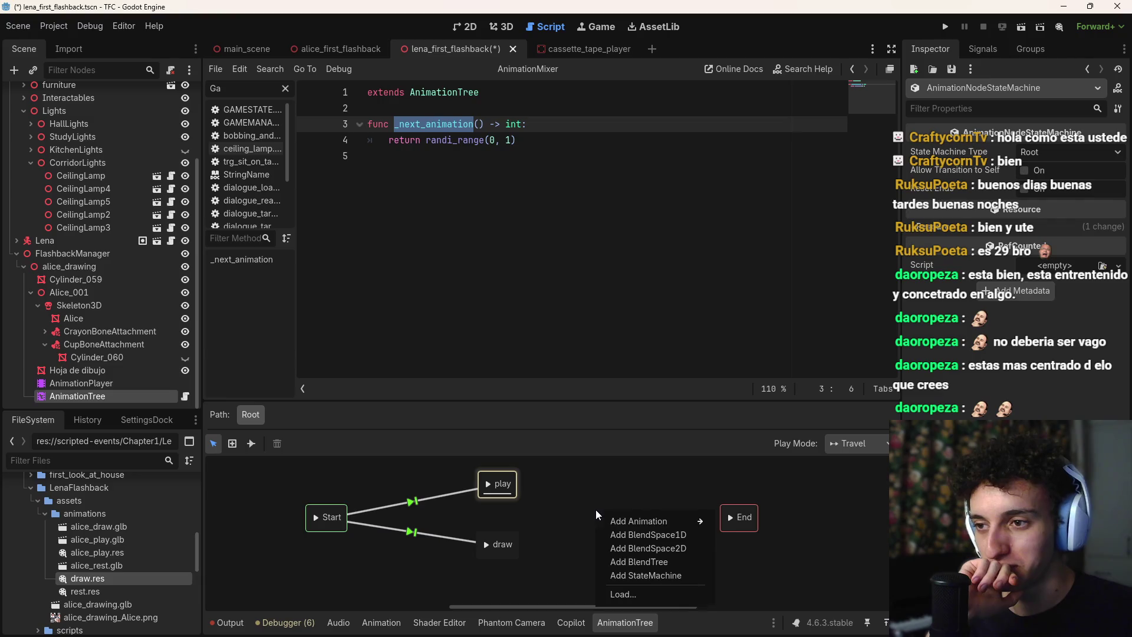
mouse_move(653, 523)
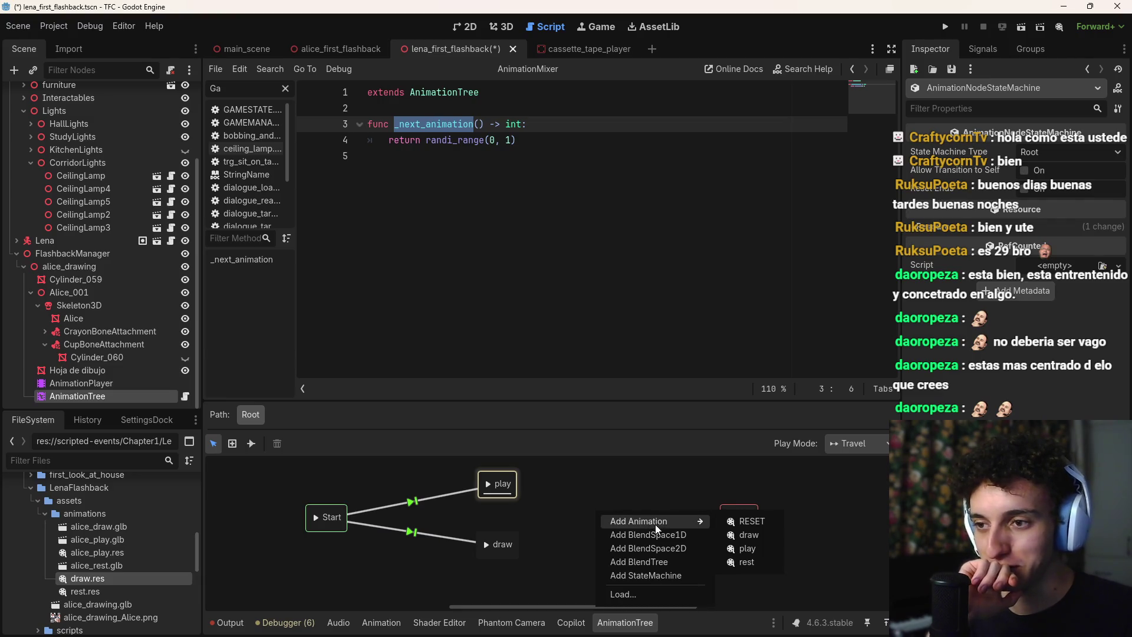
click(636, 594)
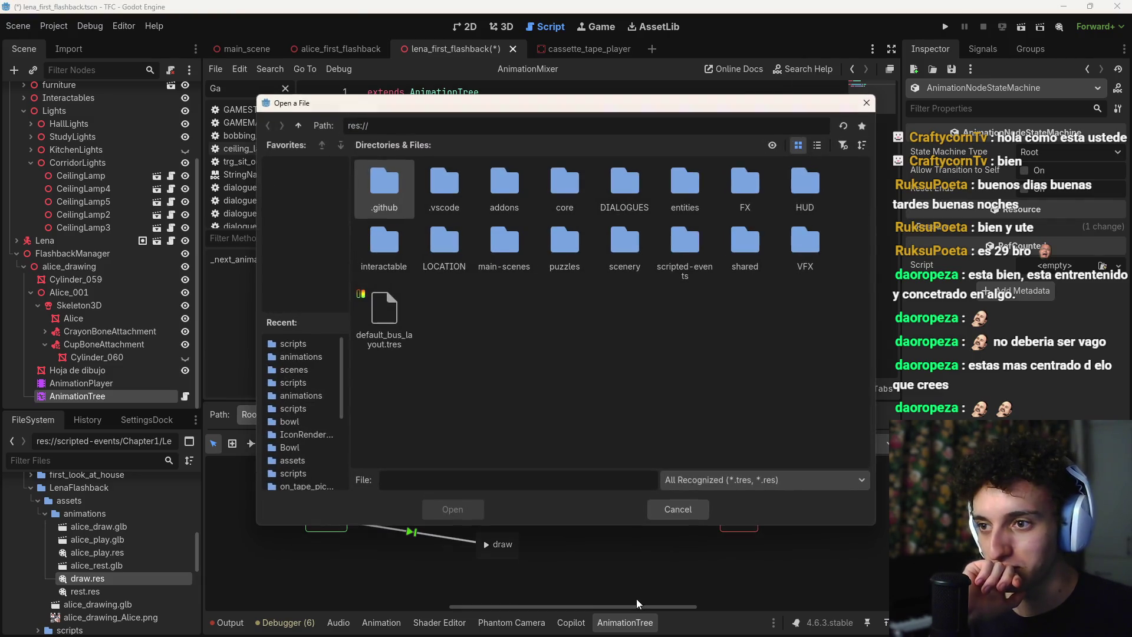
click(654, 514)
Review the Start→play and Start→draw transitions, then deselect them
click(434, 508)
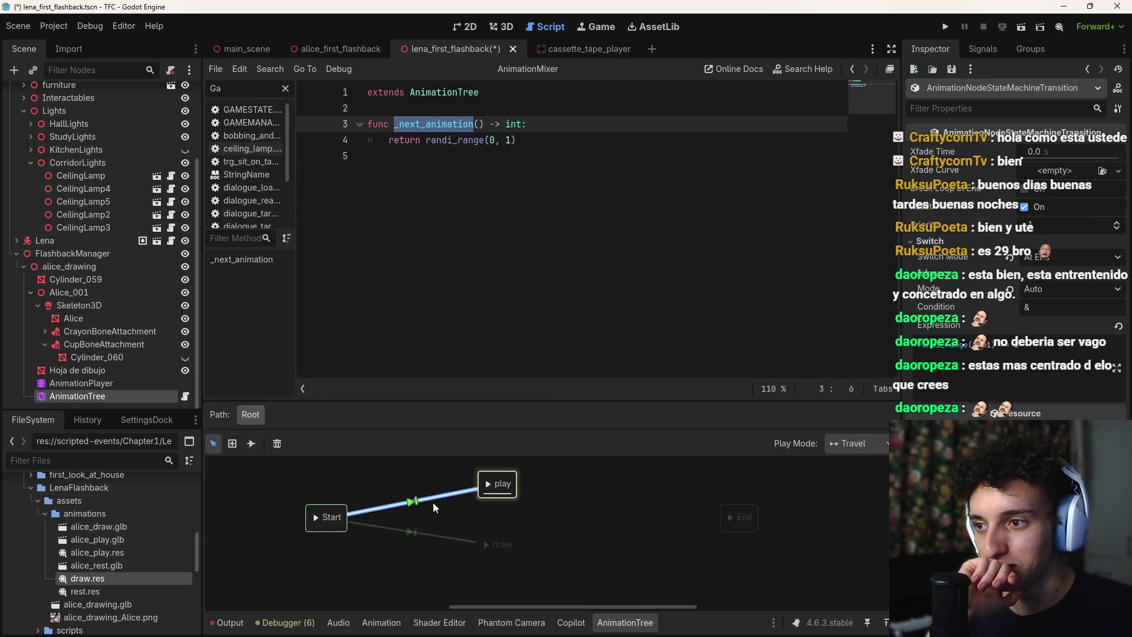
click(416, 532)
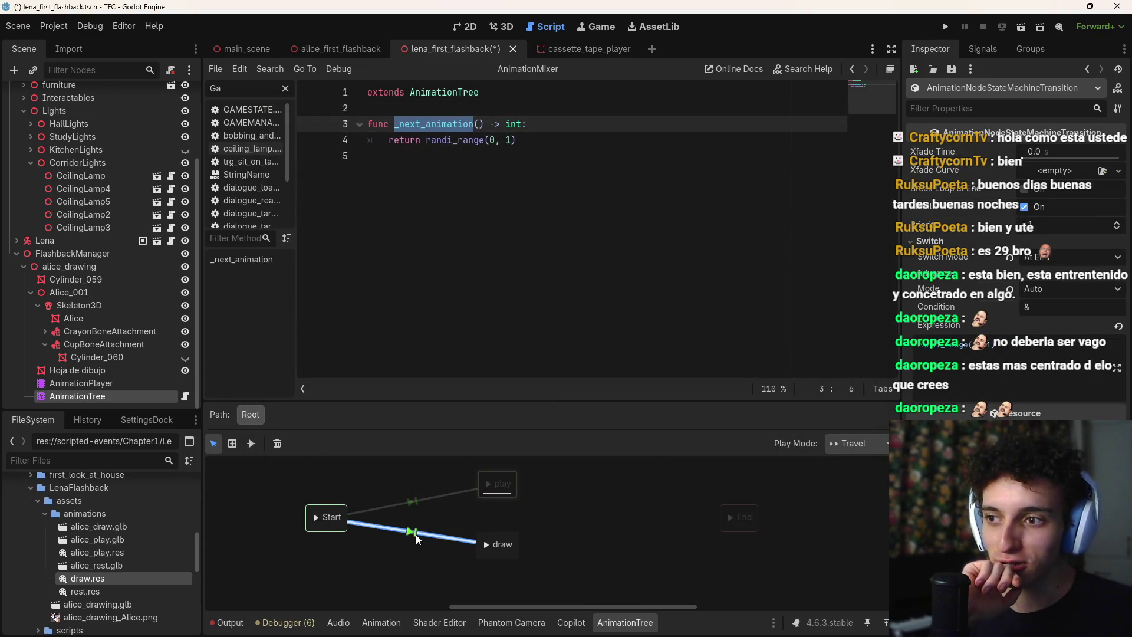
click(466, 494)
click(677, 482)
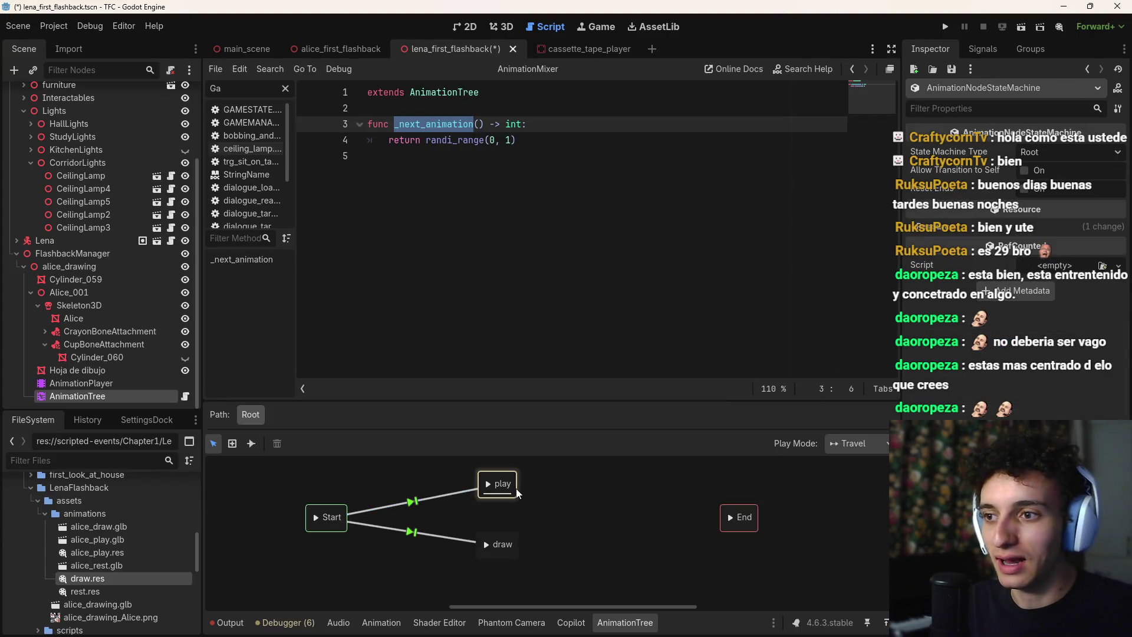
With the Connect tool, add a transition from draw back to play and dismiss the looped-transition error
click(250, 442)
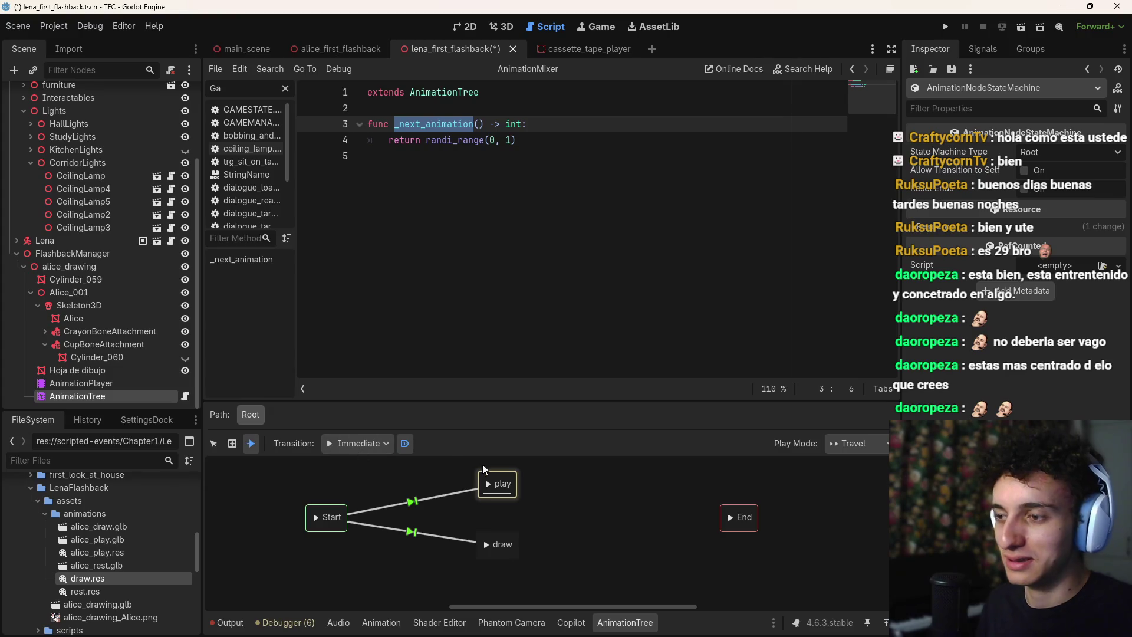
drag(500, 484, 535, 493)
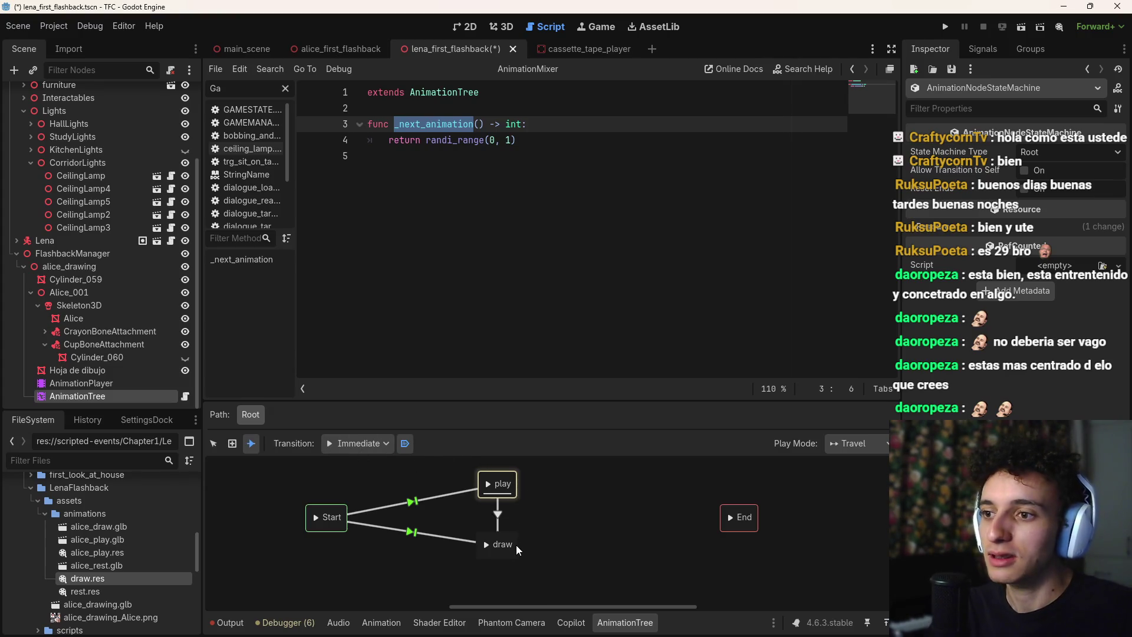
drag(516, 549, 517, 549)
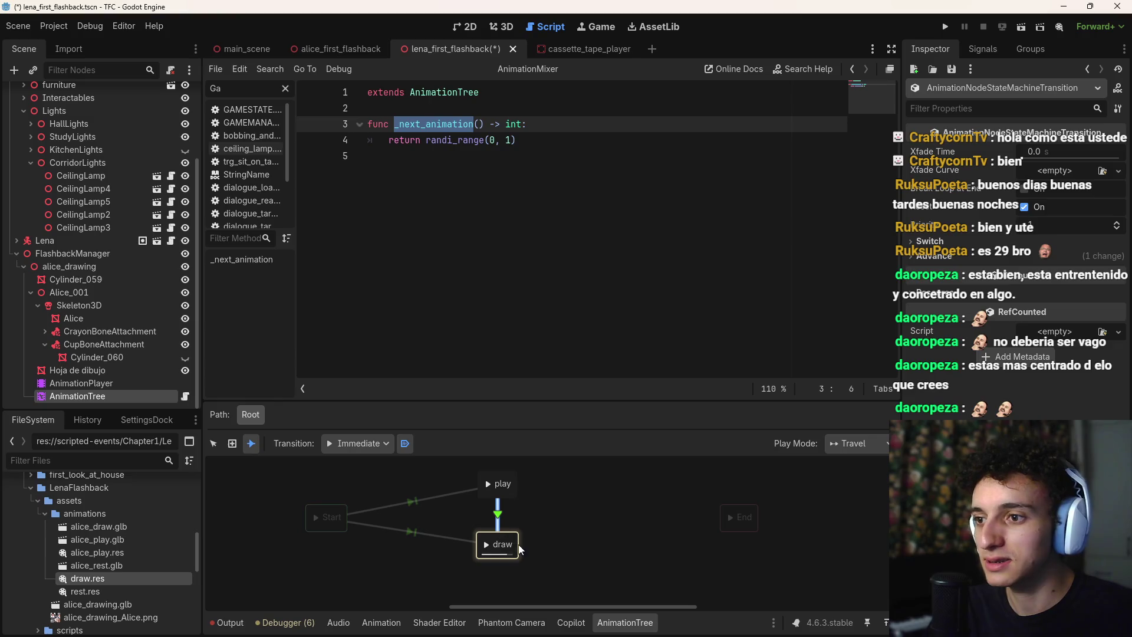
right_click(517, 533)
key(Escape)
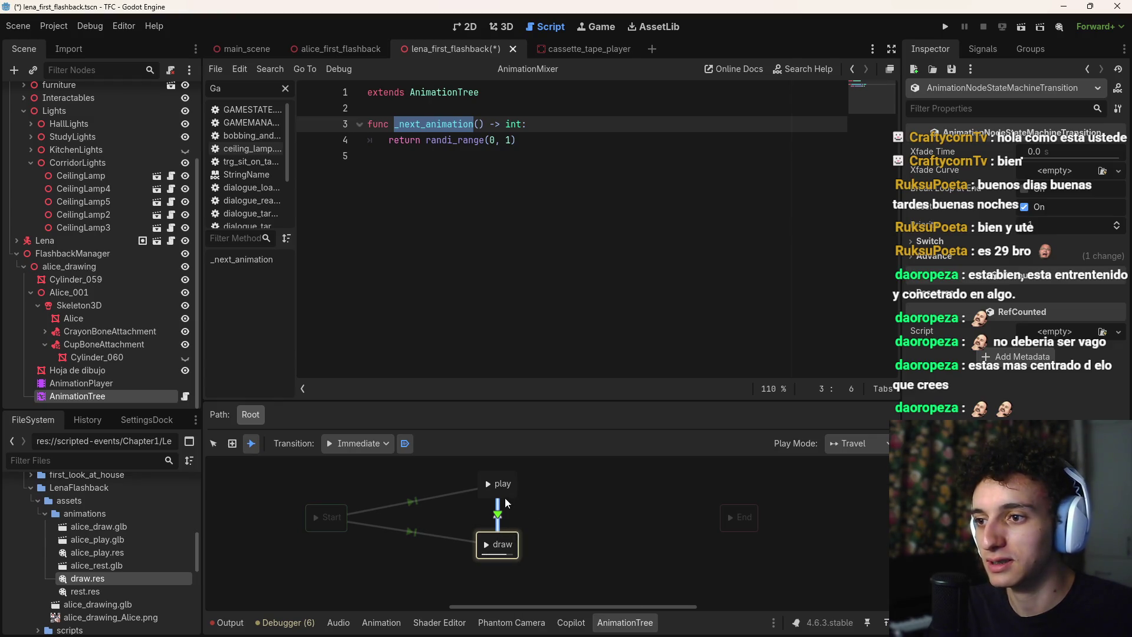
drag(504, 497, 504, 488)
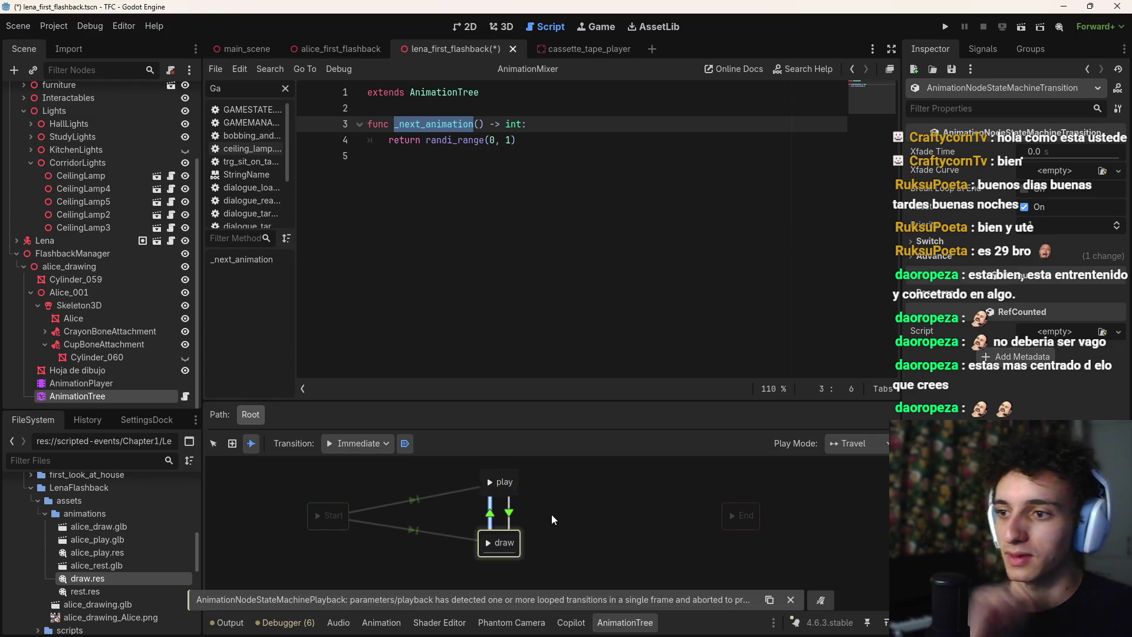
click(790, 600)
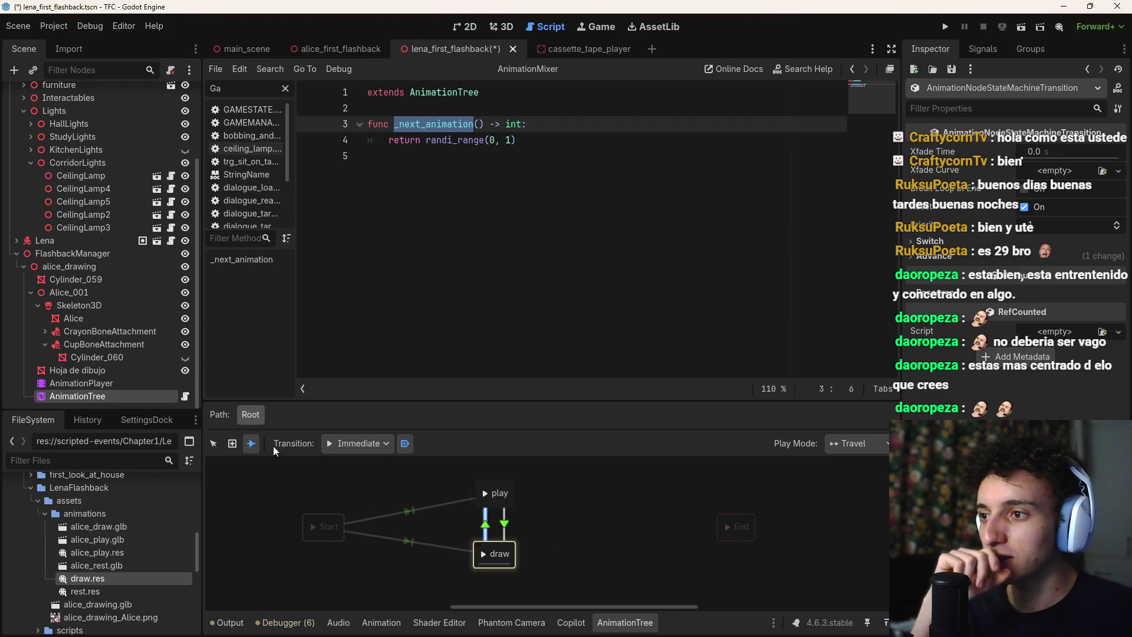
Connect both the play and draw states to the End state
drag(498, 493, 736, 526)
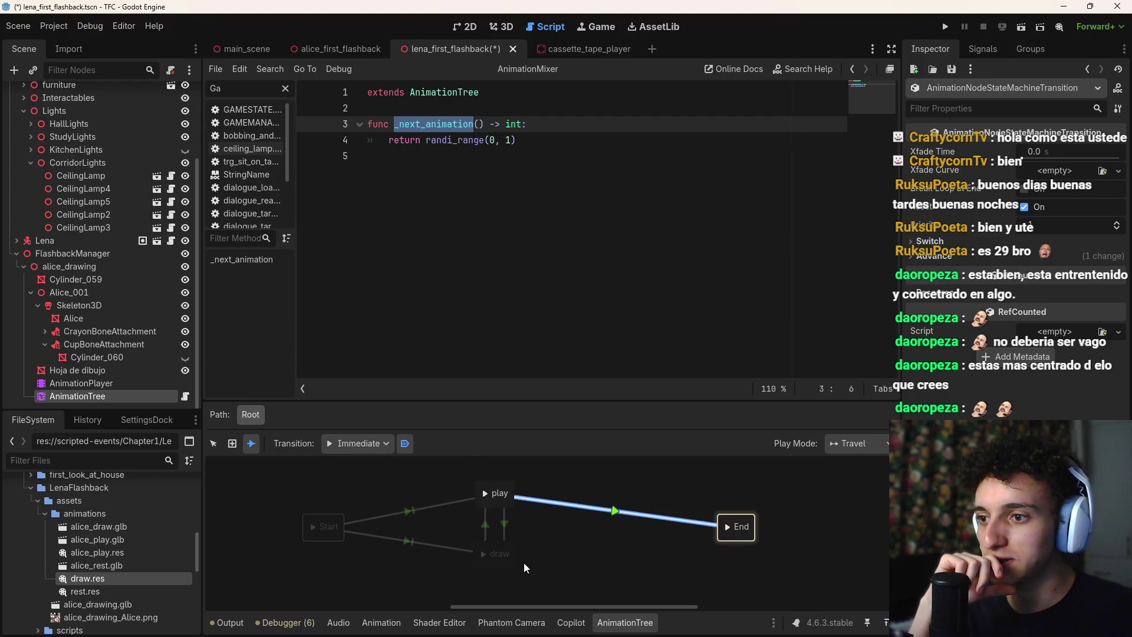
right_click(536, 557)
click(493, 560)
drag(493, 561, 734, 527)
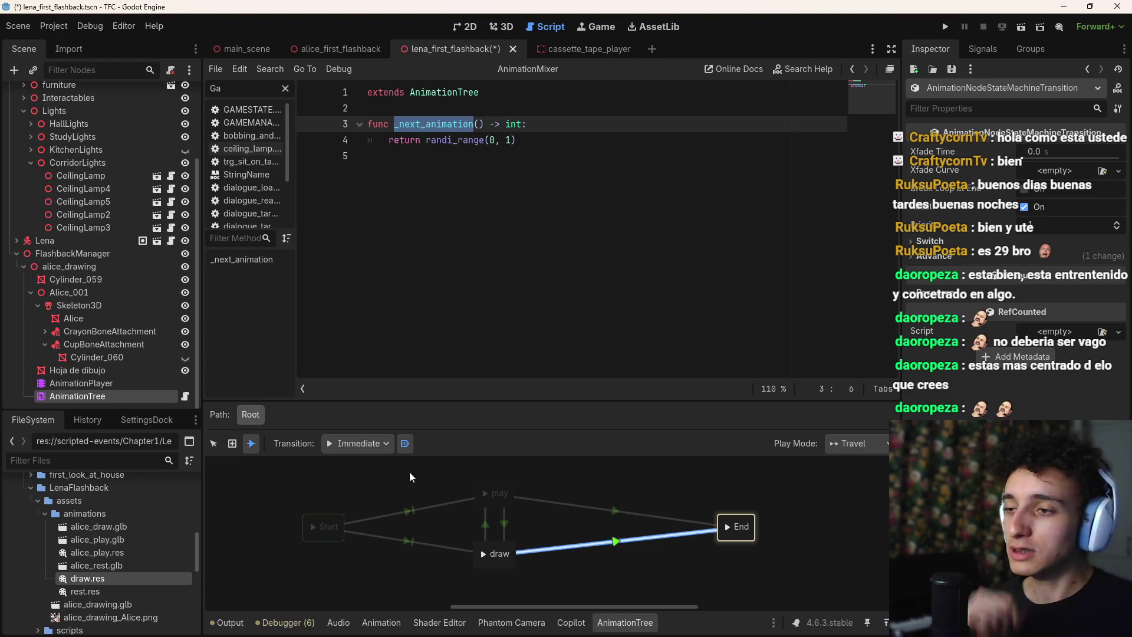
Set the play→End transition to Switch Mode At End and Advance Mode Enabled
click(213, 442)
click(946, 294)
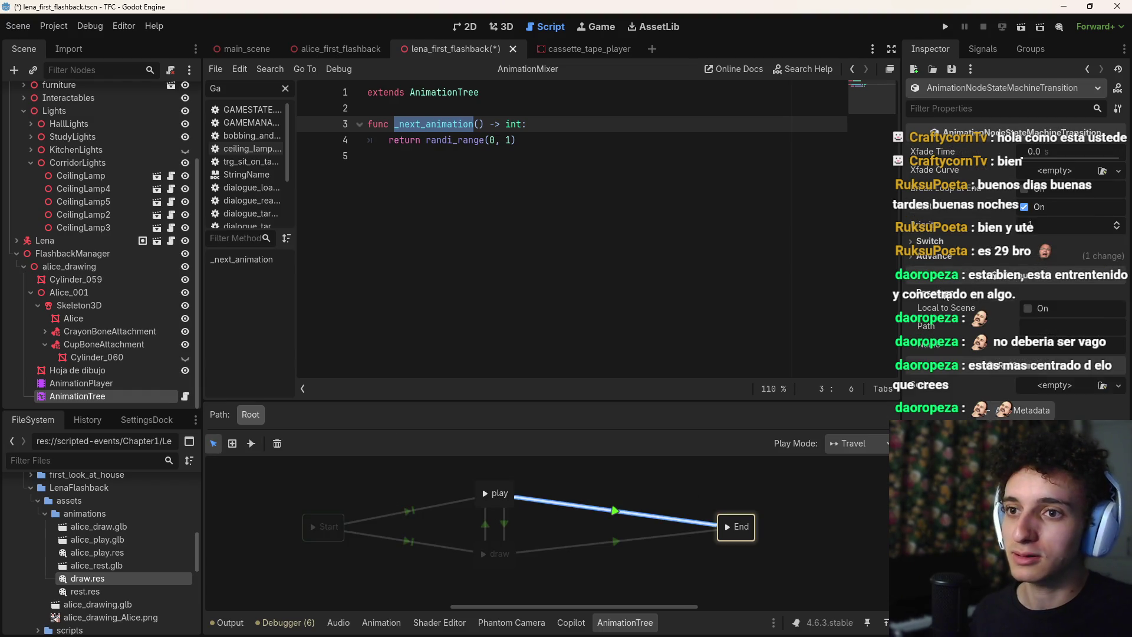
click(946, 294)
click(929, 240)
click(1060, 260)
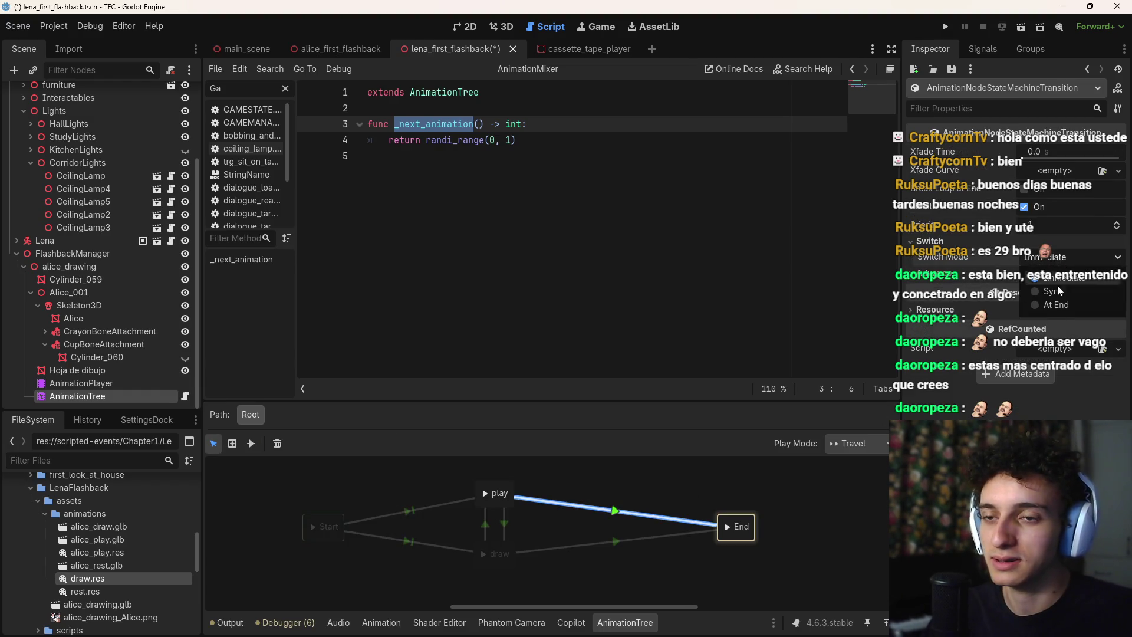
click(1055, 304)
click(1002, 274)
click(1061, 288)
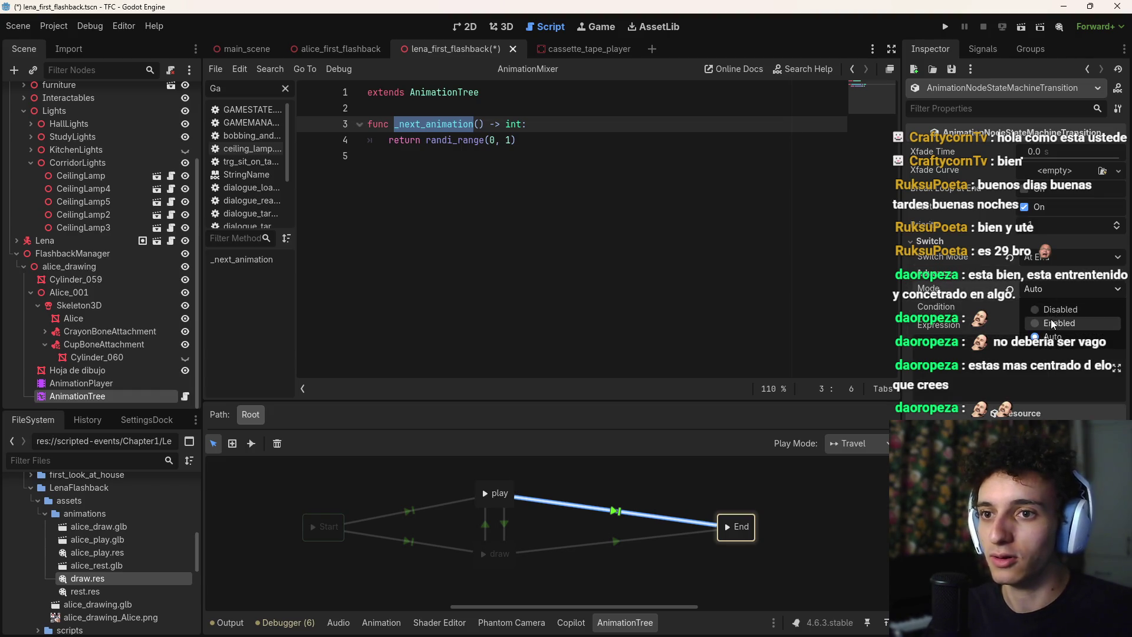
click(1051, 320)
Set the draw→End transition to Switch Mode At End and Advance Mode Enabled
click(605, 542)
click(930, 240)
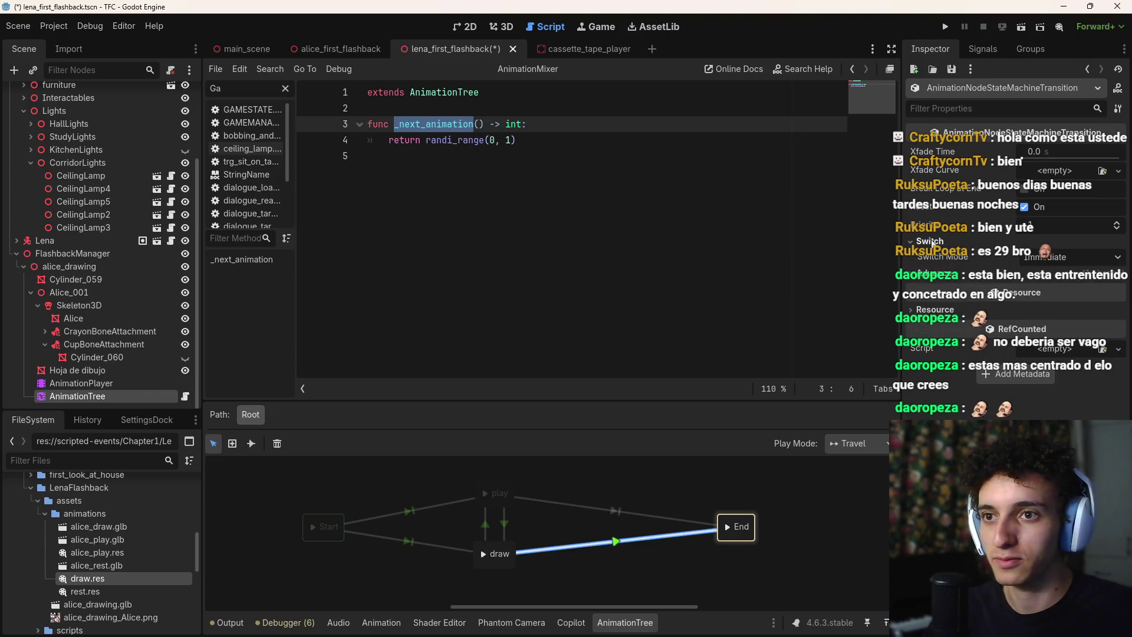
click(1060, 257)
click(1055, 304)
click(943, 275)
click(1066, 289)
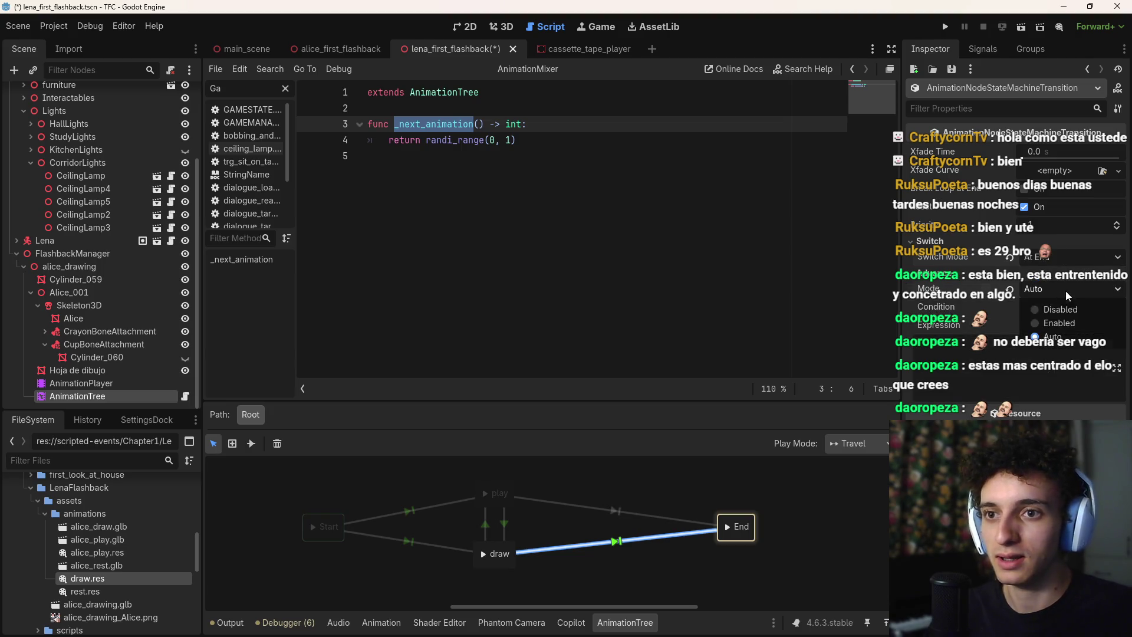
click(1059, 323)
Give the play→draw transition At End switching and its advance mode, then inspect draw→play
click(504, 523)
click(943, 243)
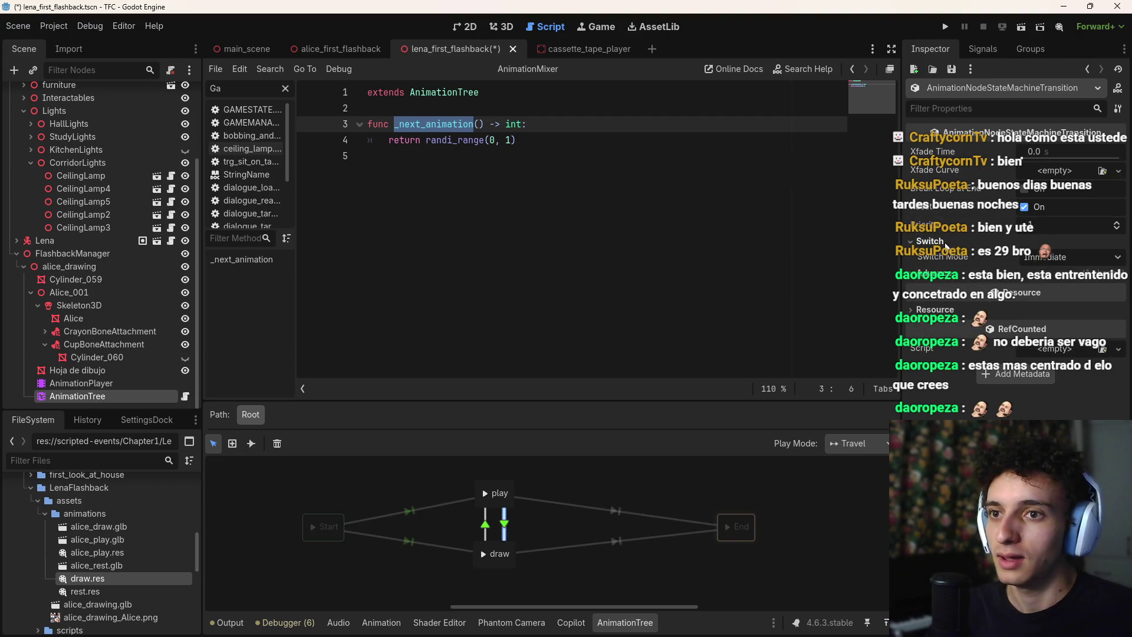
click(1060, 257)
click(1055, 304)
click(943, 275)
click(1038, 288)
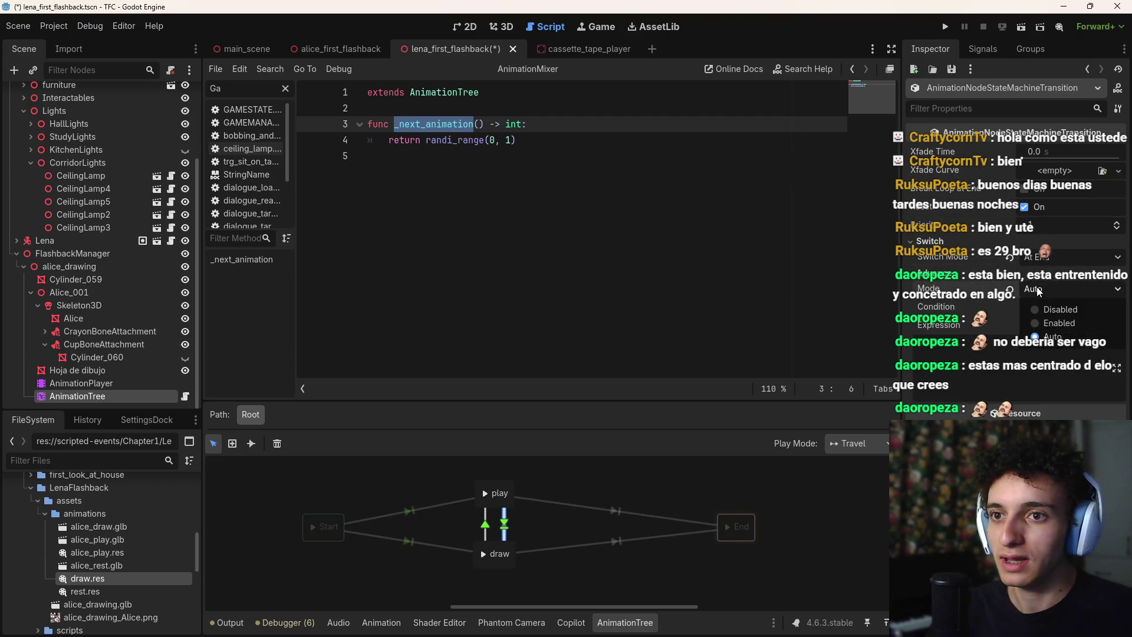
click(1059, 323)
click(484, 524)
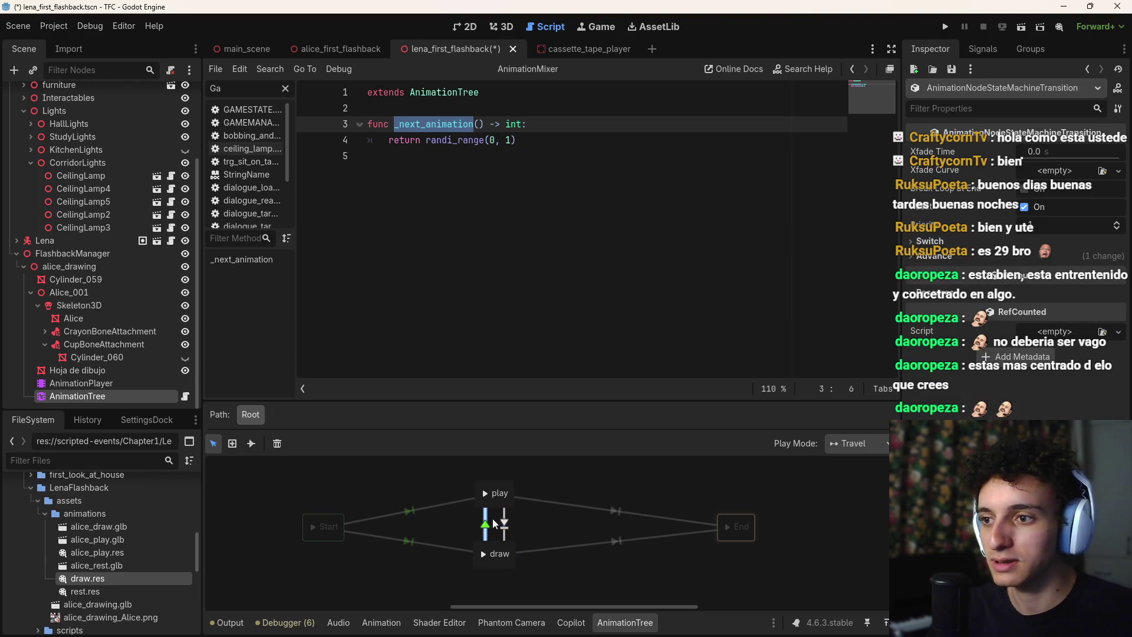
click(930, 241)
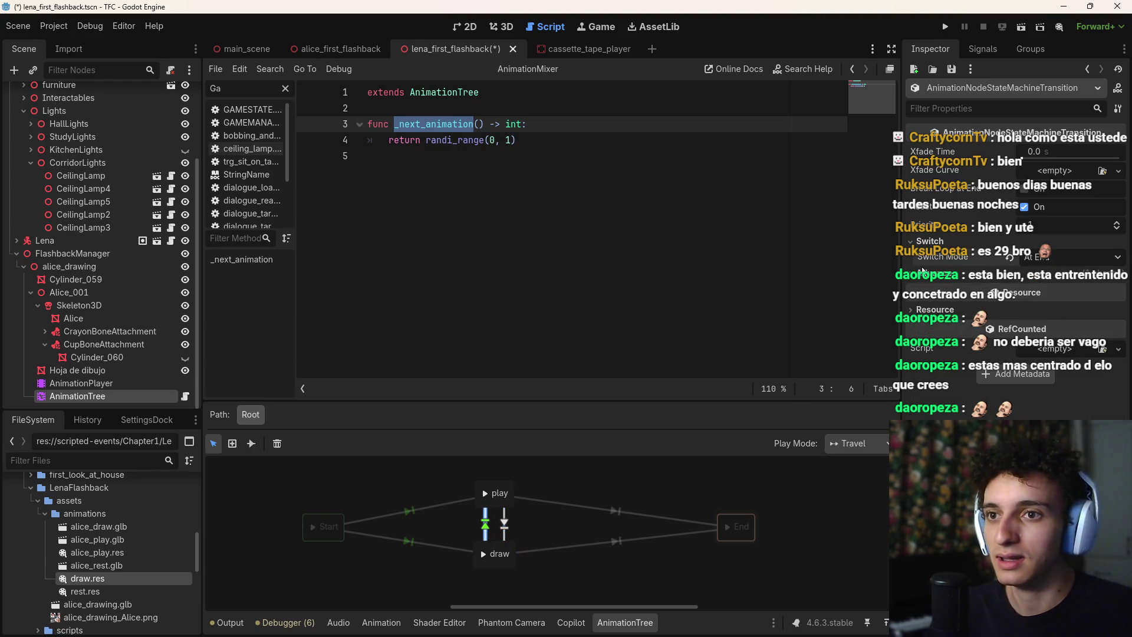
click(552, 538)
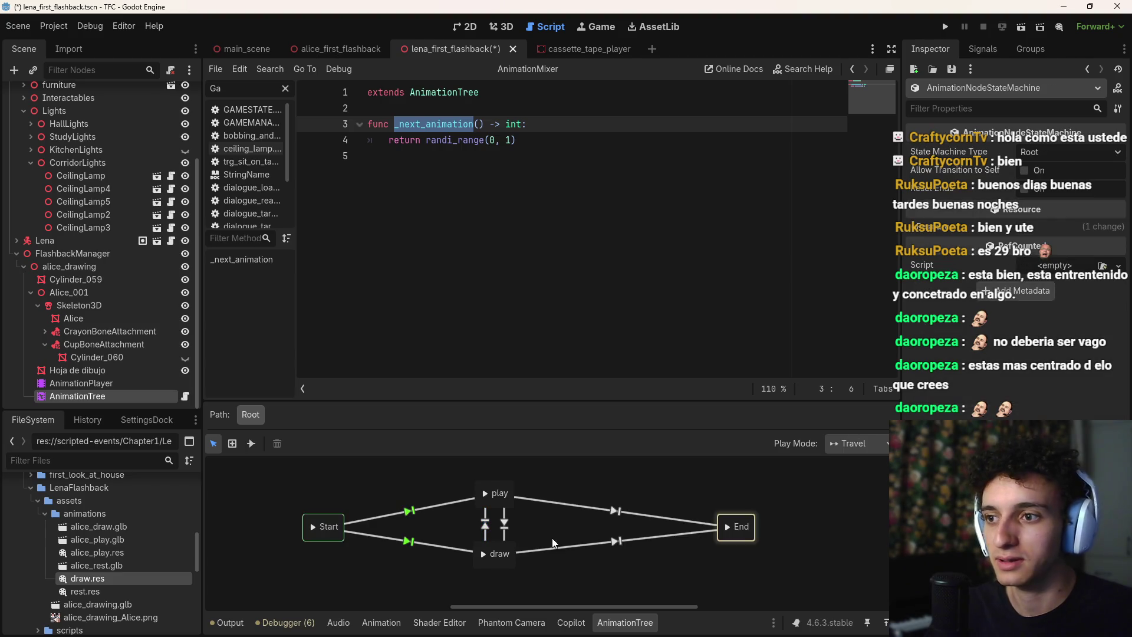
Set Advance Mode to Enabled on both the Start→play and Start→draw transitions
click(420, 511)
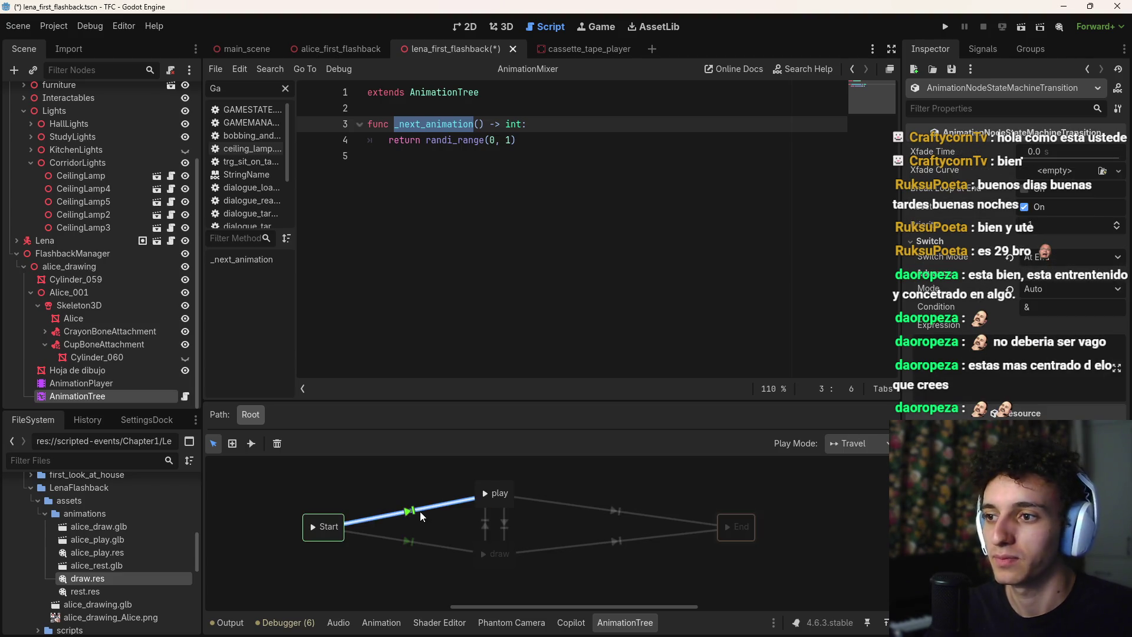
click(1048, 257)
click(1048, 257)
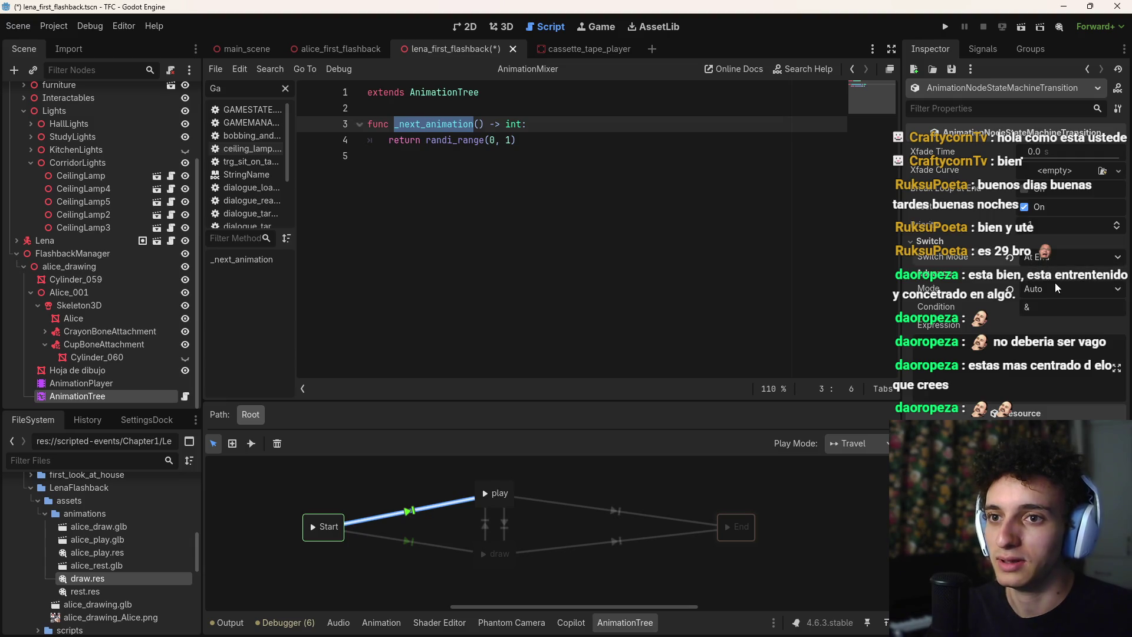
click(1055, 288)
click(1068, 325)
click(408, 541)
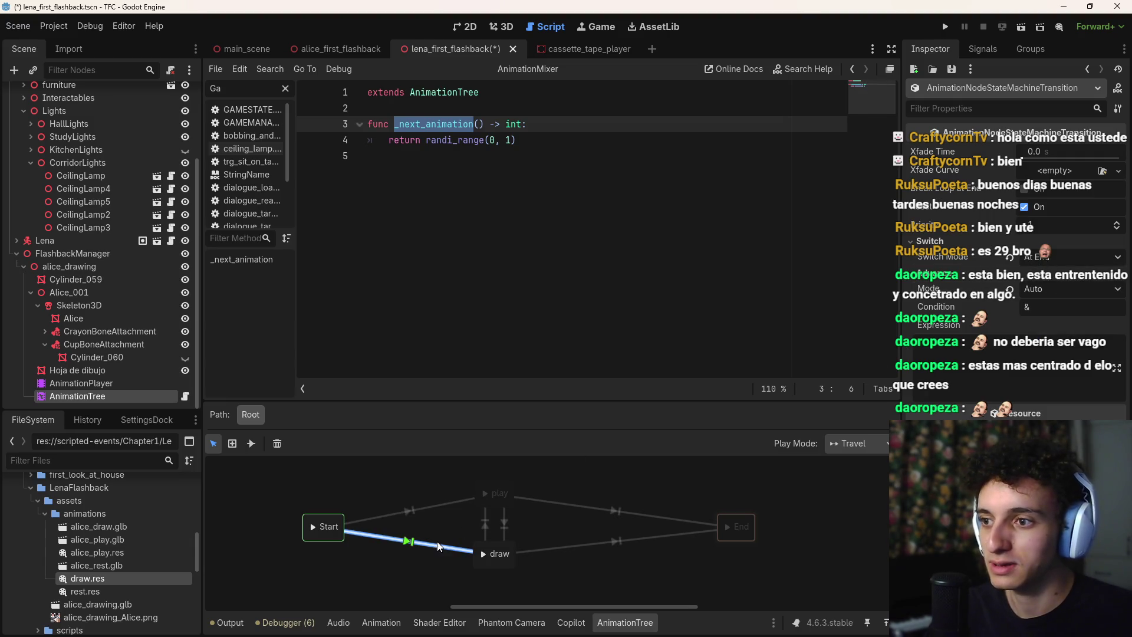
click(1057, 290)
click(1052, 336)
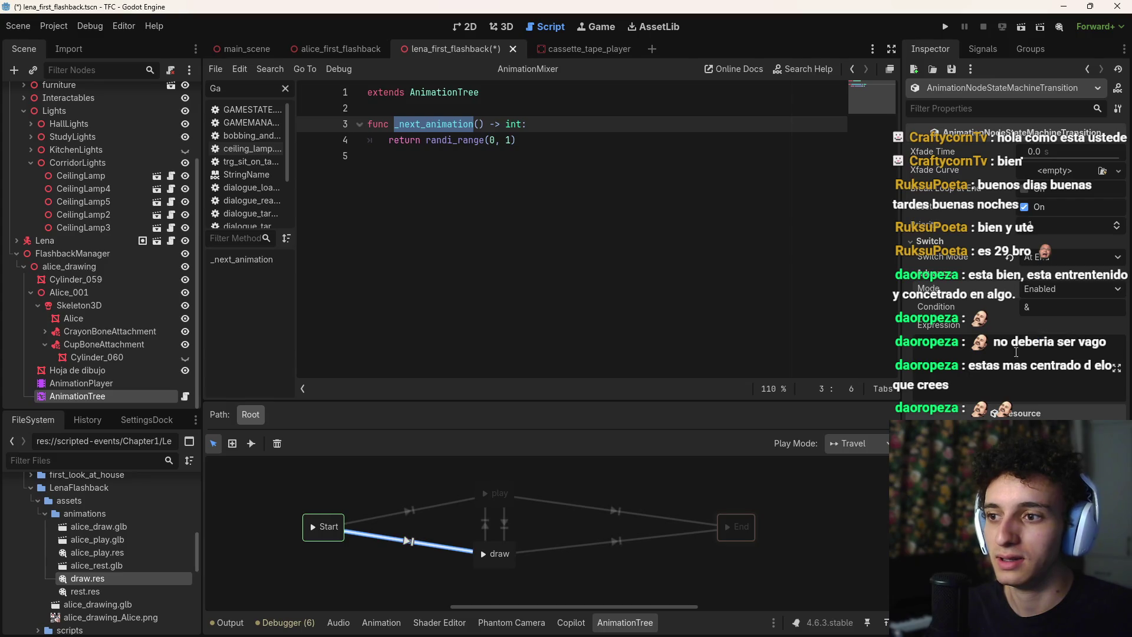
click(581, 528)
Save the scene from the script editor
click(508, 222)
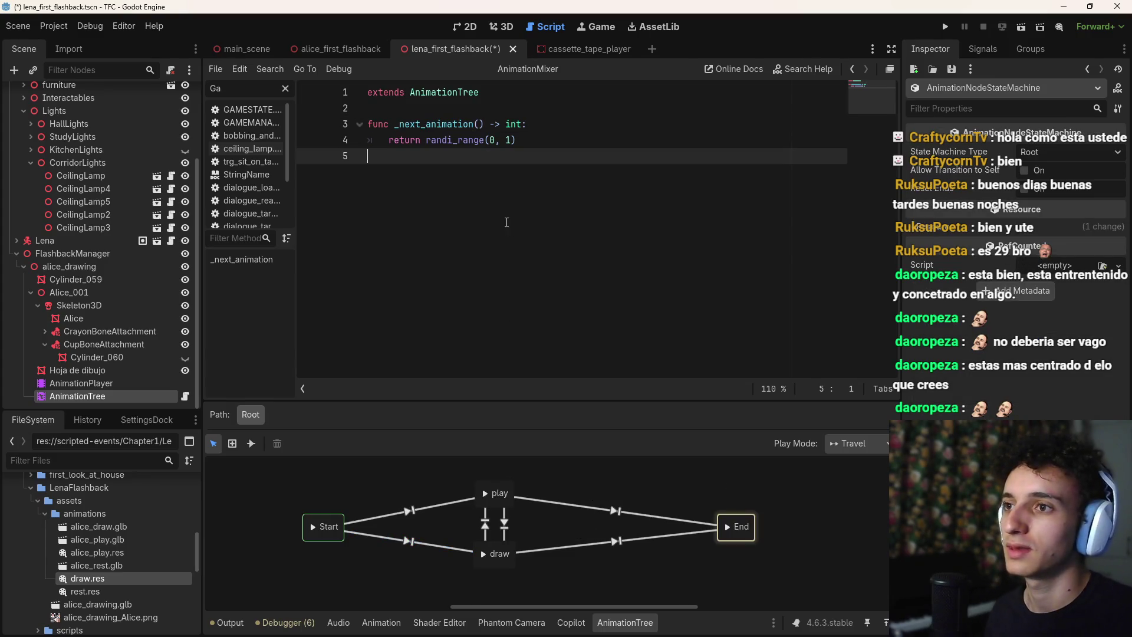
key(Up)
key(Up)
key(Up)
key(ctrl+s)
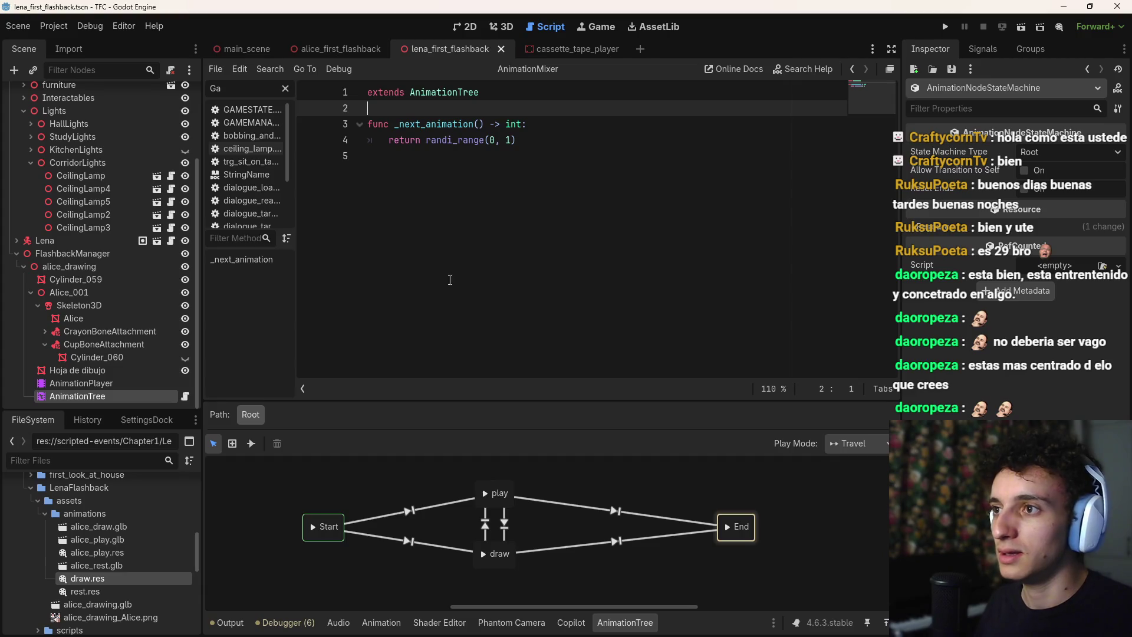
Copy lines 7–8 of the cassette_tape_player interface script, then return to lena_first_flashback
click(579, 52)
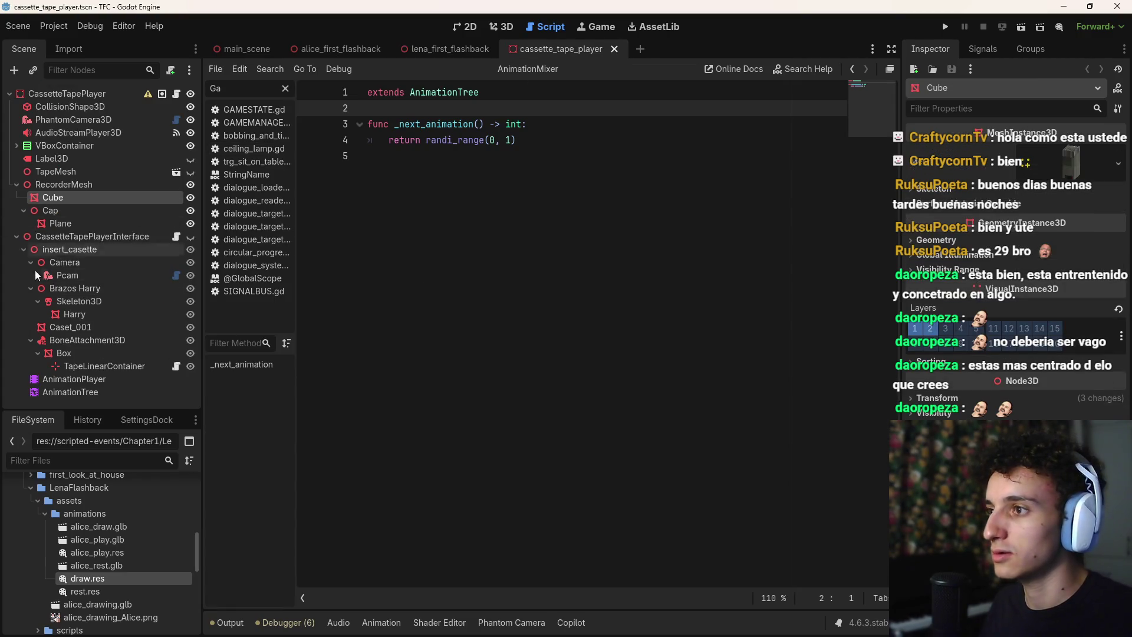
click(175, 236)
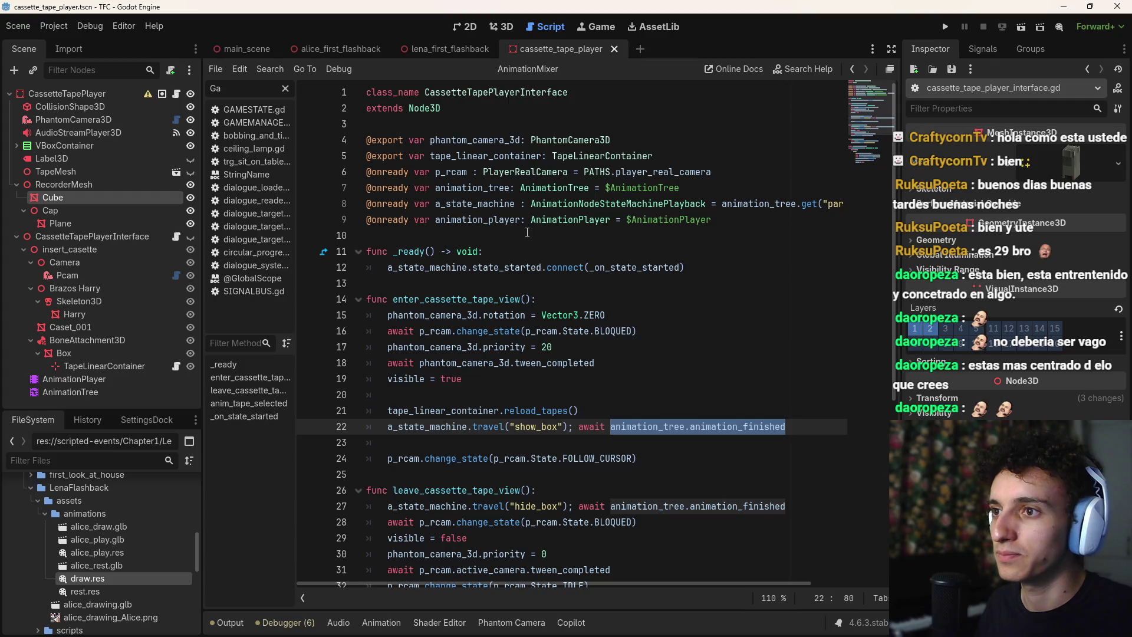
click(713, 220)
click(728, 203)
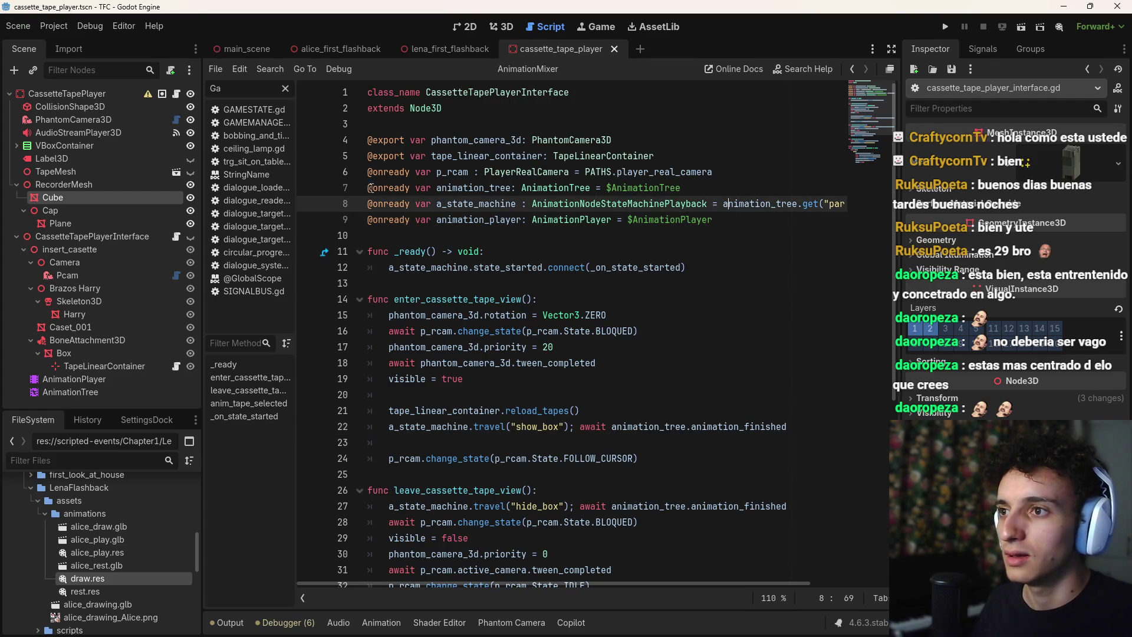
mouse_move(369, 187)
mouse_down()
mouse_move(686, 203)
mouse_move(898, 196)
mouse_up()
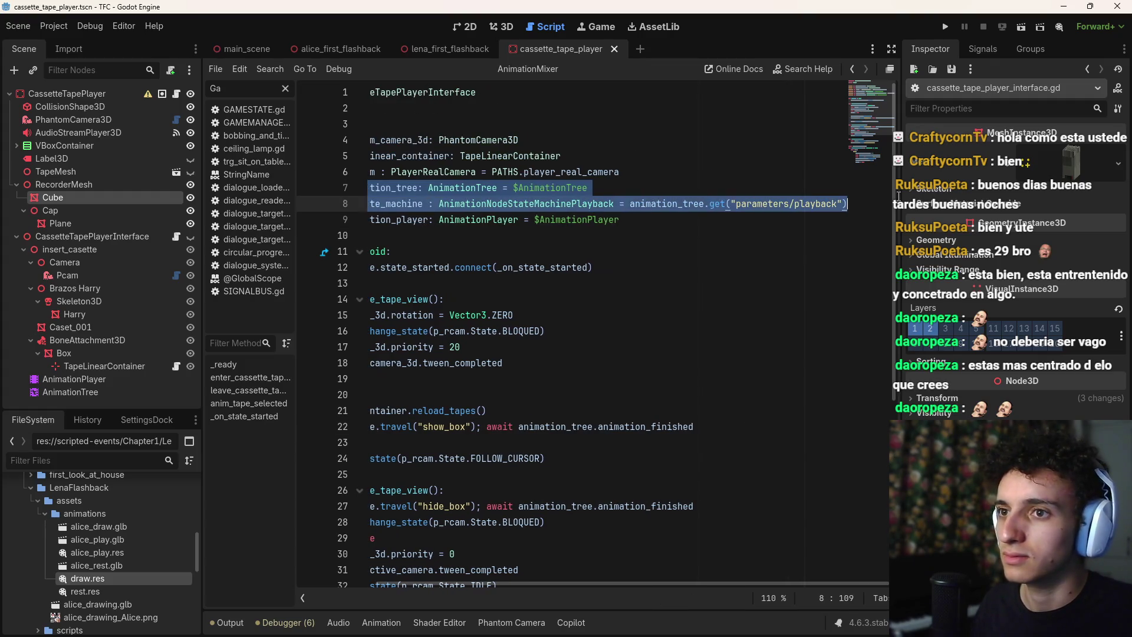
click(766, 188)
click(428, 47)
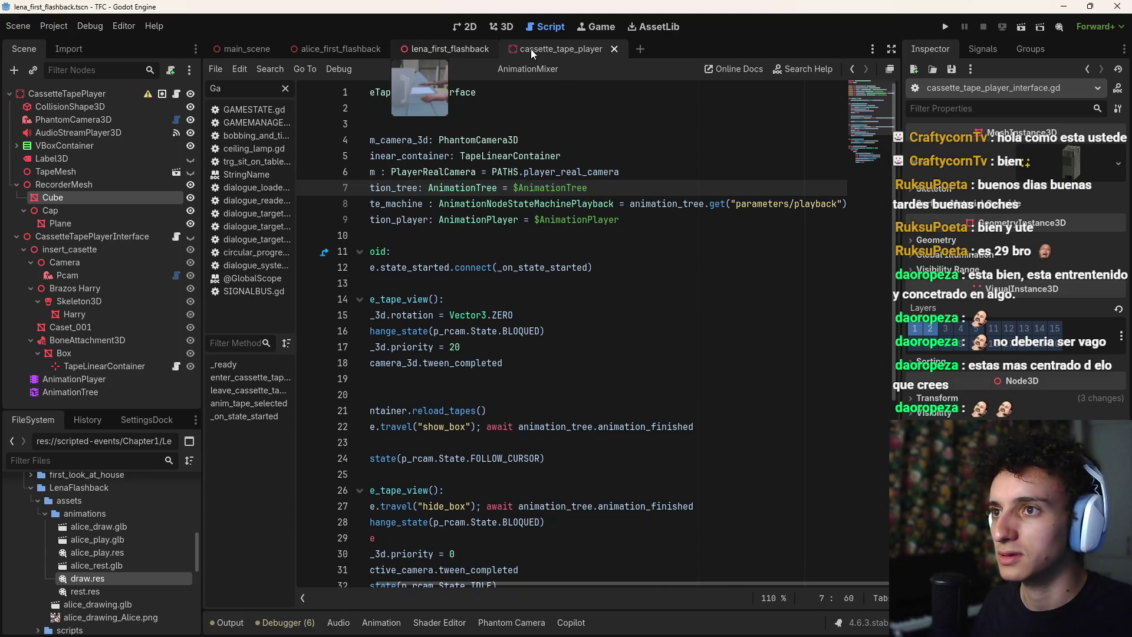
click(531, 48)
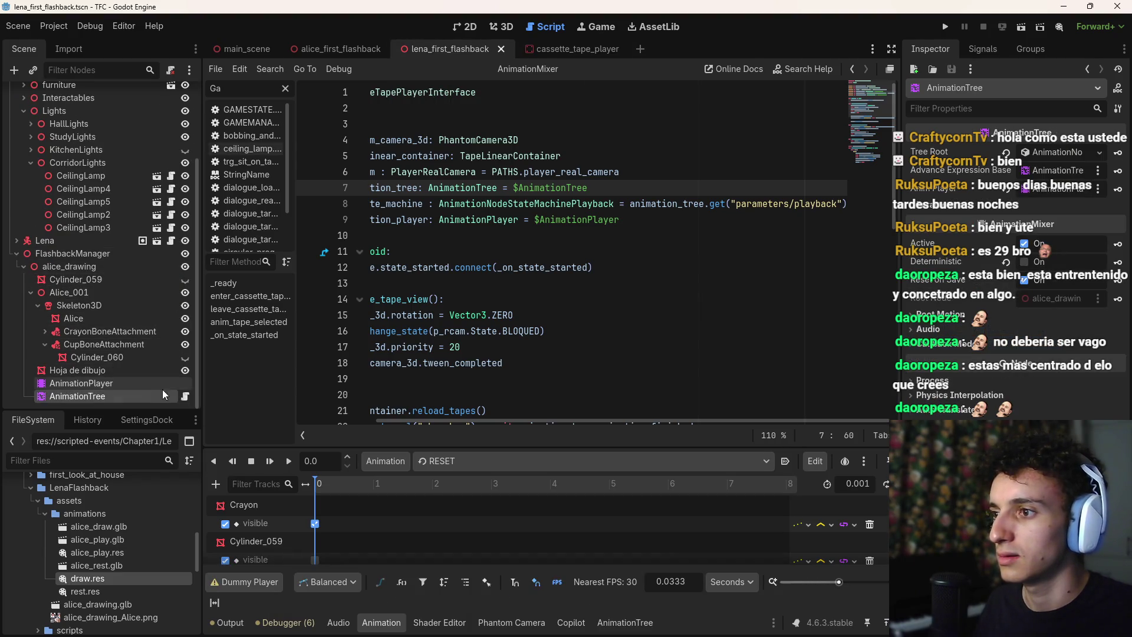
Paste the copied declarations over the AnimationTree script's text and save
click(185, 396)
key(ctrl+a)
key(ctrl+v)
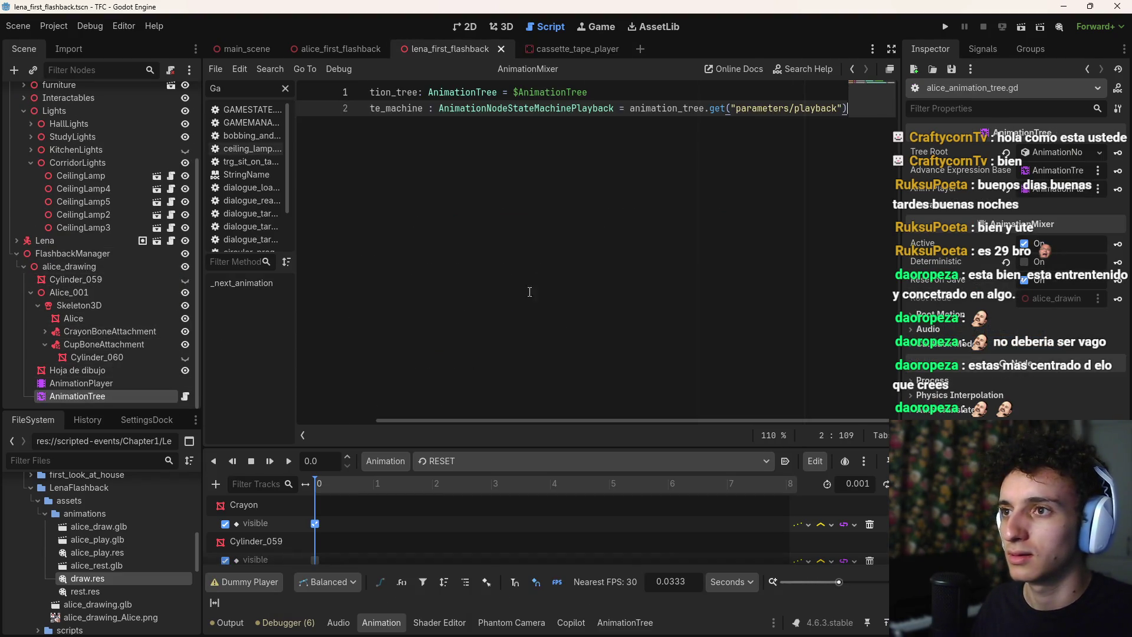
key(ctrl+z)
key(ctrl+v)
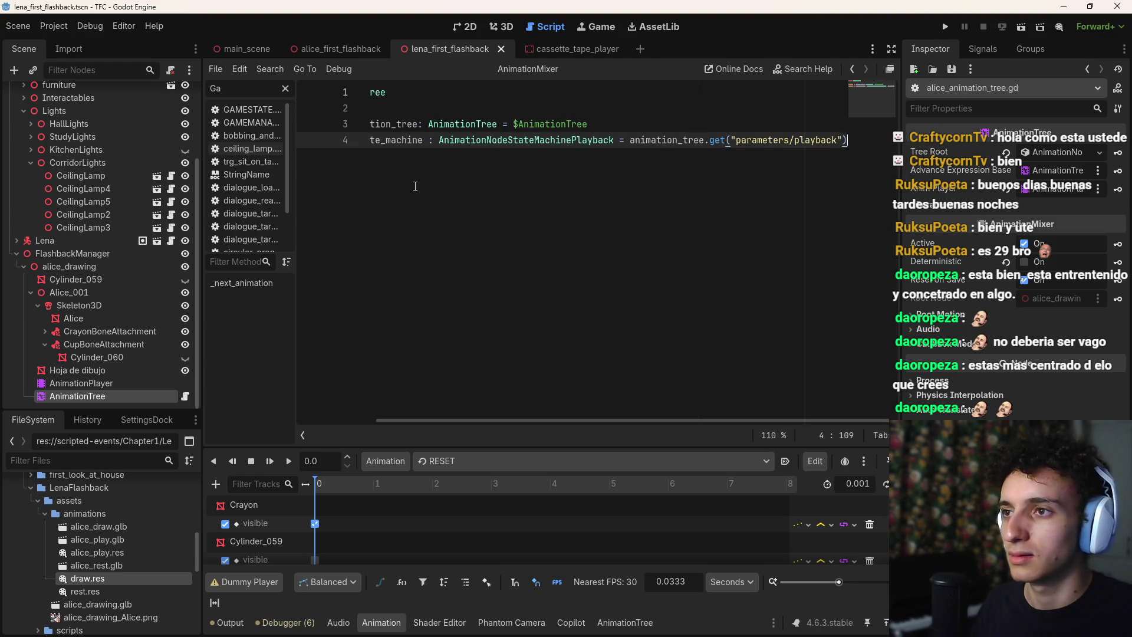
drag(497, 420, 418, 420)
key(ctrl+s)
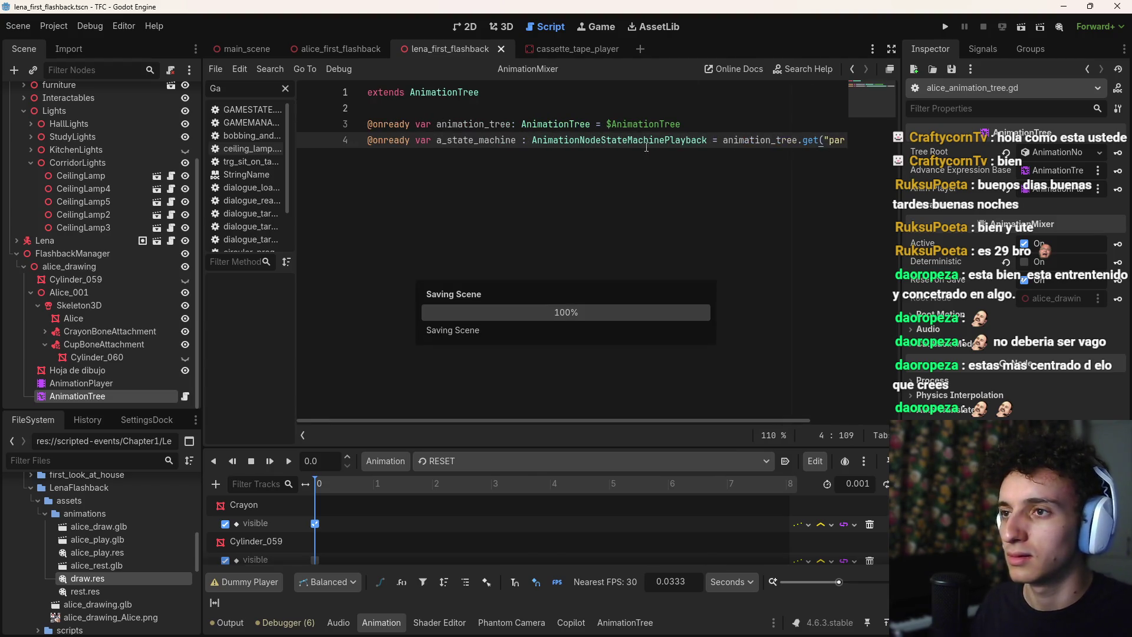
Try replacing the node reference, then delete the animation_tree variable line
click(703, 126)
double_click(613, 125)
text(A)
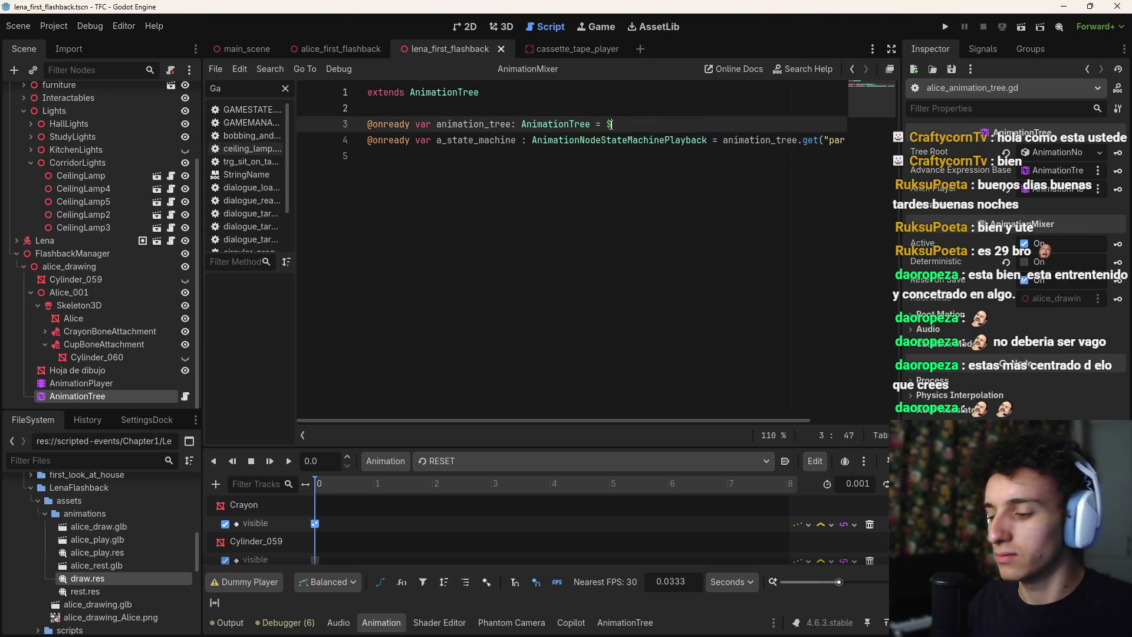
text(nim)
key(BackSpace)
key(BackSpace)
key(BackSpace)
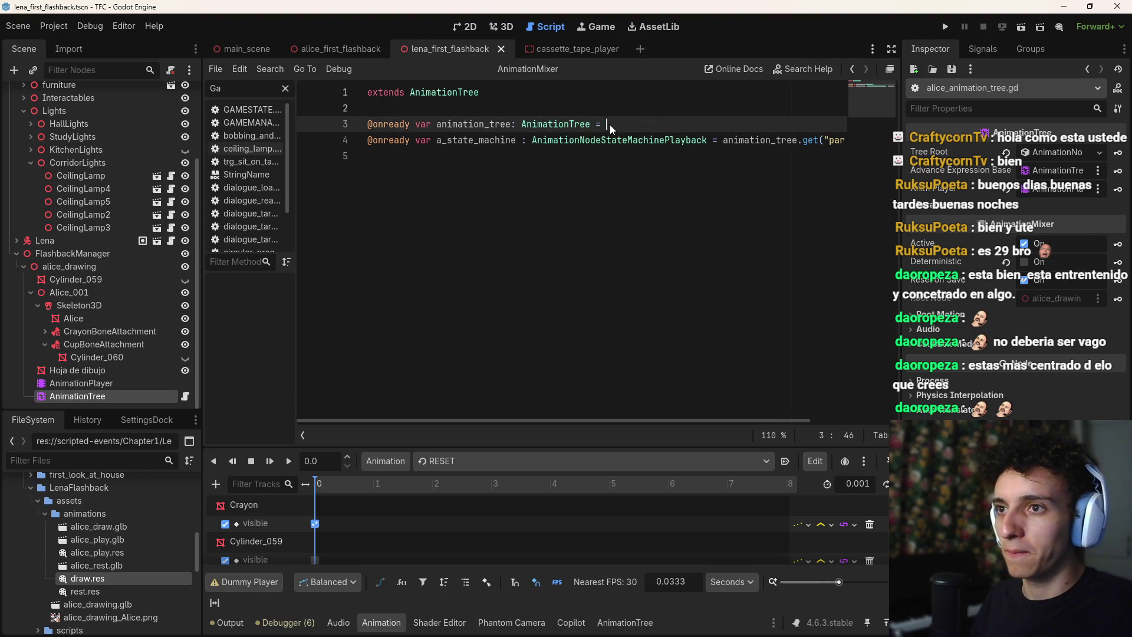
mouse_move(82, 382)
mouse_down()
mouse_move(613, 126)
mouse_move(695, 127)
mouse_up()
key(ctrl+z)
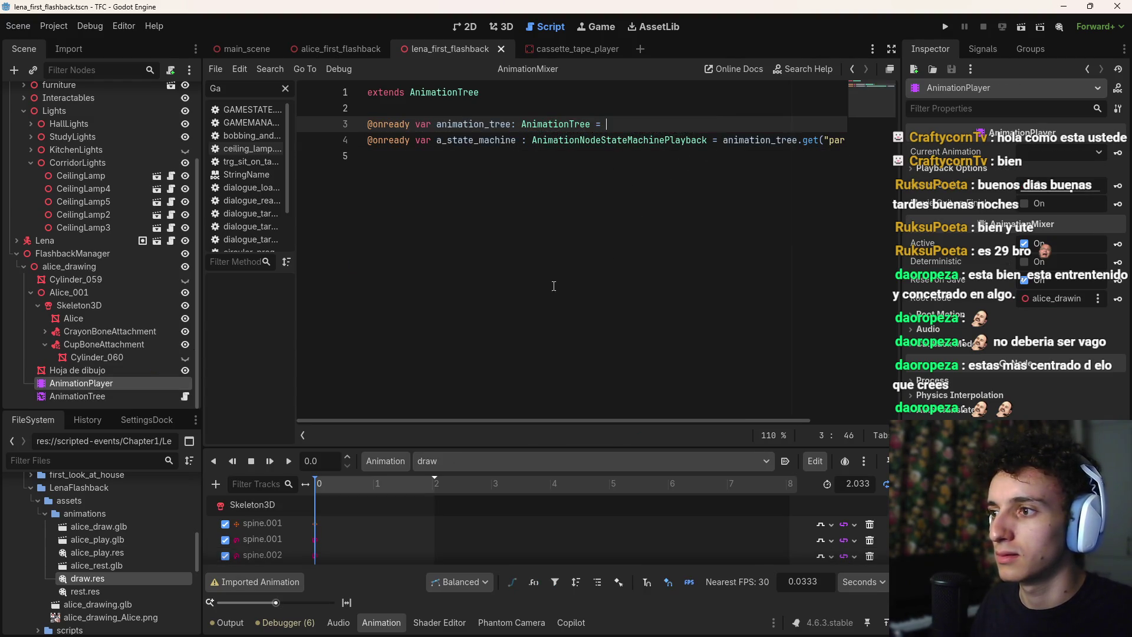
mouse_move(101, 395)
mouse_down()
mouse_move(678, 128)
mouse_move(334, 129)
mouse_up()
key(BackSpace)
key(BackSpace)
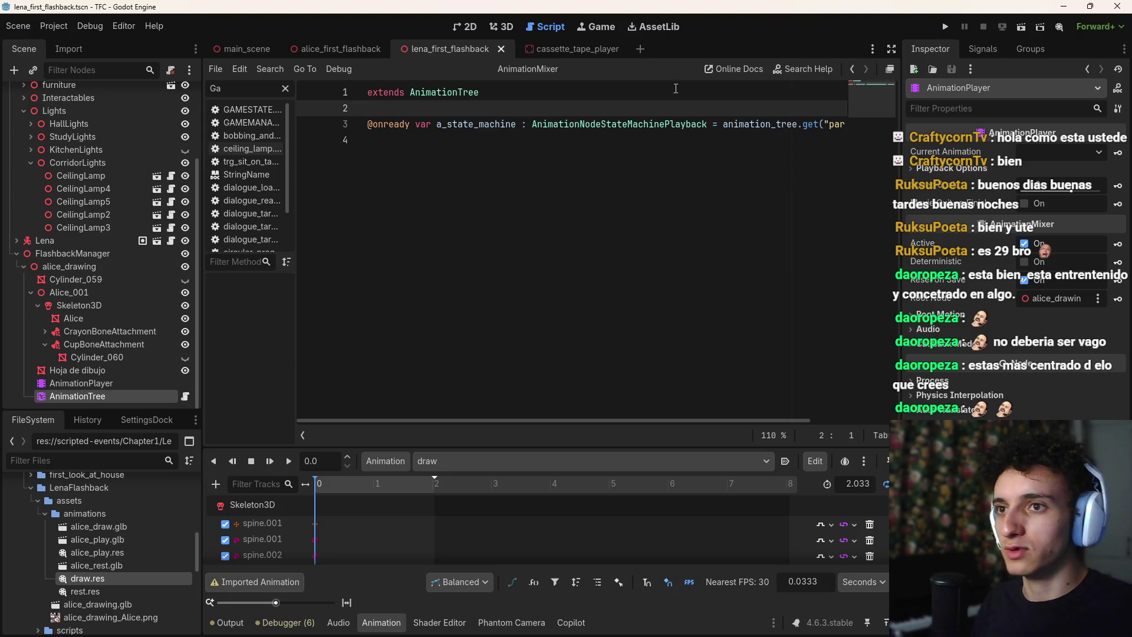
Remove the 'animation_tree.' prefix before get() and add blank lines below the playback variable
drag(806, 124, 723, 124)
key(BackSpace)
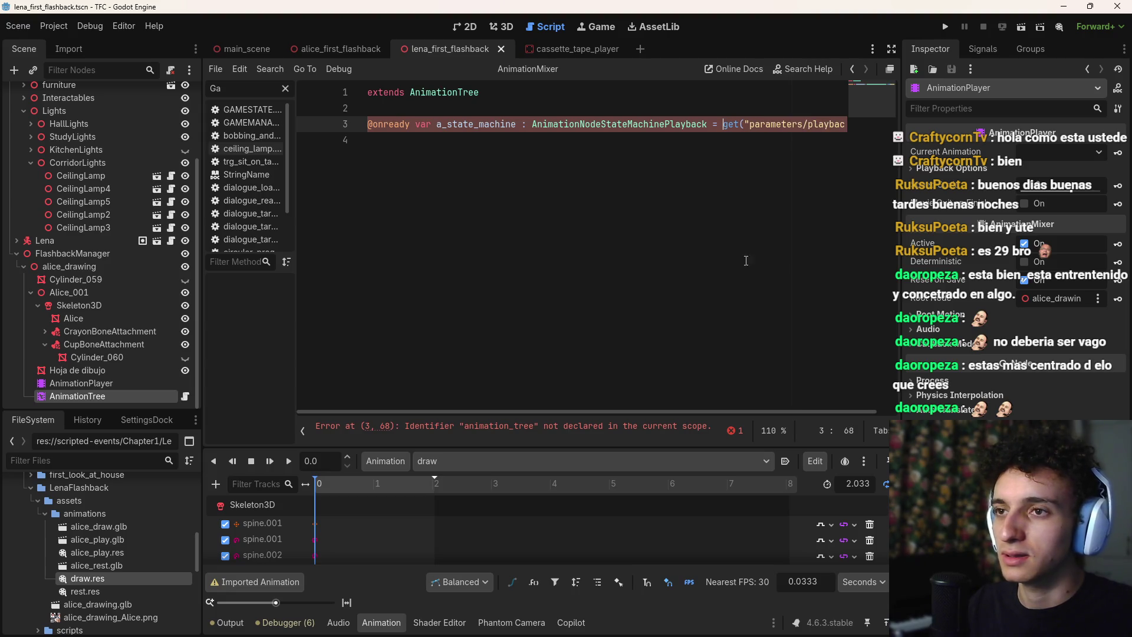
scroll(699, 419, right, 2)
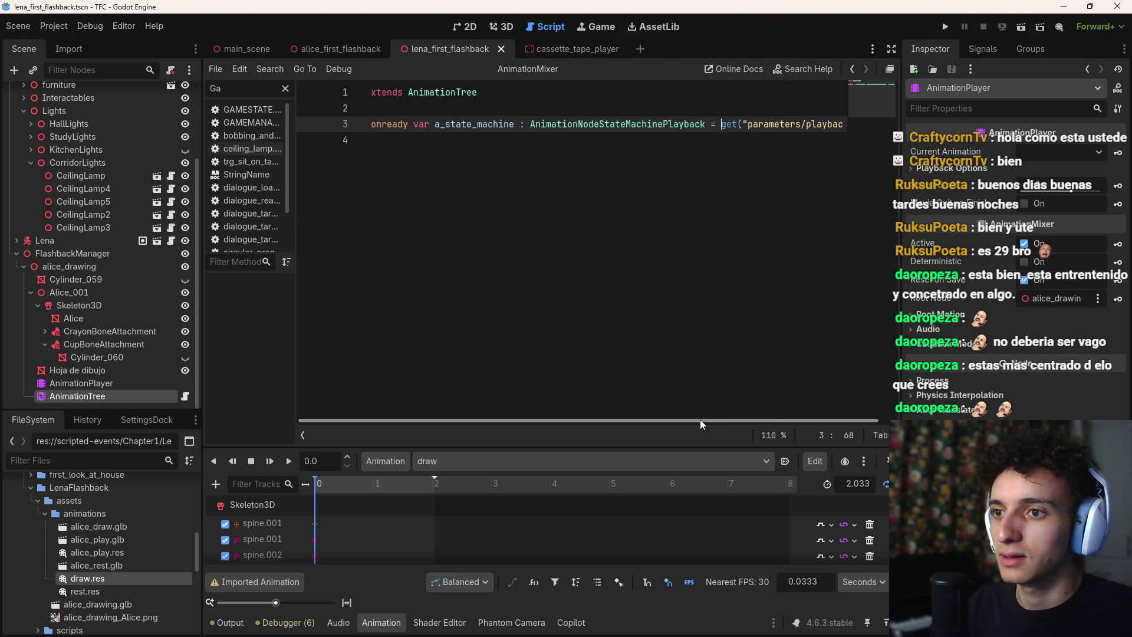
click(847, 126)
key(Return)
key(Return)
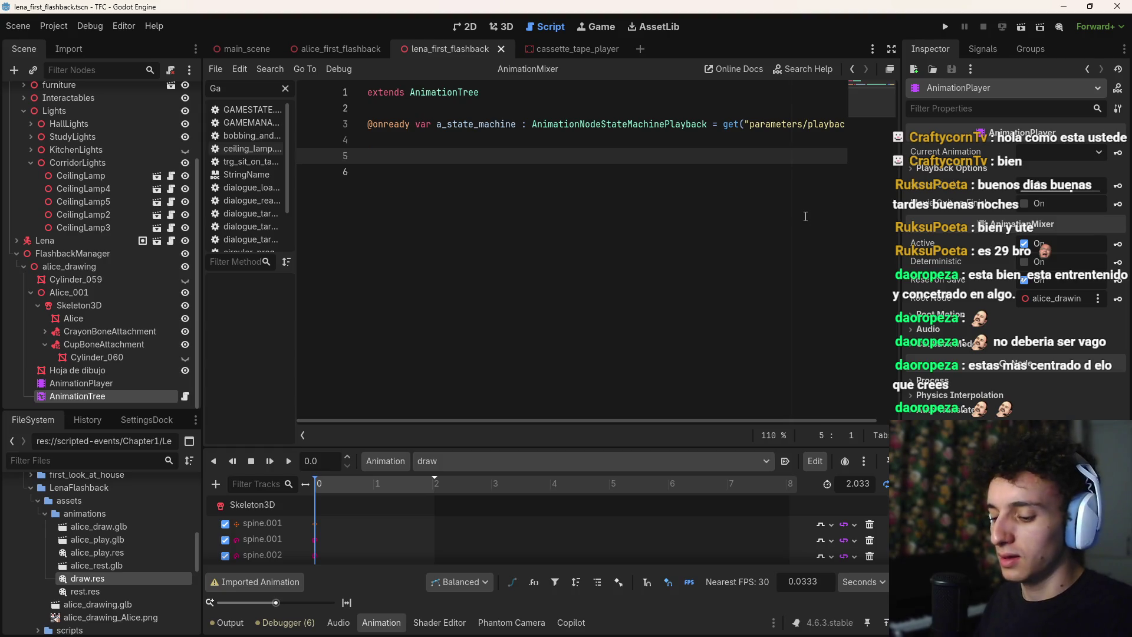
Declare a _ready() function, replacing an accidental _process declaration
text(func )
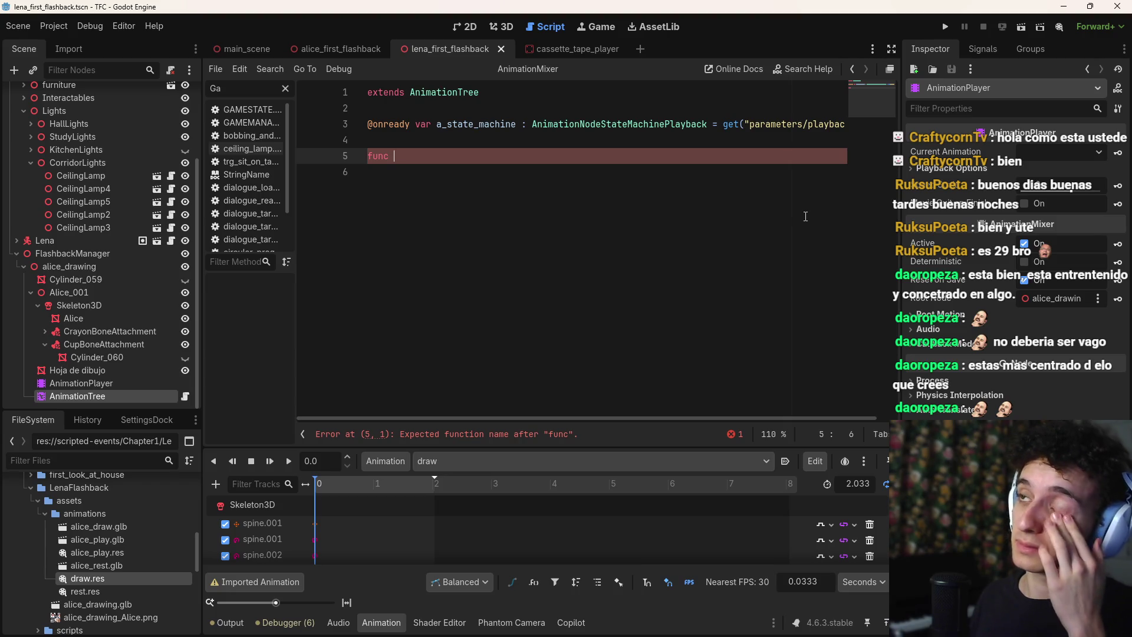
text(proc)
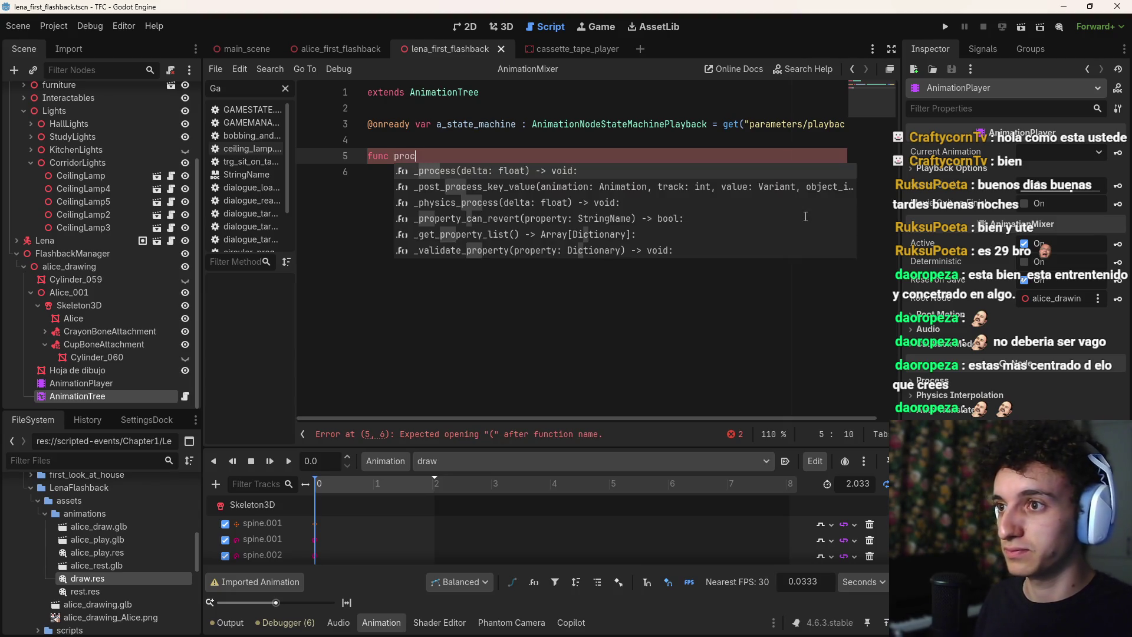
key(Return)
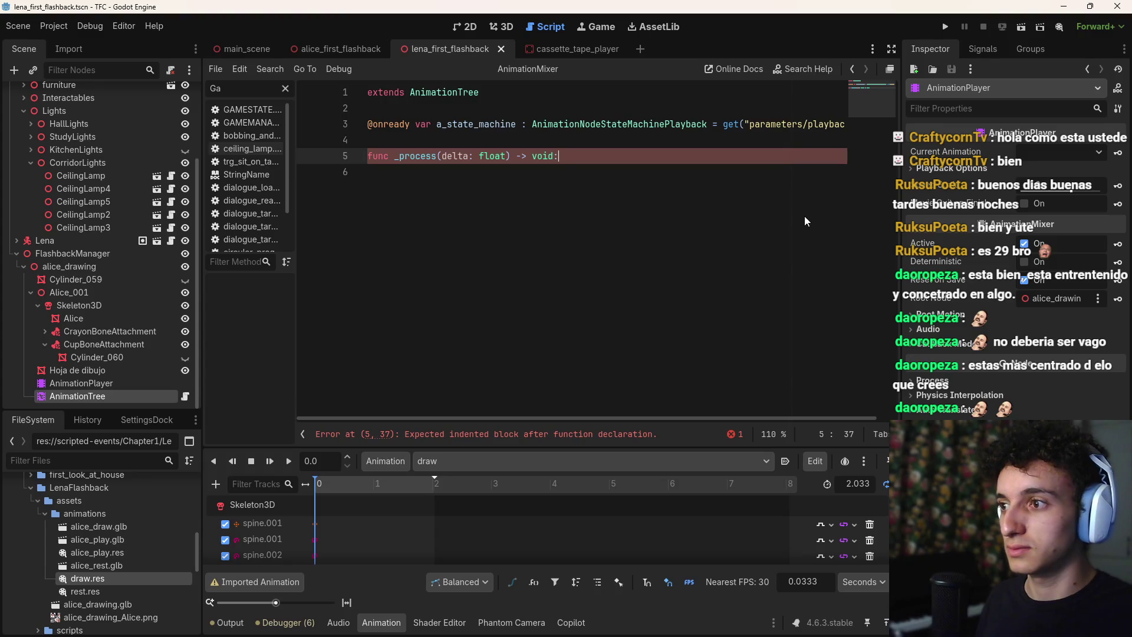
key(shift+Left)
key(shift+Left)
key(shift+Left)
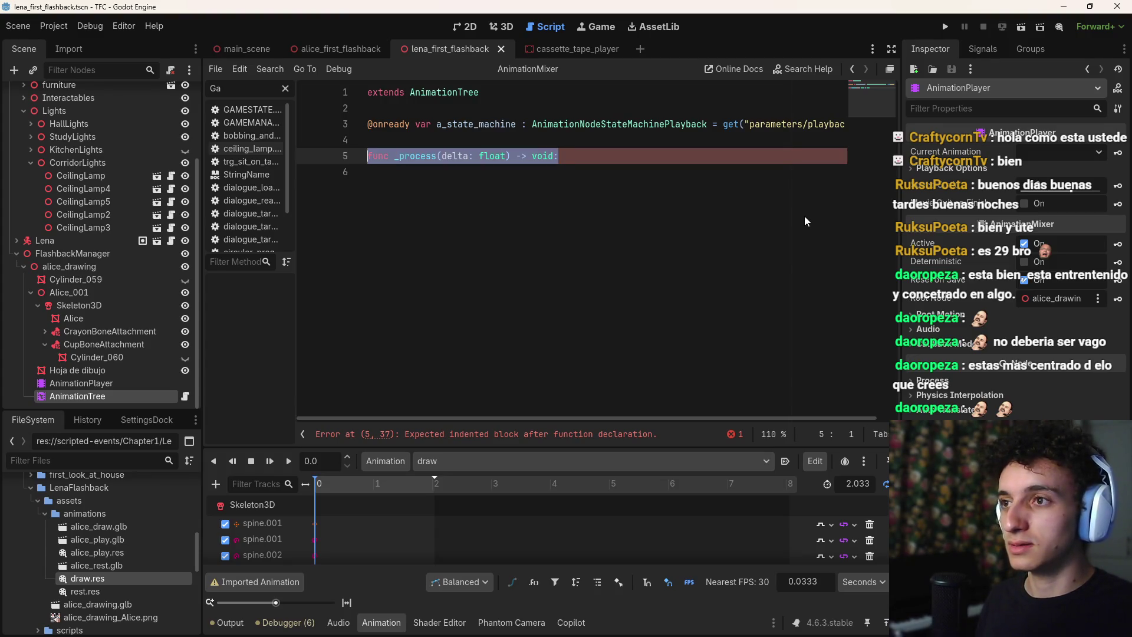
key(BackSpace)
text(func _rea)
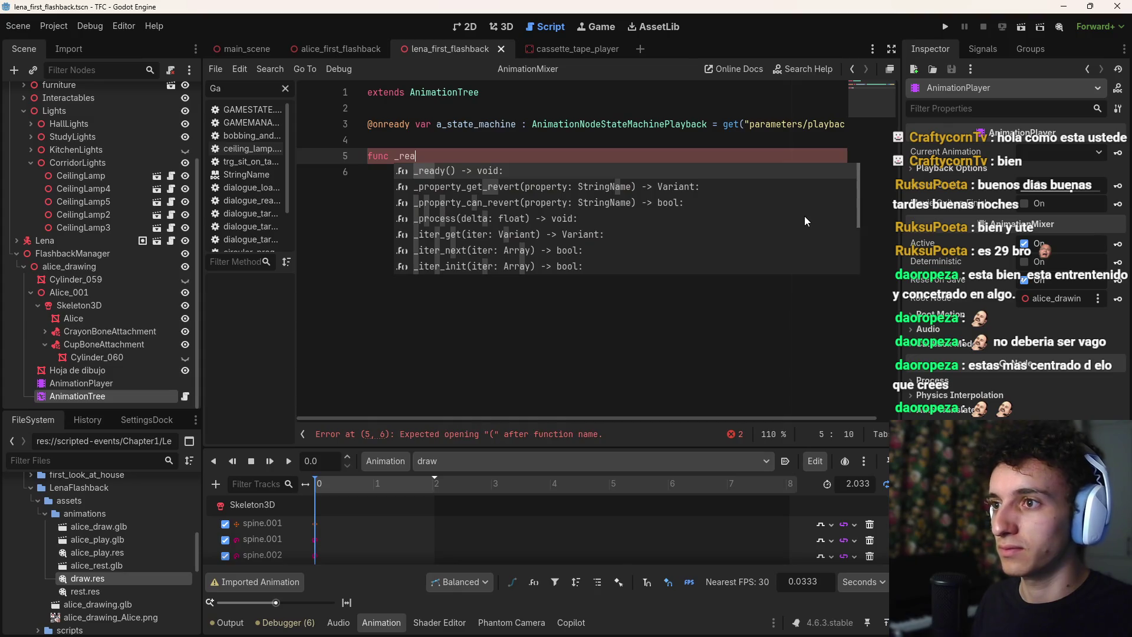
key(Return)
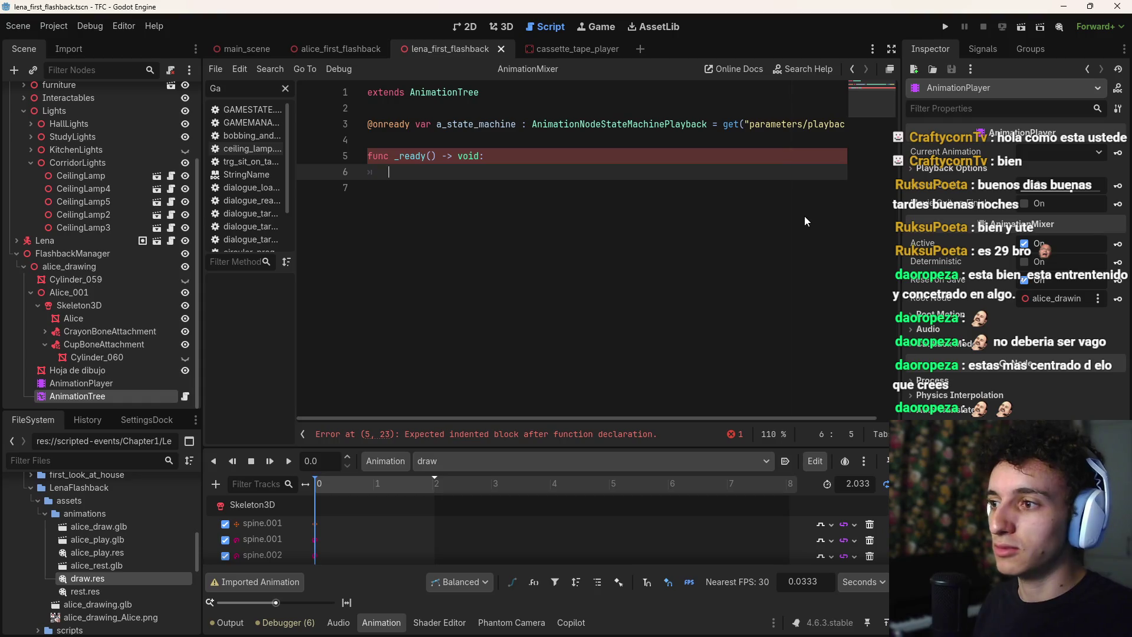
Write a_state_machine.travel("") in the _ready body
text(a)
key(BackSpace)
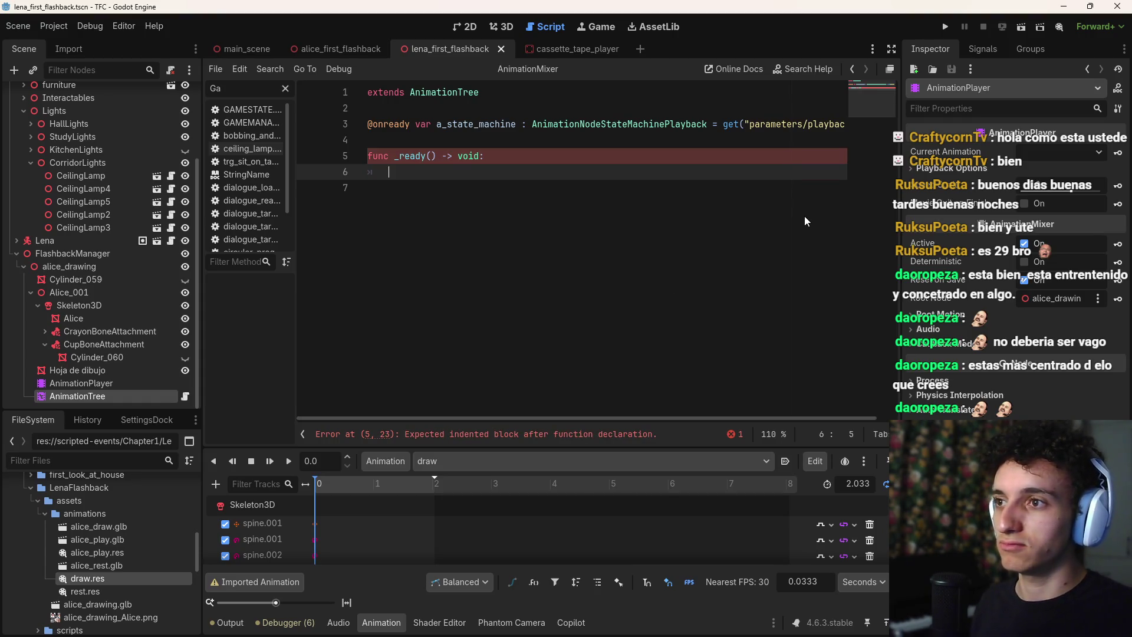
key(Down)
key(Up)
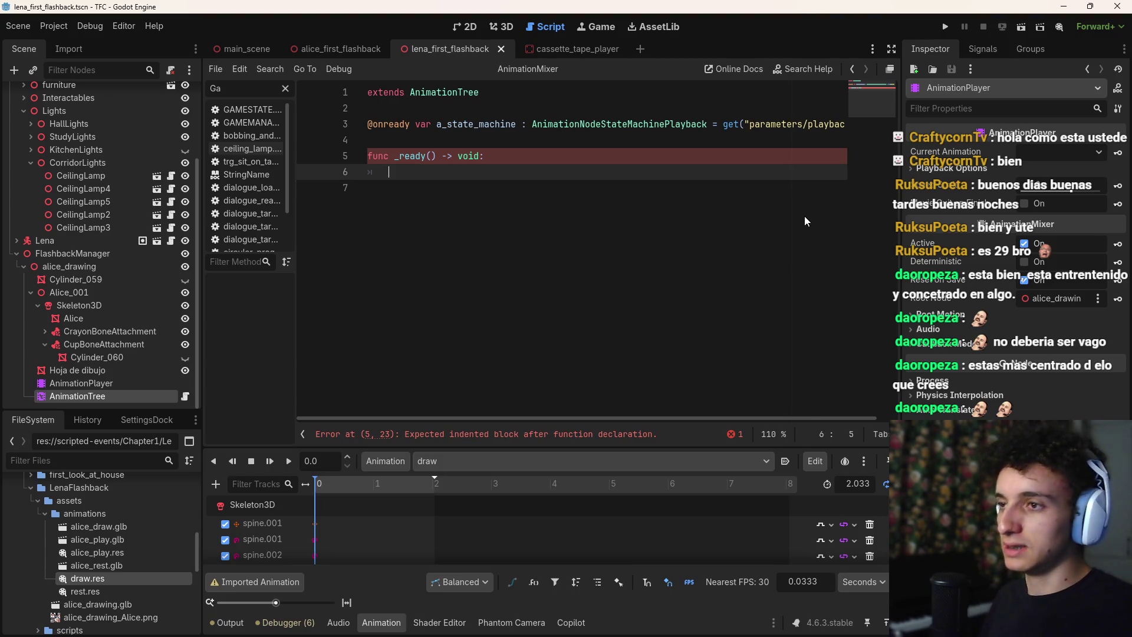
text(a_sta)
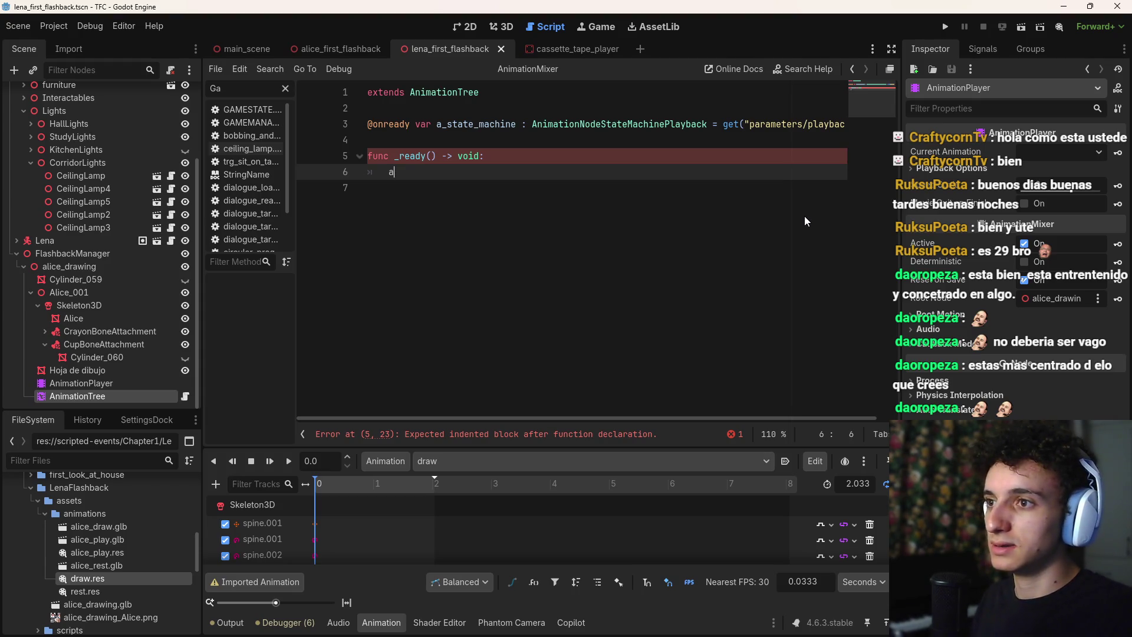
key(Return)
text(.)
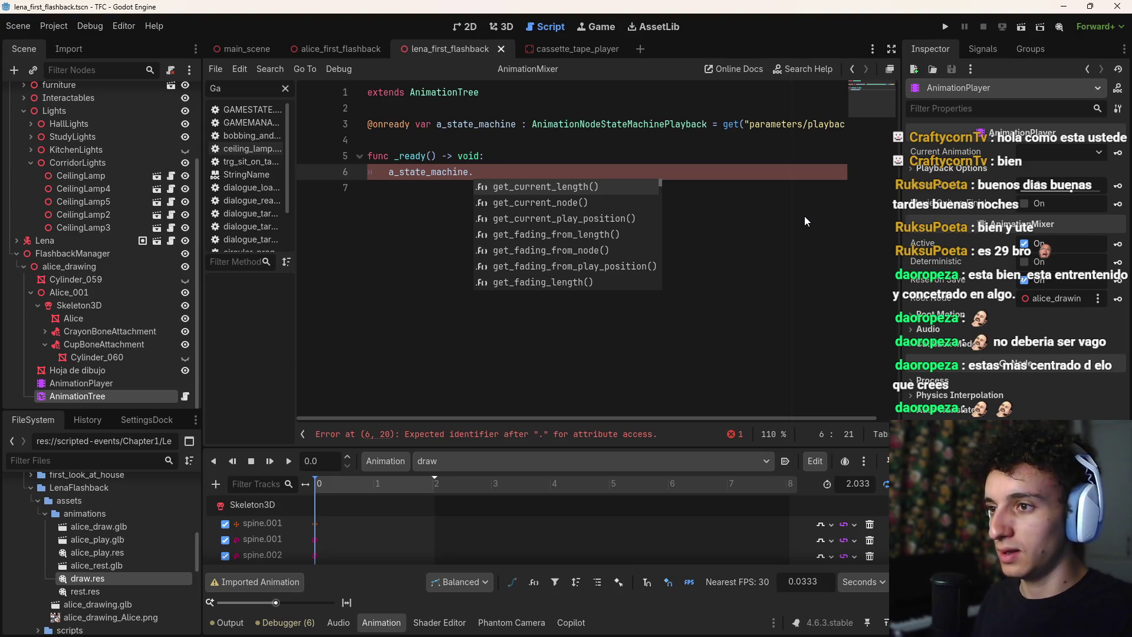
text(tra)
key(Return)
text(")
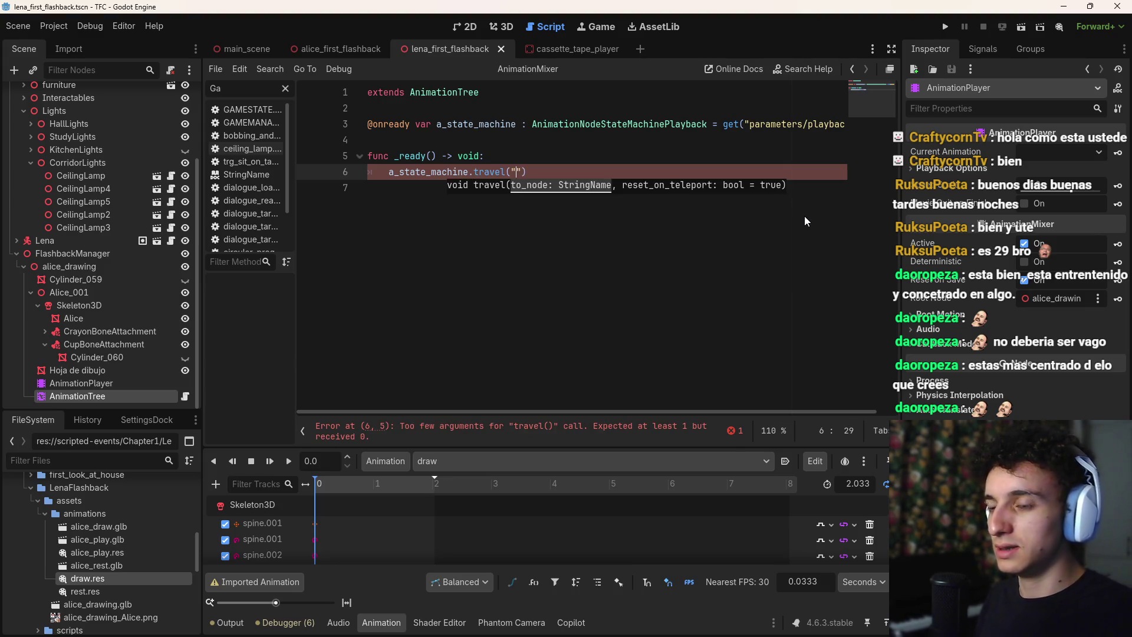
Add an empty line right after the _ready() declaration
click(460, 458)
click(460, 458)
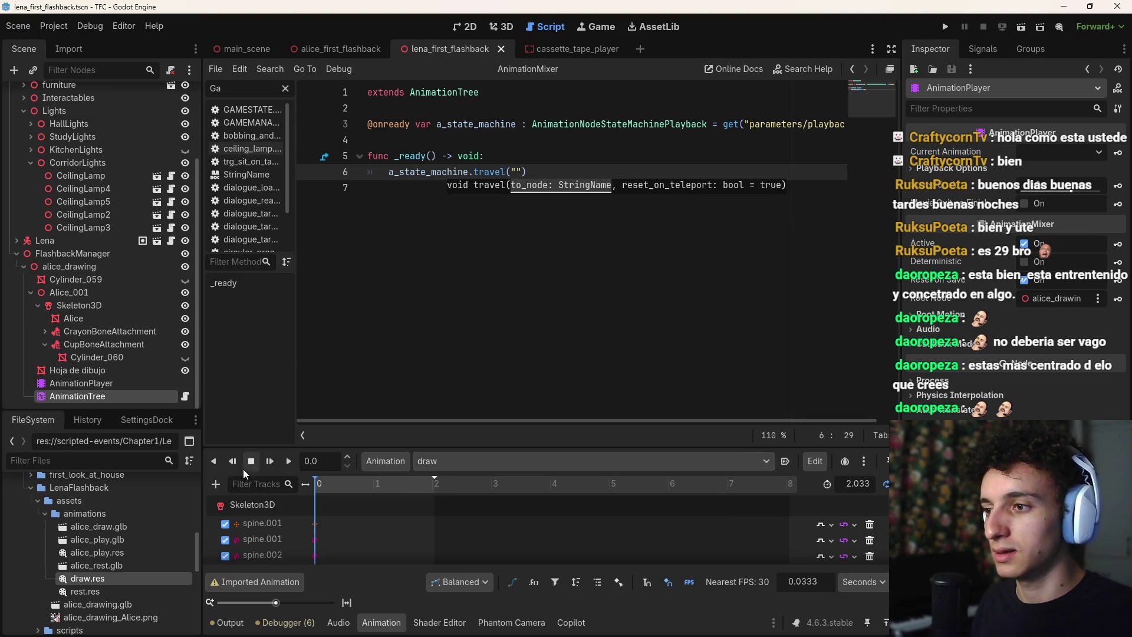
click(545, 157)
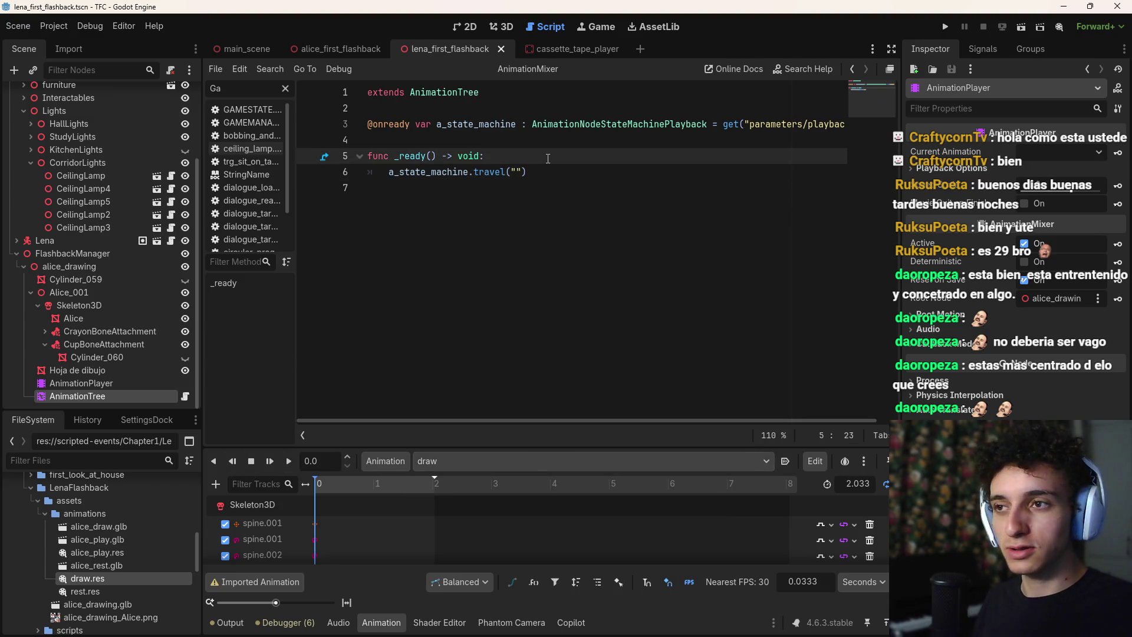
key(Return)
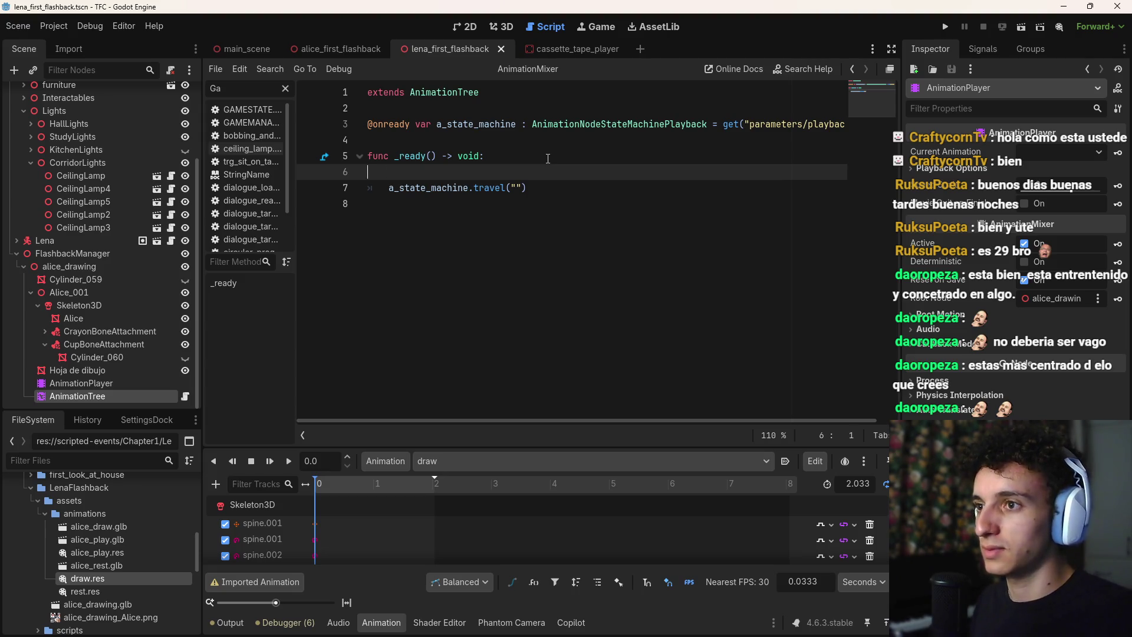
Remove the stray empty line, save, and open blank lines near the top of the script
key(BackSpace)
key(ctrl+s)
click(458, 140)
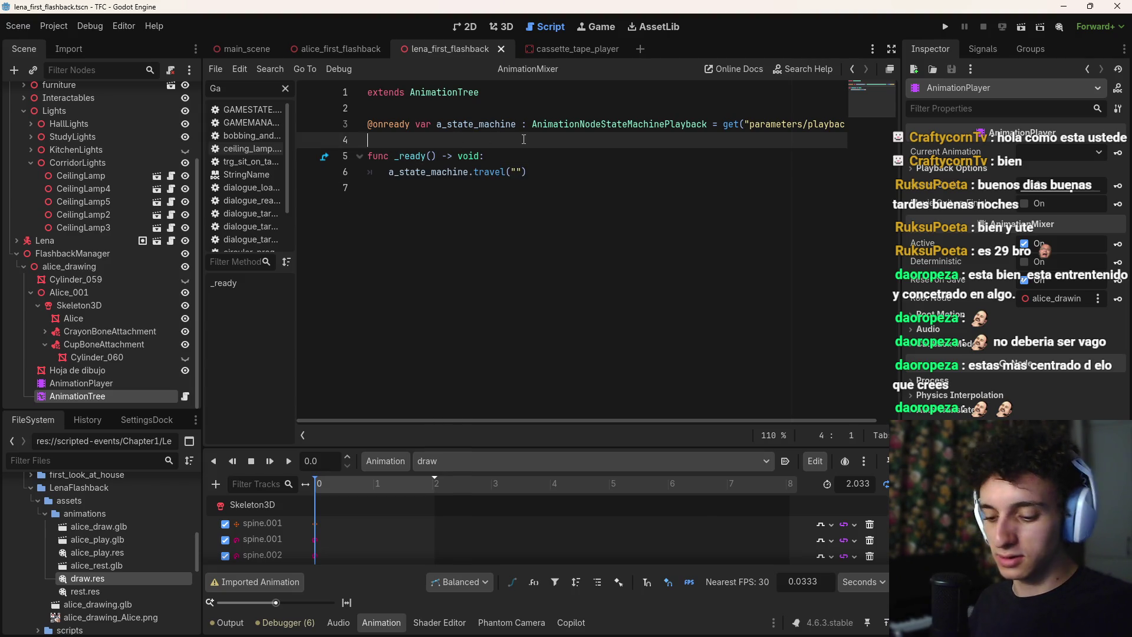
key(Return)
key(Up)
key(Return)
Start a num_to_anim = { dictionary declaration, discarding an enum and anim_to attempt
text(enum)
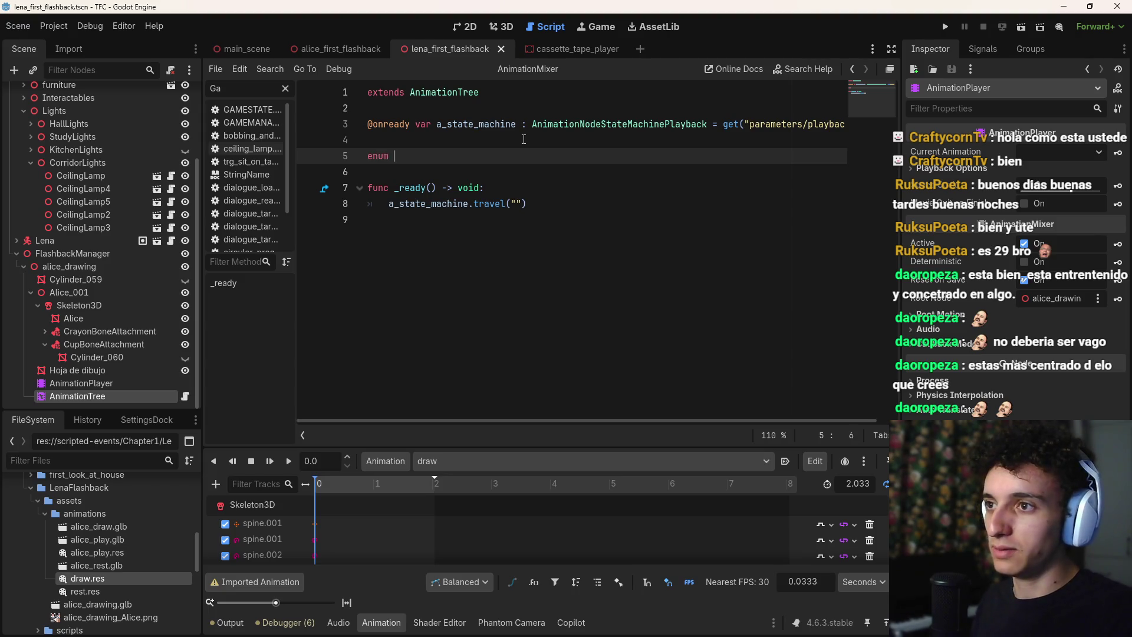
key(BackSpace)
key(BackSpace)
key(BackSpace)
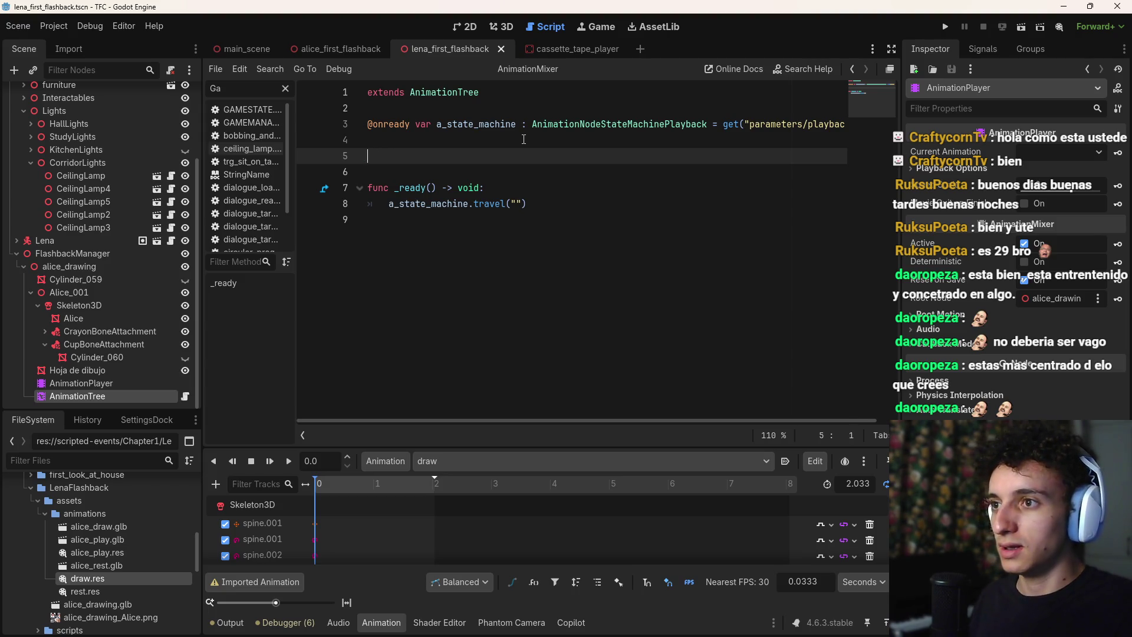
text(var )
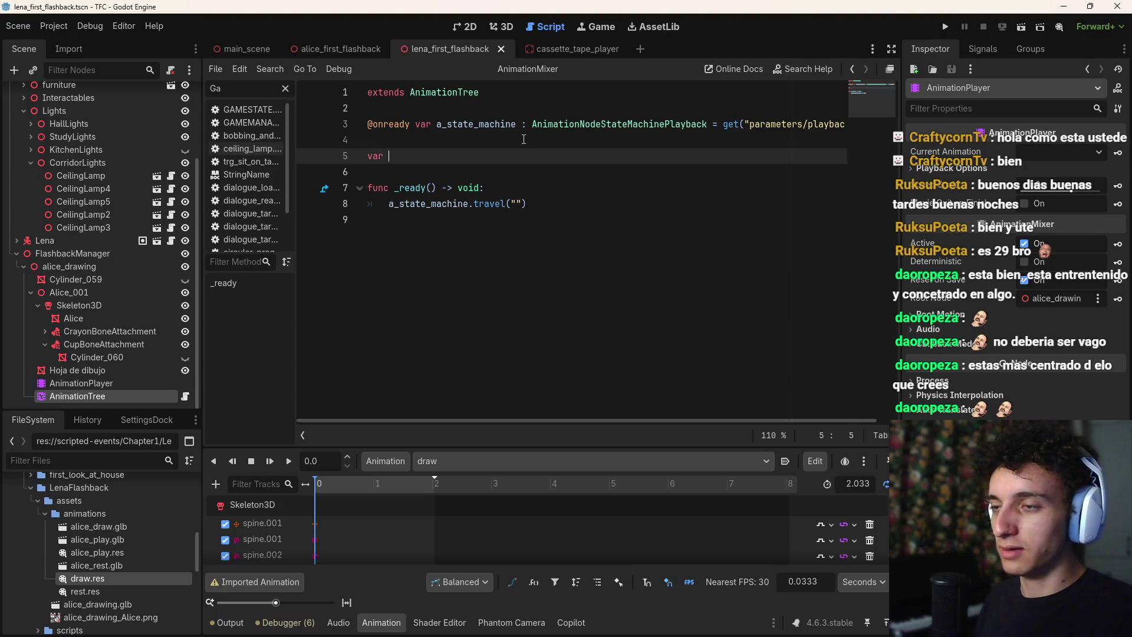
text(anim_to_)
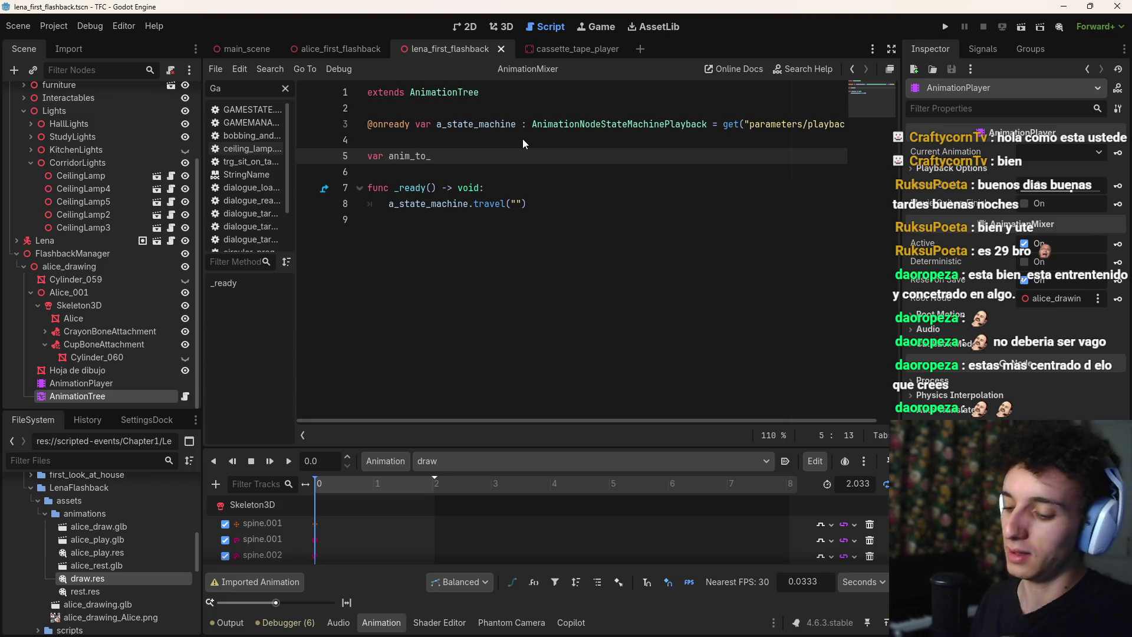
key(BackSpace)
key(BackSpace)
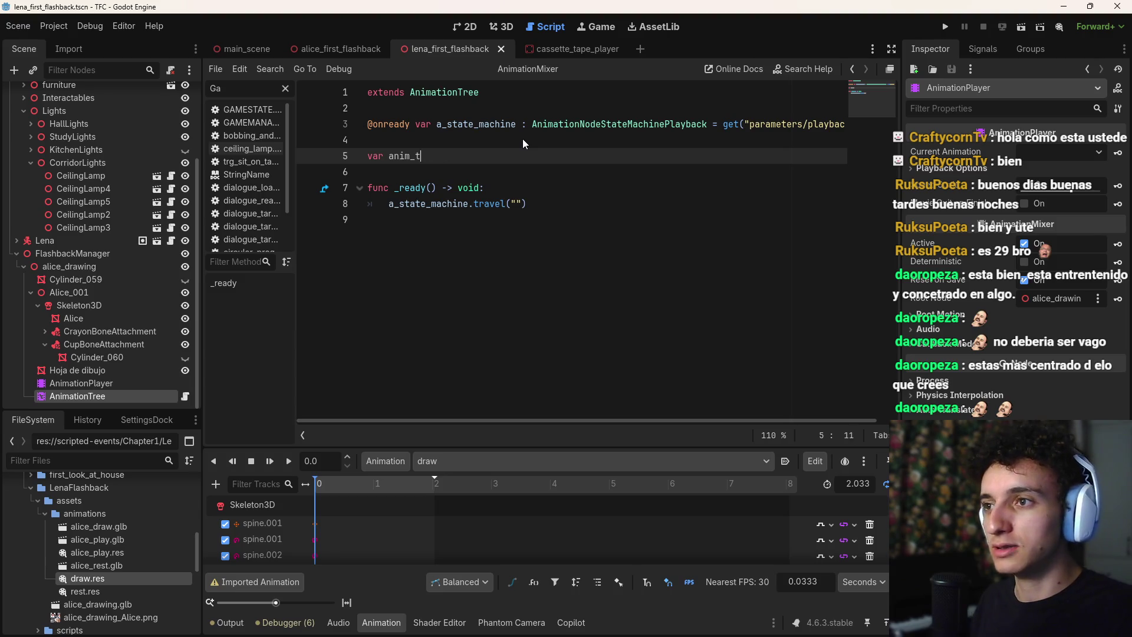
key(ctrl+BackSpace)
text(num_tom)
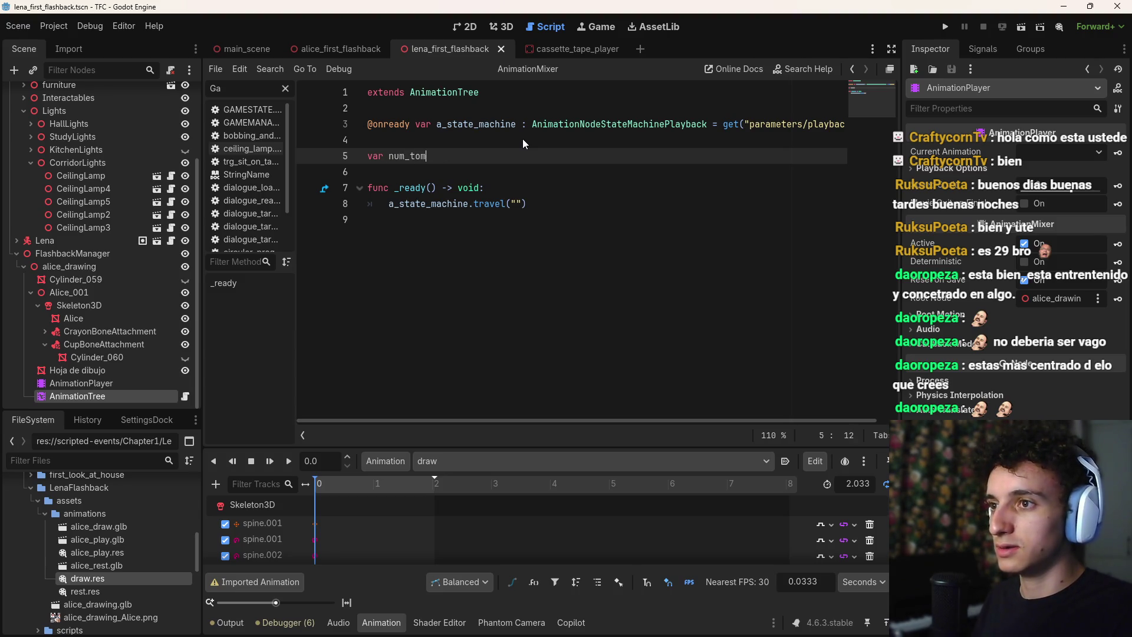
key(BackSpace)
text(_anim )
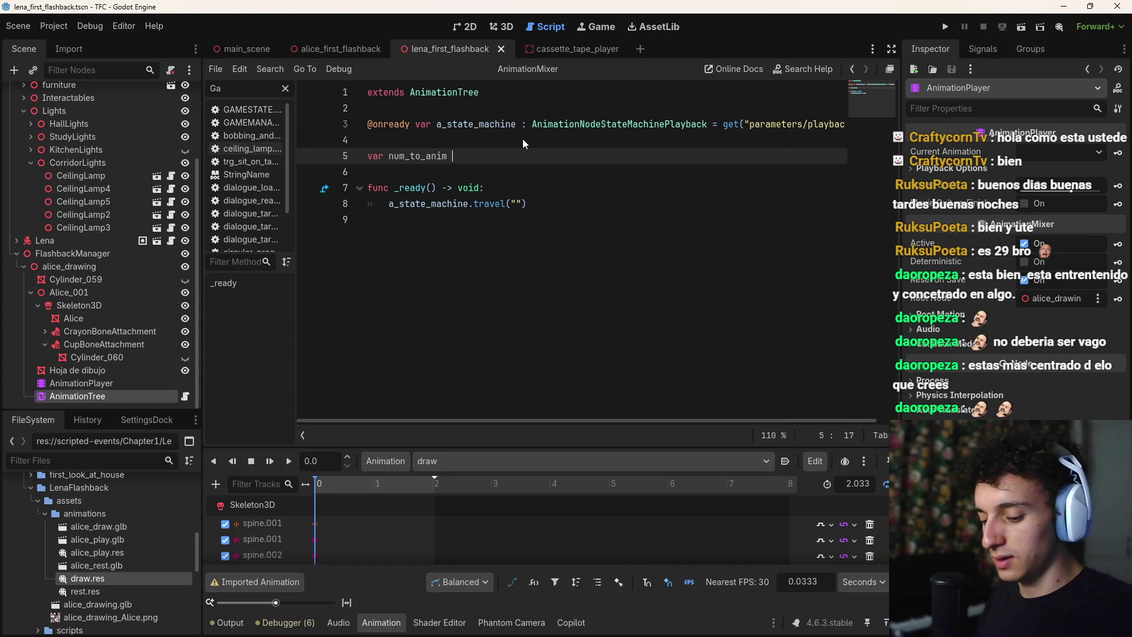
text(= {)
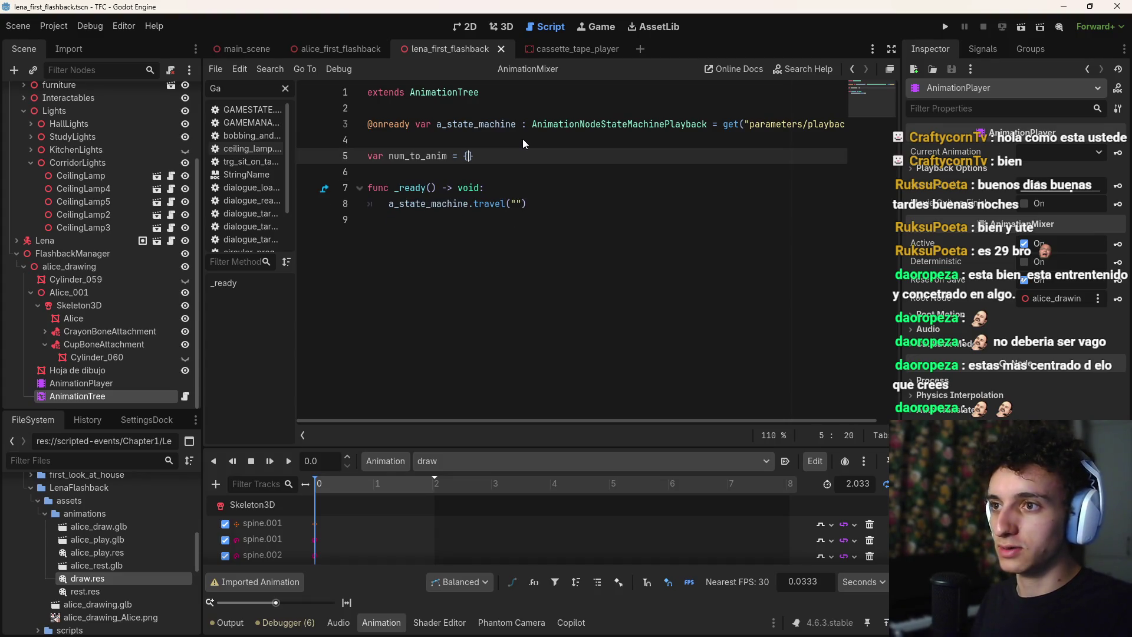
key(Return)
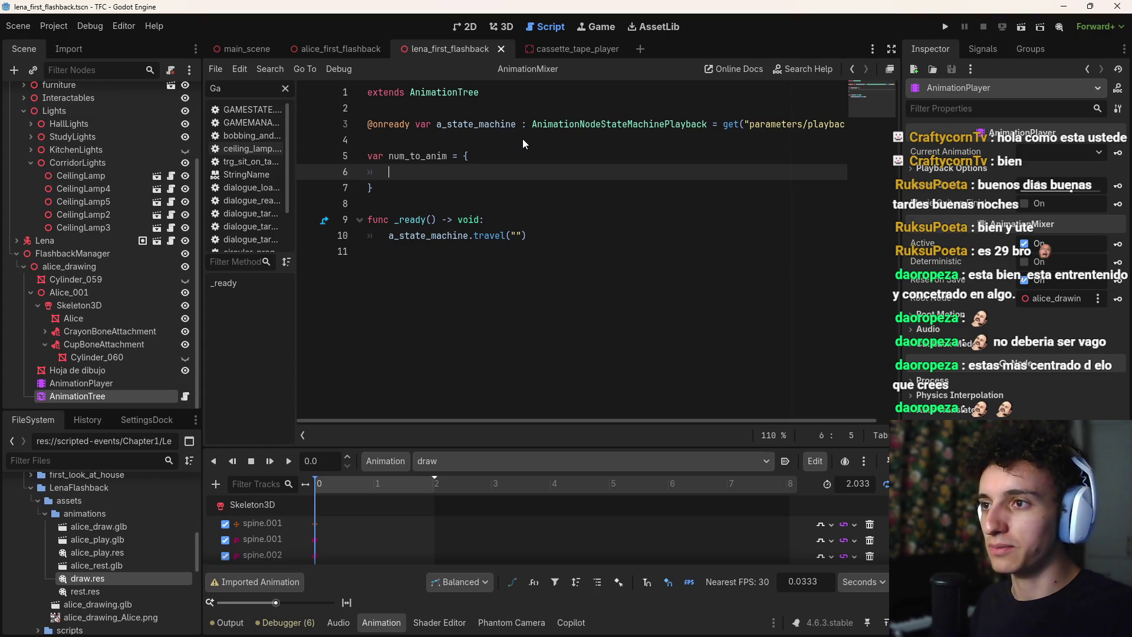
Add the 0 : "draw" entry, save, and select AnimationTree to show its state machine graph
text(0 : )
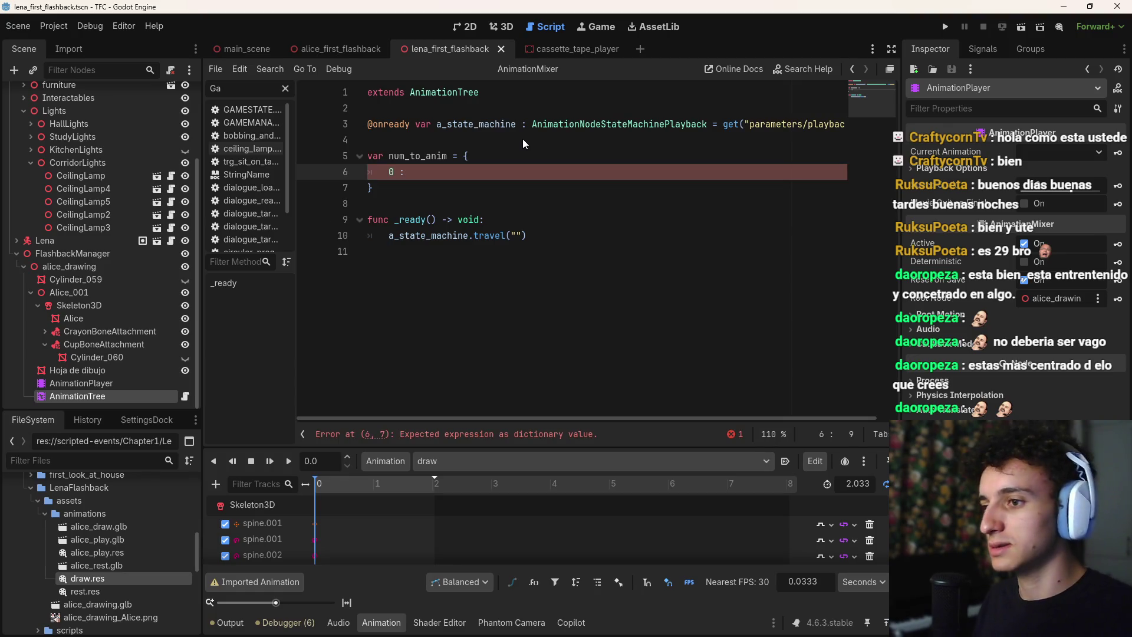
text("draw)
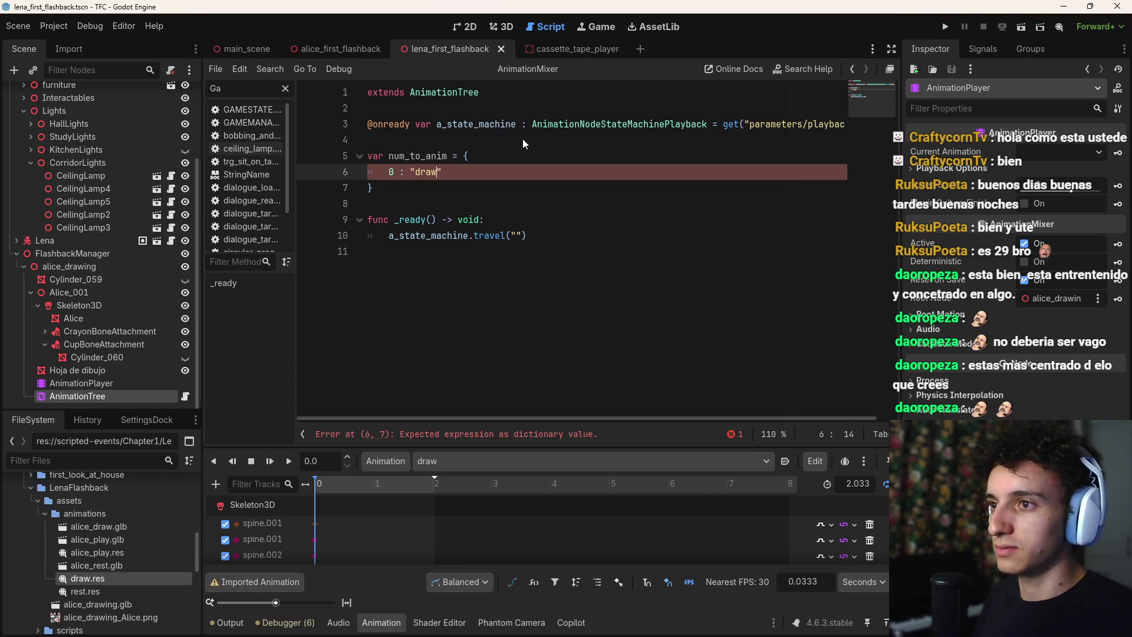
key(ctrl+s)
click(97, 382)
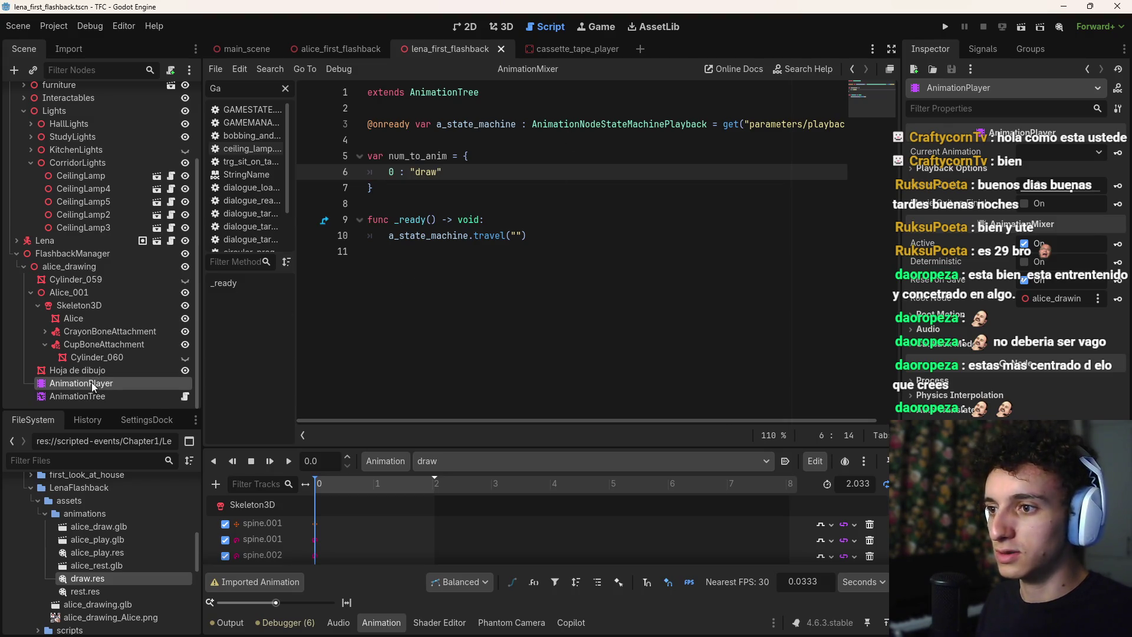
click(90, 383)
click(83, 396)
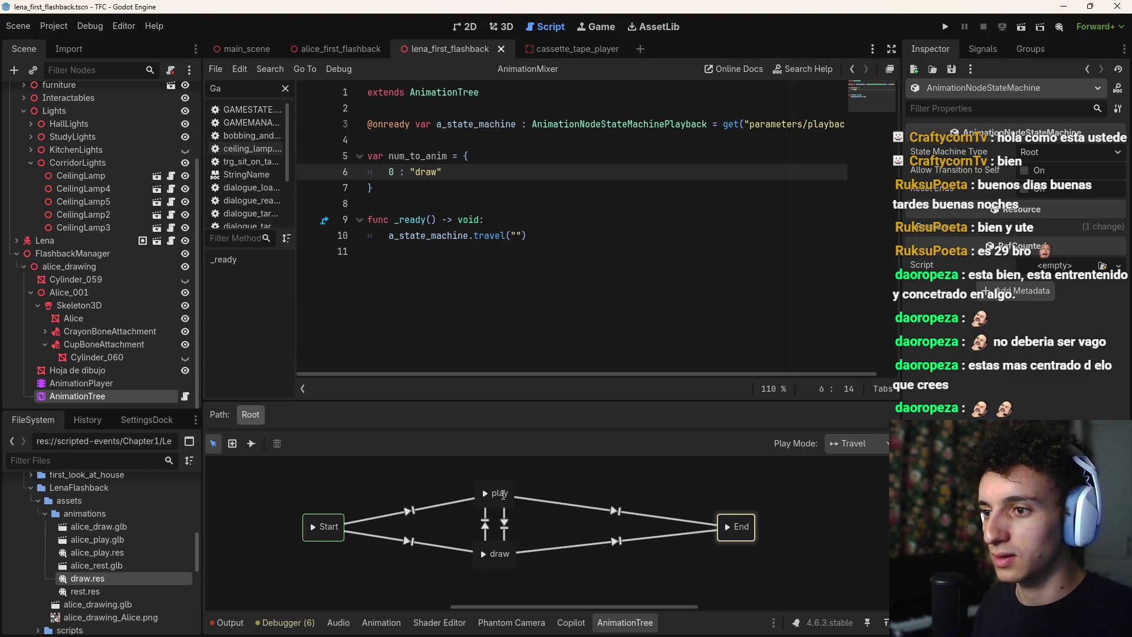
Add the 1 : "play" entry to num_to_anim and save the script
click(464, 236)
click(472, 173)
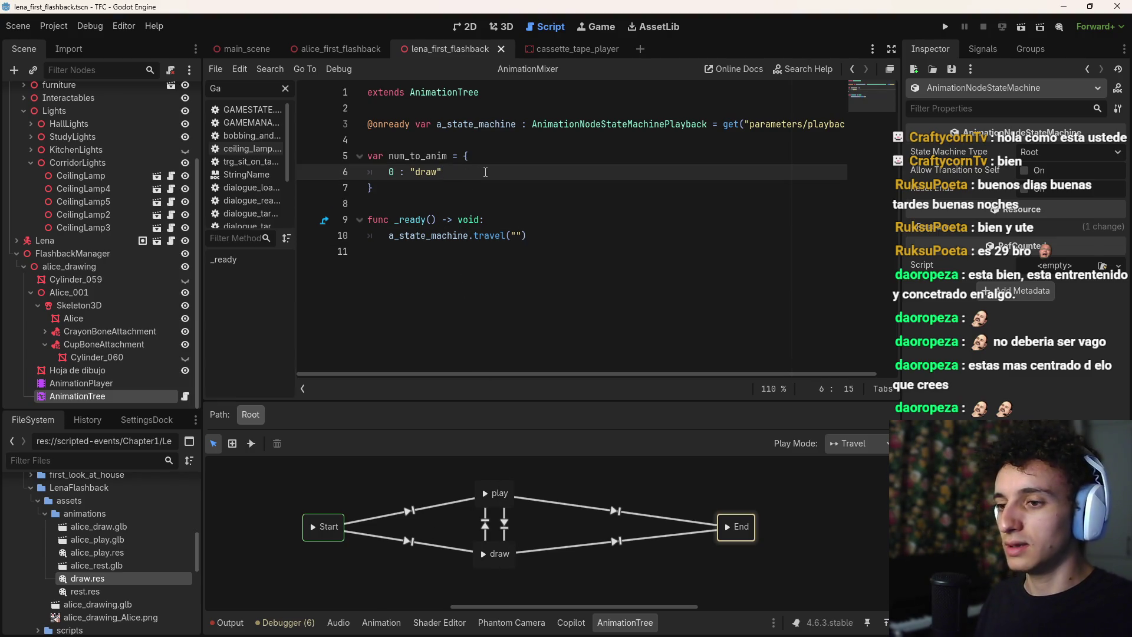
key(Return)
text(:)
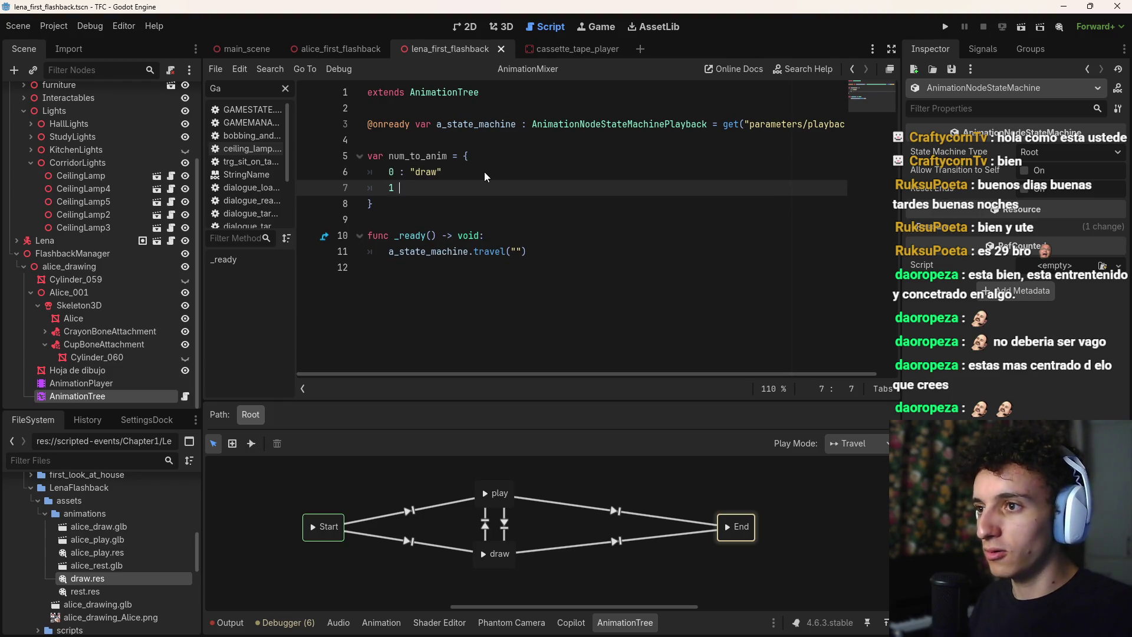
key(BackSpace)
key(BackSpace)
key(BackSpace)
text(: p)
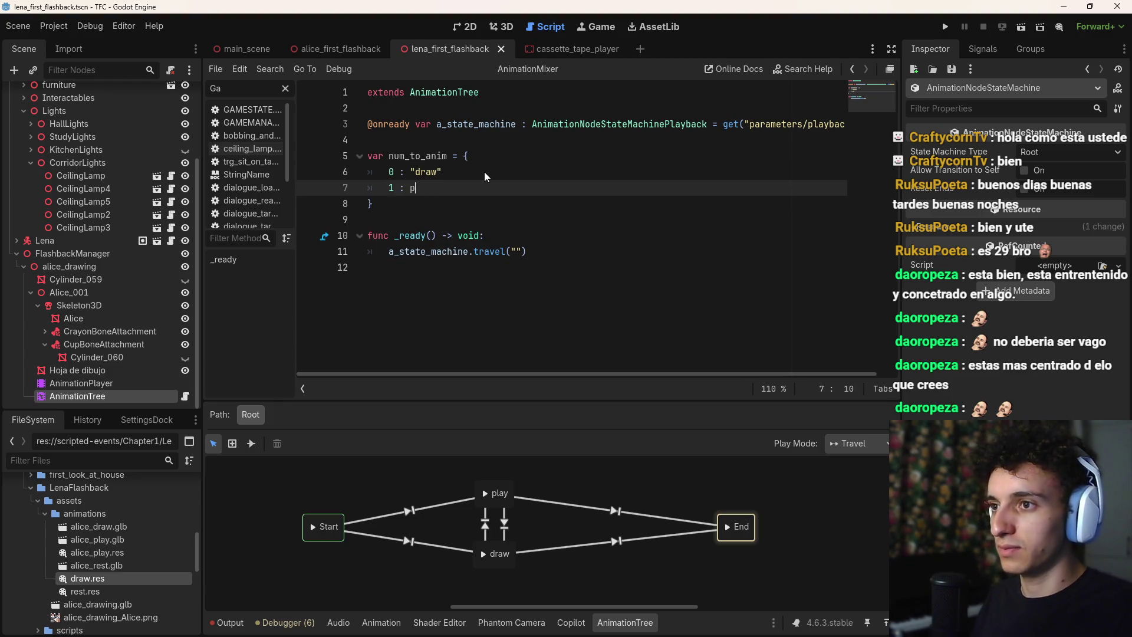
text("play)
key(ctrl+s)
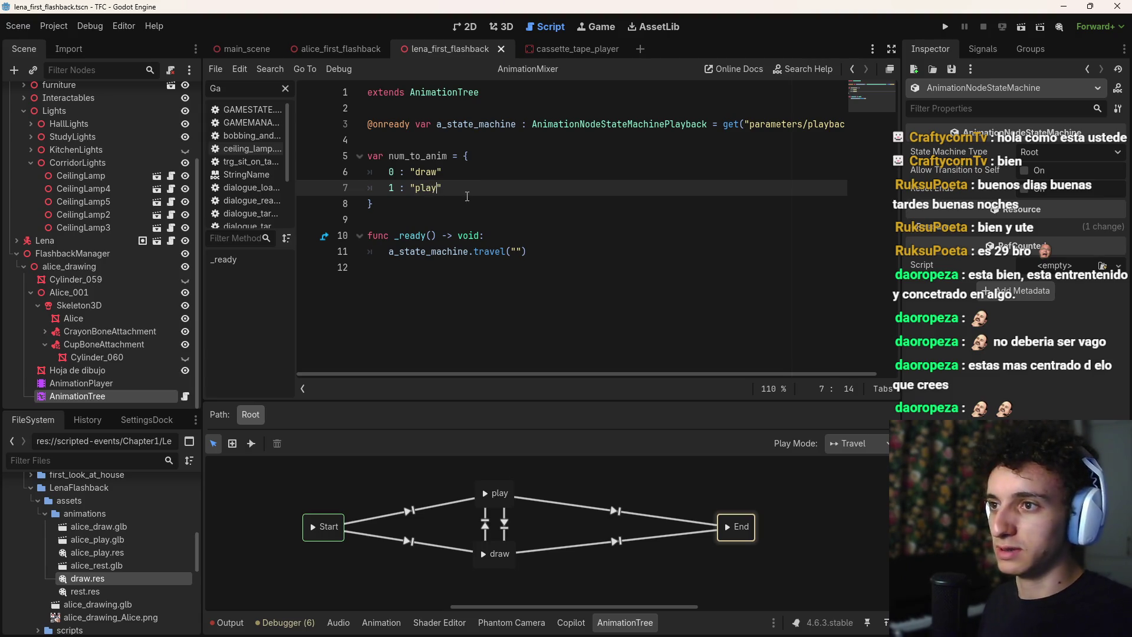
click(566, 235)
click(464, 172)
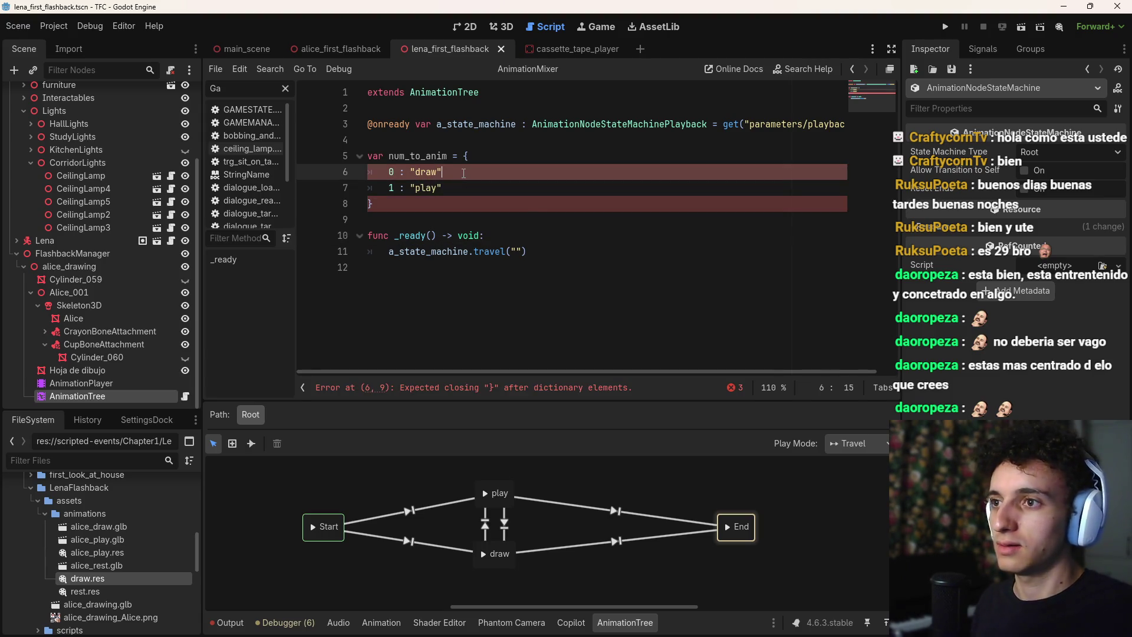
text(,)
key(ctrl+s)
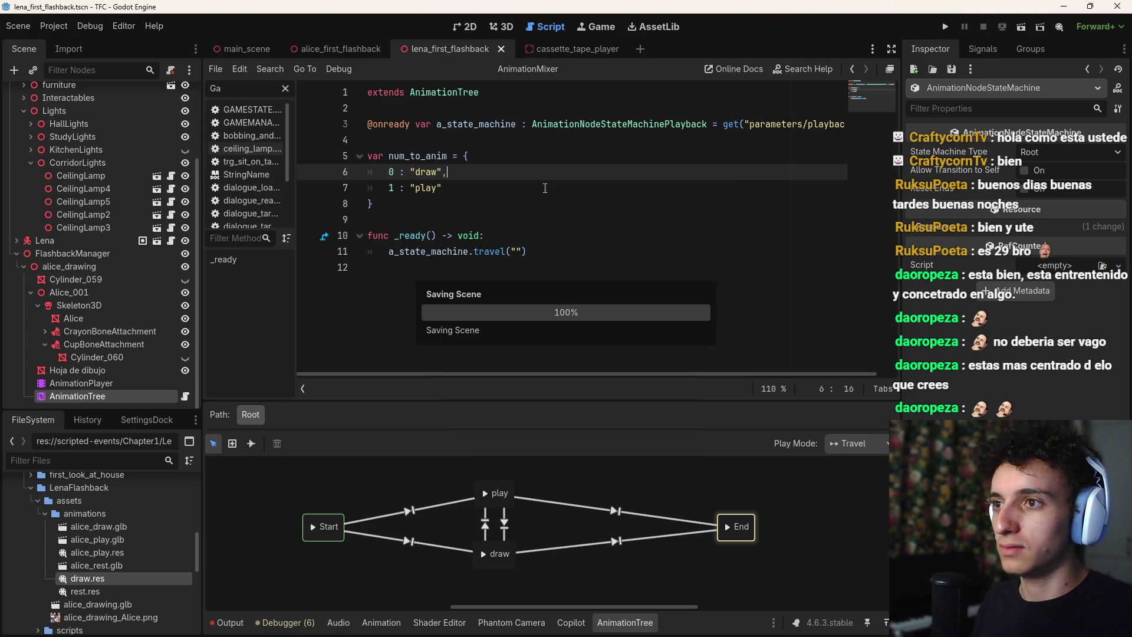
Make room for a new line below the _ready function
click(602, 250)
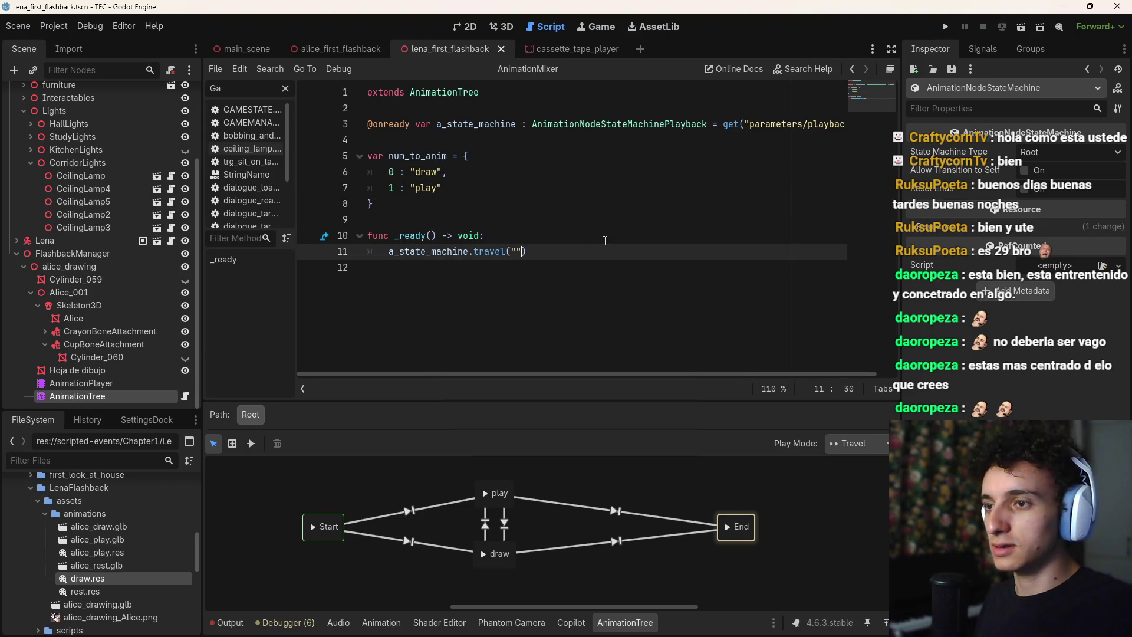
key(ctrl+shift+Return)
key(BackSpace)
key(BackSpace)
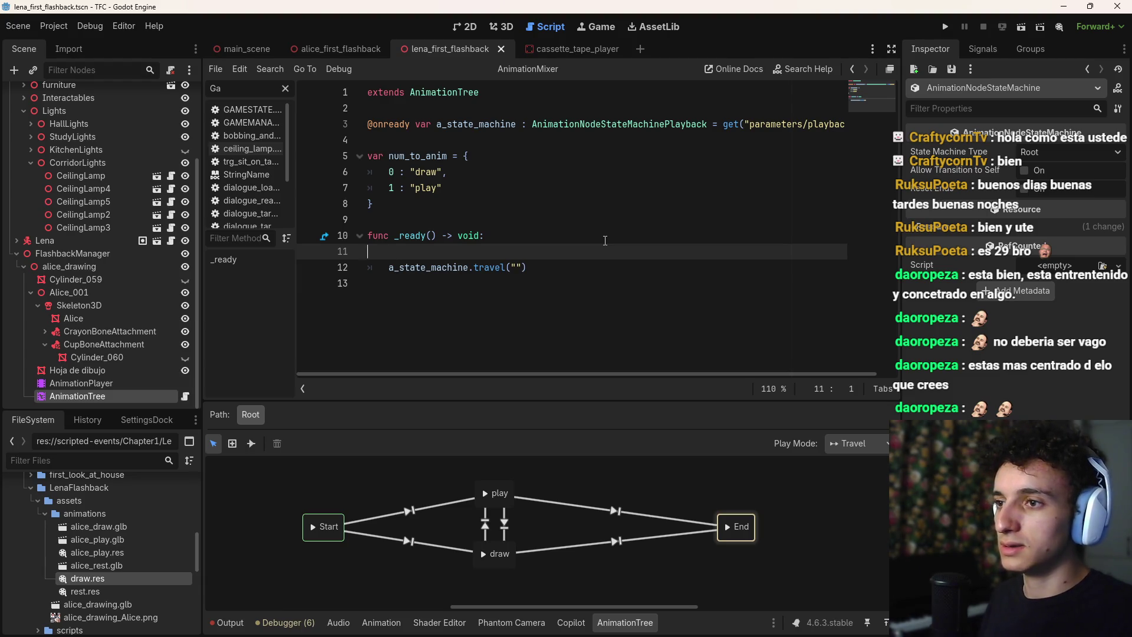
click(522, 280)
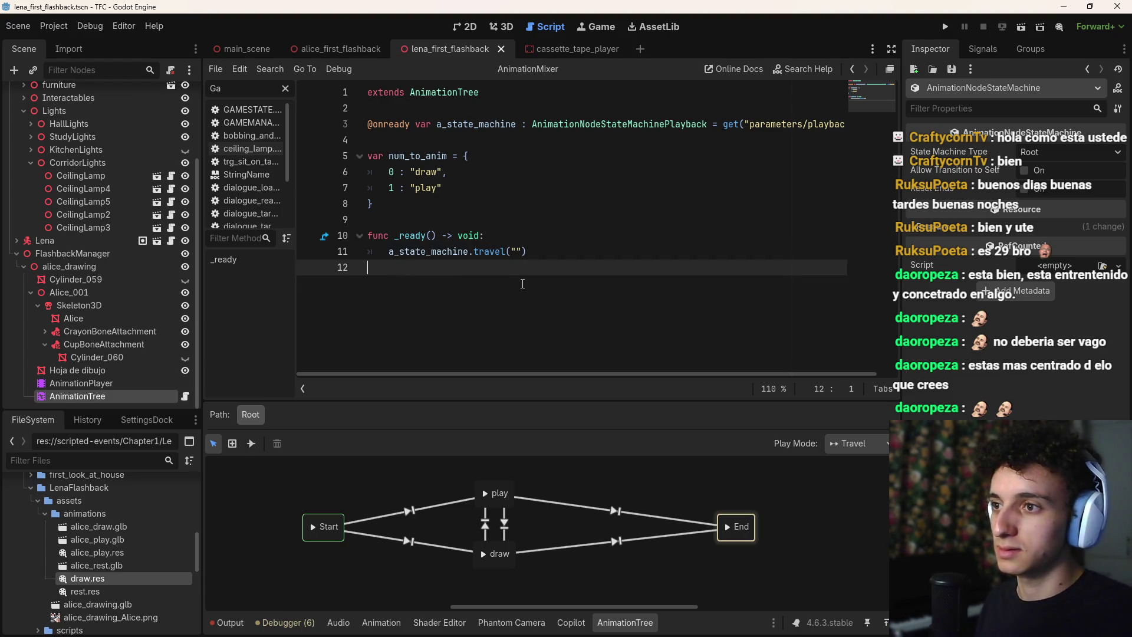
Declare func next() -> void: below _ready and begin its indented body
key(Return)
text(func nex)
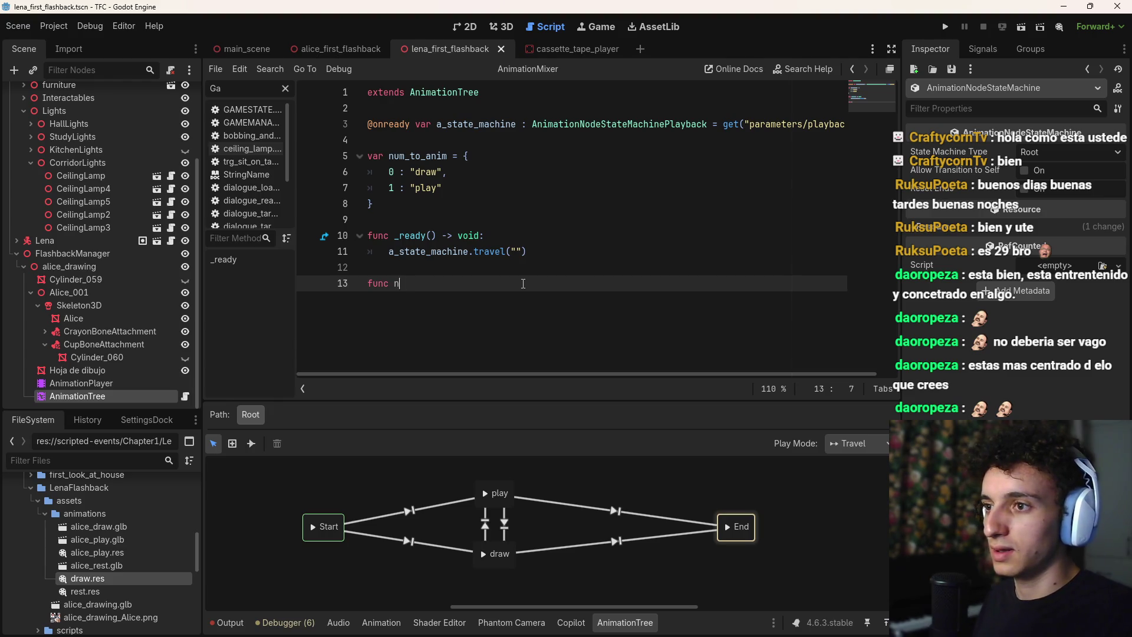
text(t())
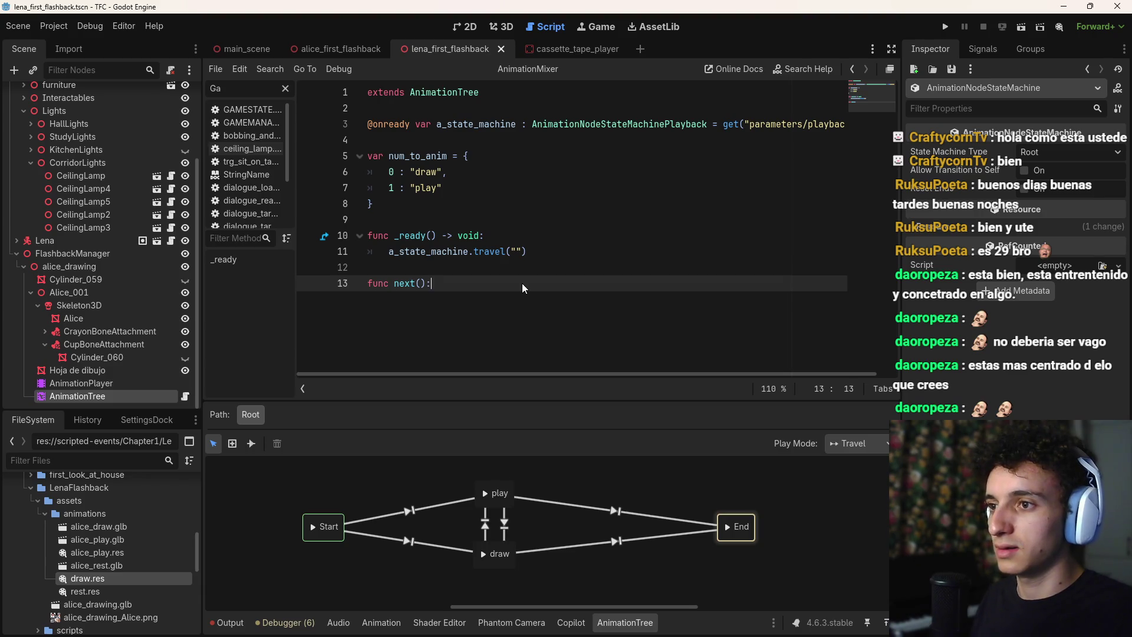
text(:)
text(/)
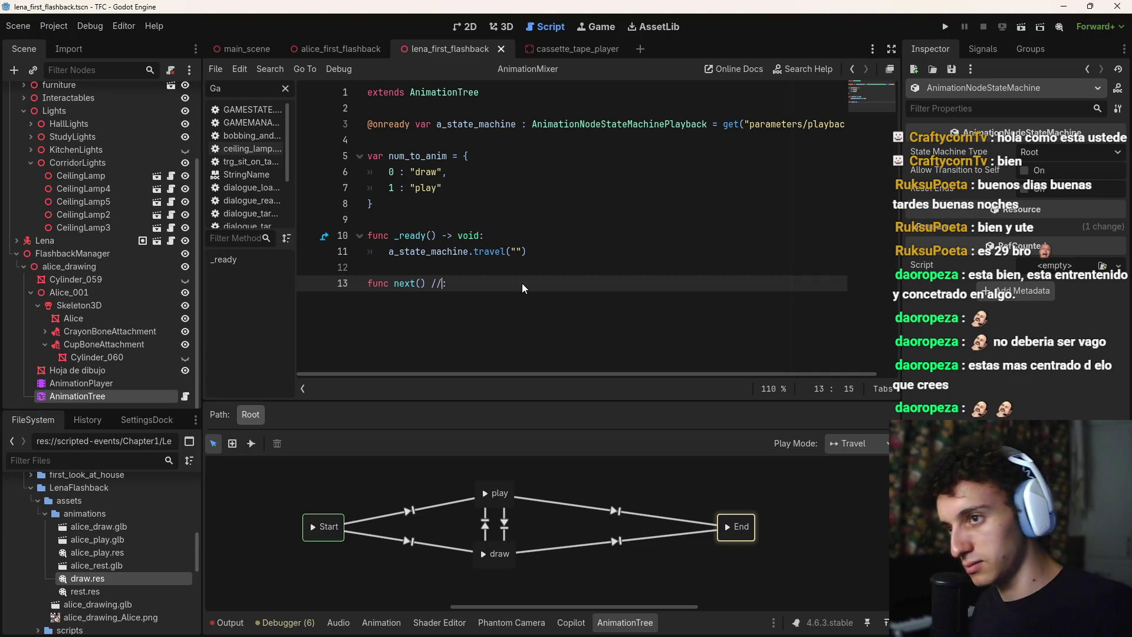
key(BackSpace)
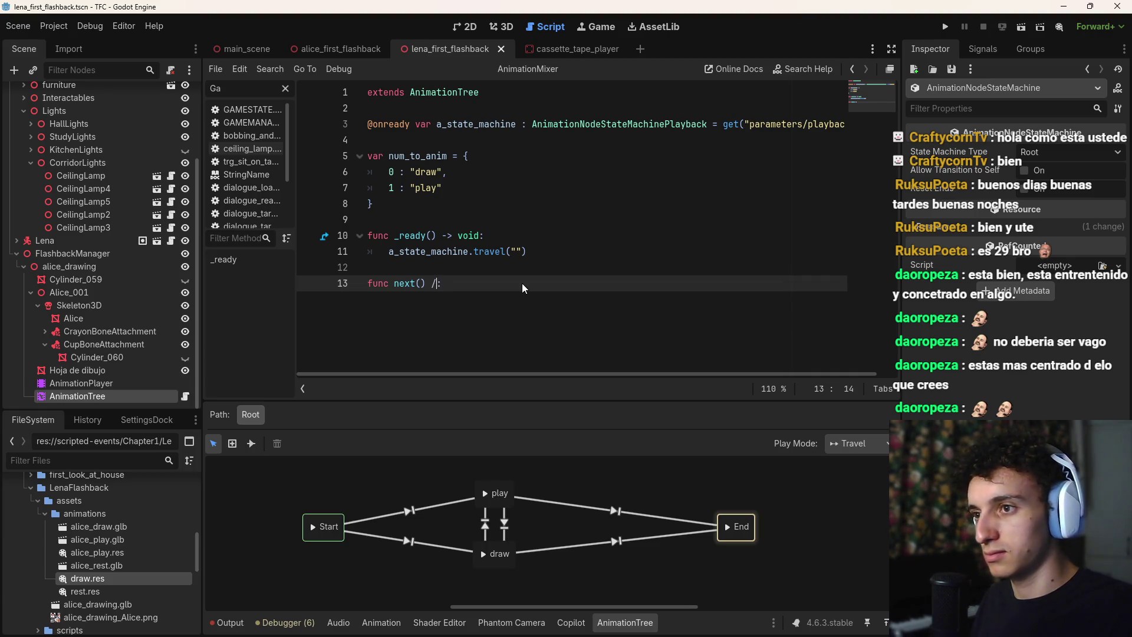
text(-)
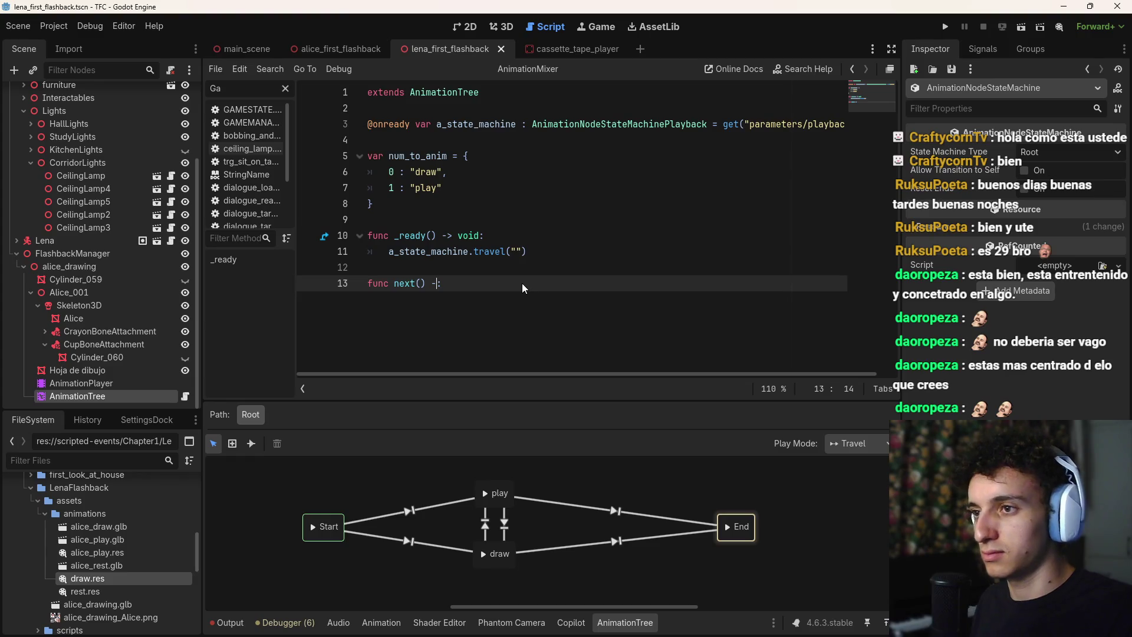
text(> void:)
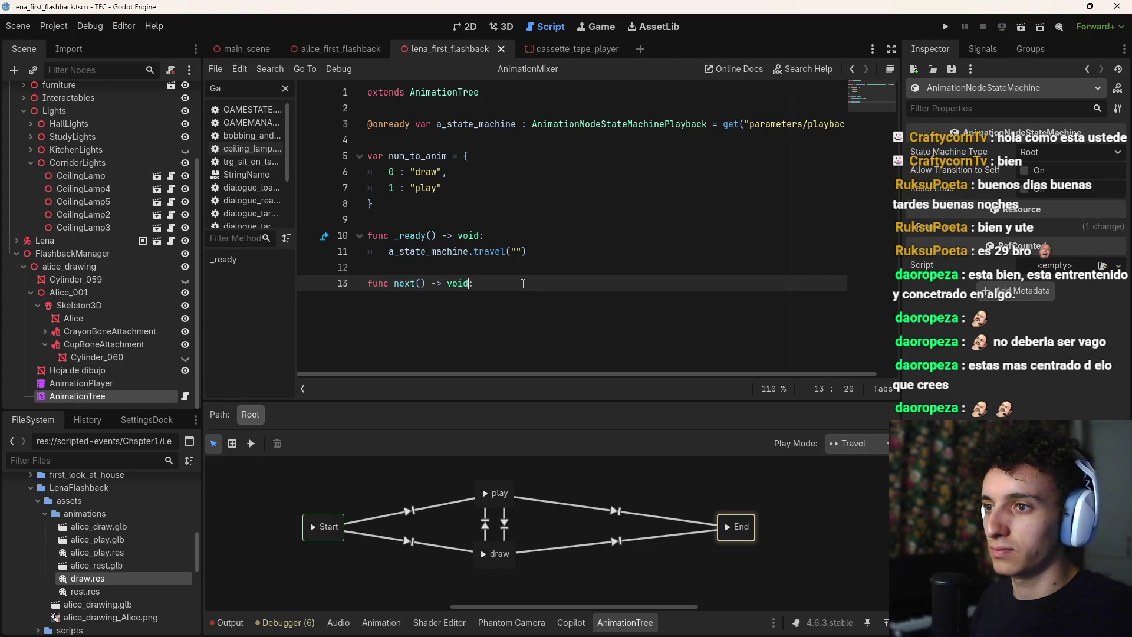
key(Return)
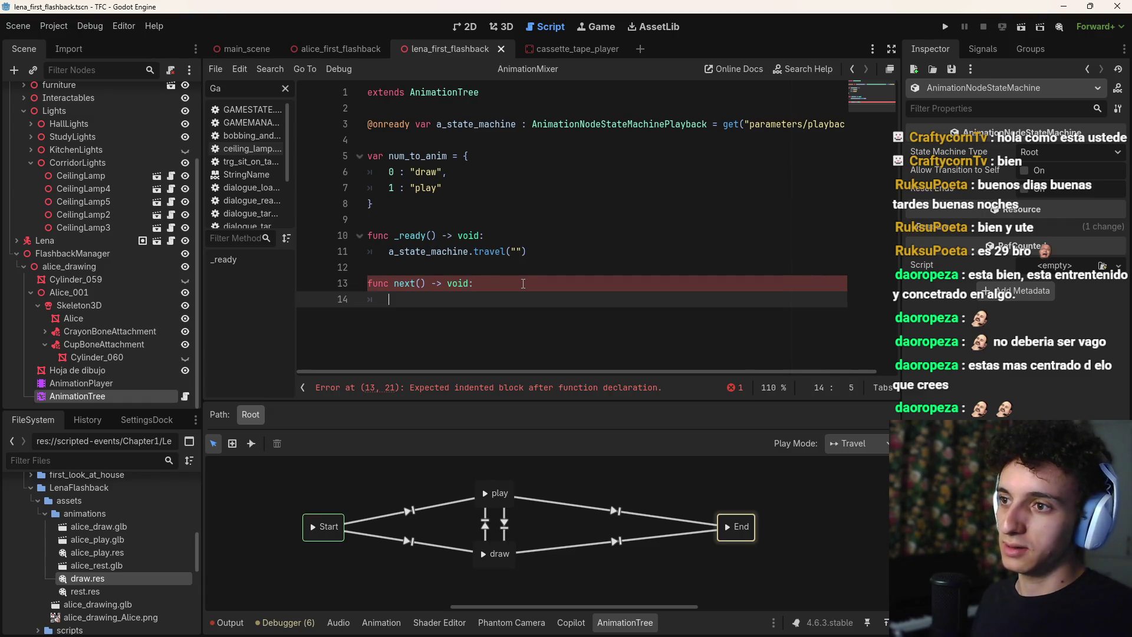
Write var next_anim = randi_range(0, 1) inside next() and save
text(ran)
key(BackSpace)
key(BackSpace)
key(BackSpace)
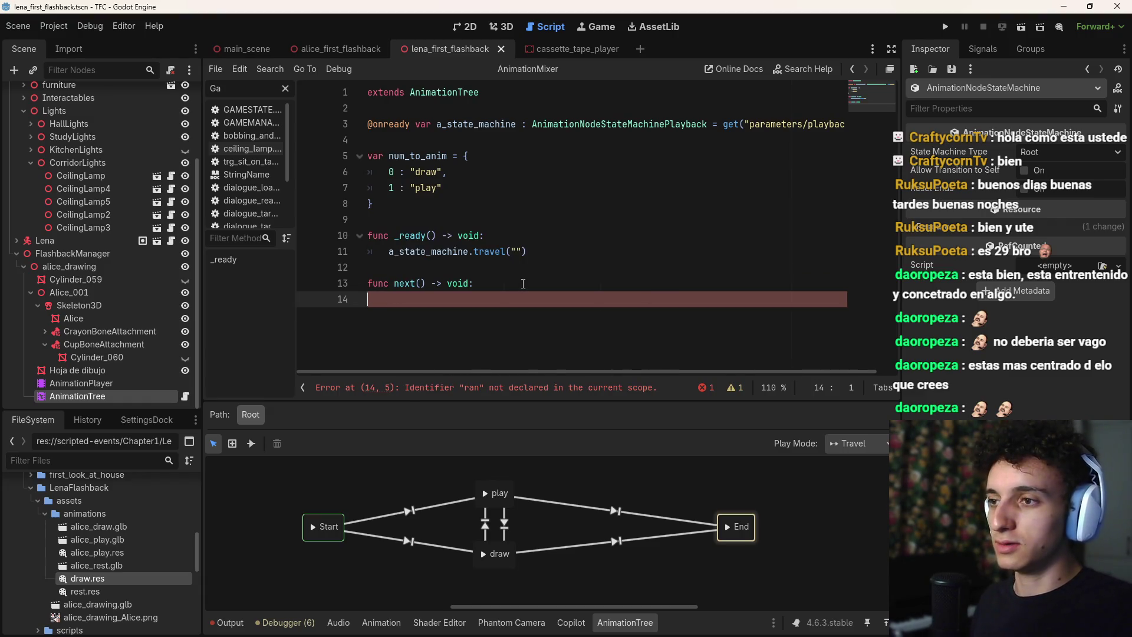
key(Tab)
text(var next_anim )
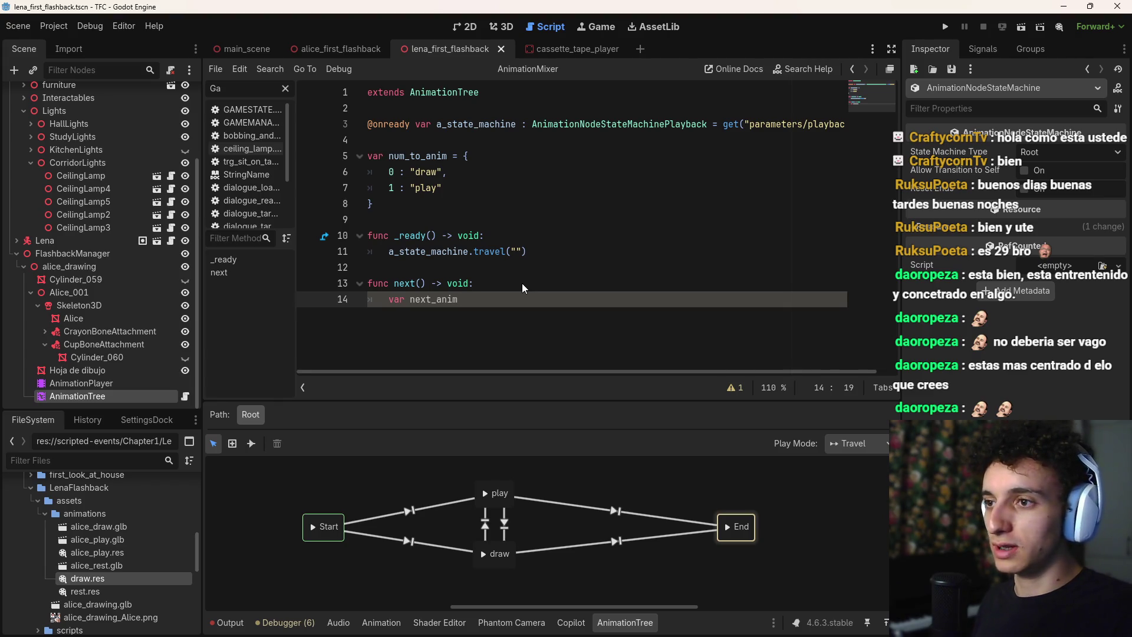
text(= ra)
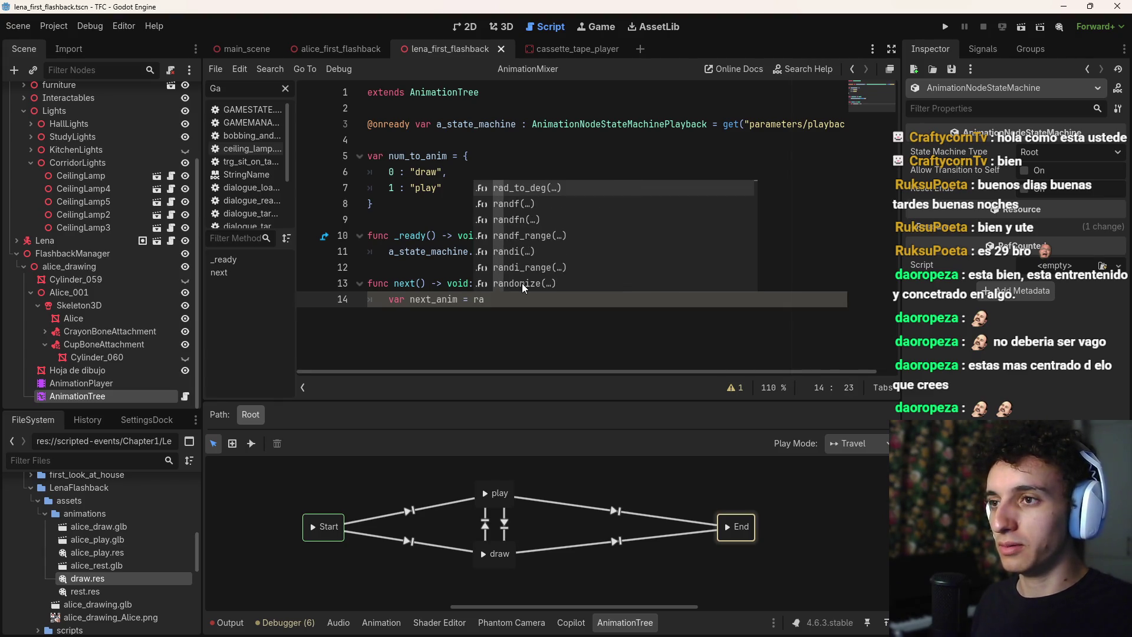
key(Down)
key(Down)
key(Down)
key(Return)
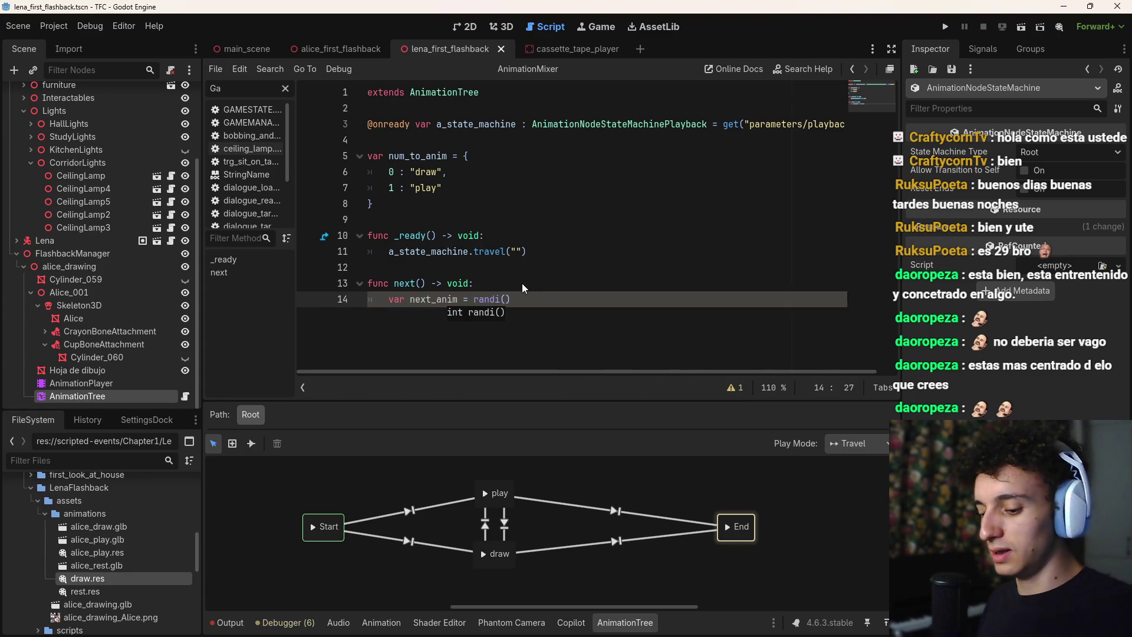
text(0, 1)
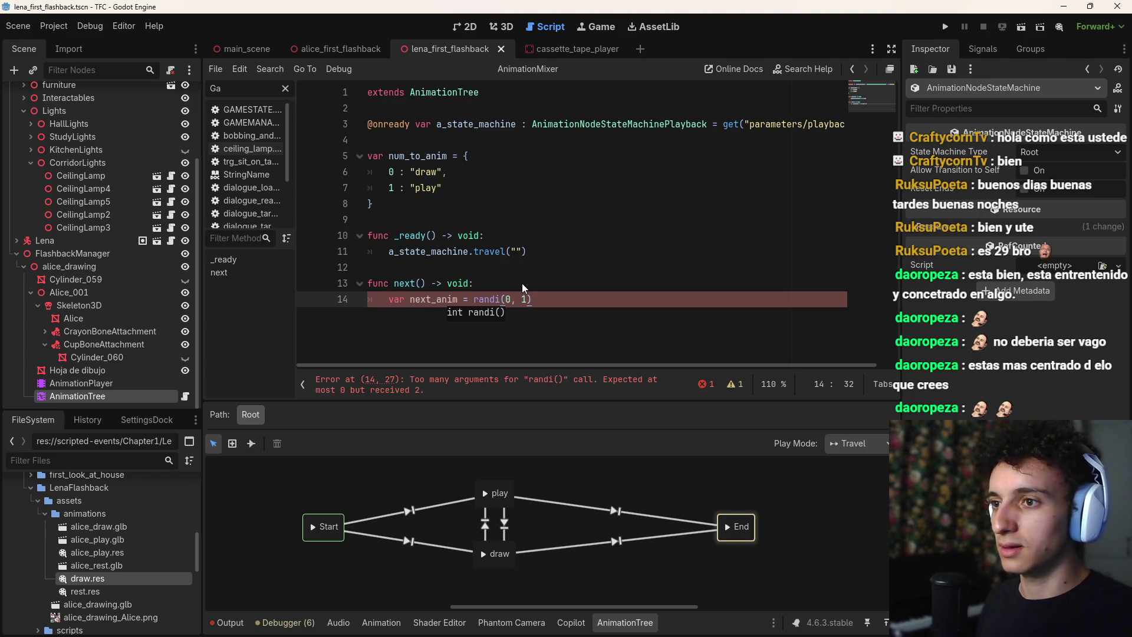
key(Left)
key(Left)
key(Left)
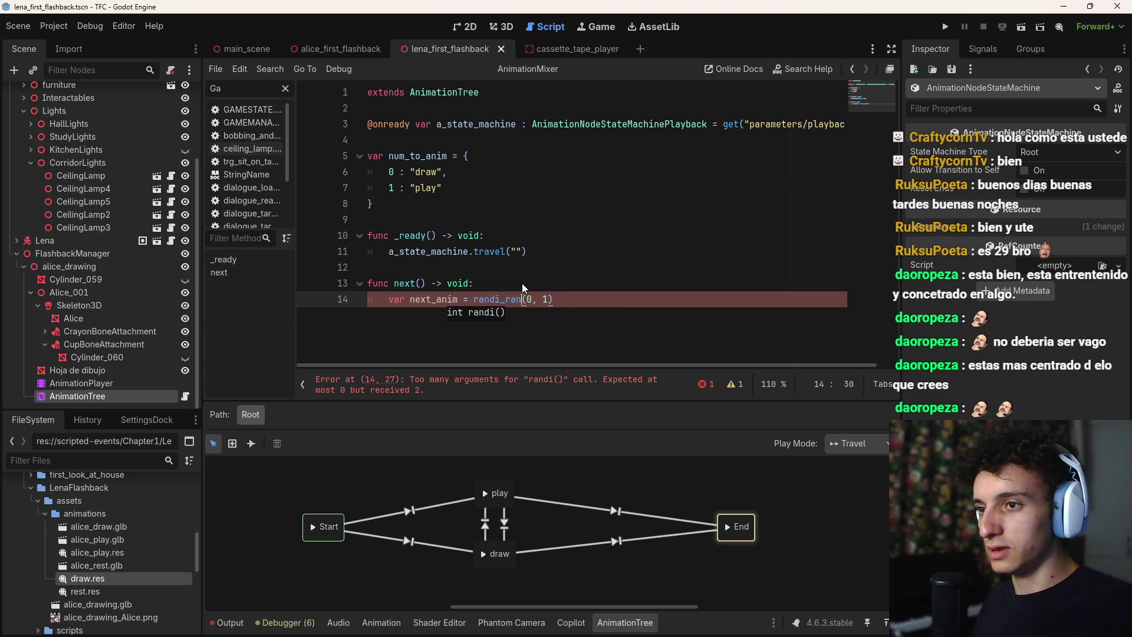
text(_range)
click(604, 302)
key(ctrl+s)
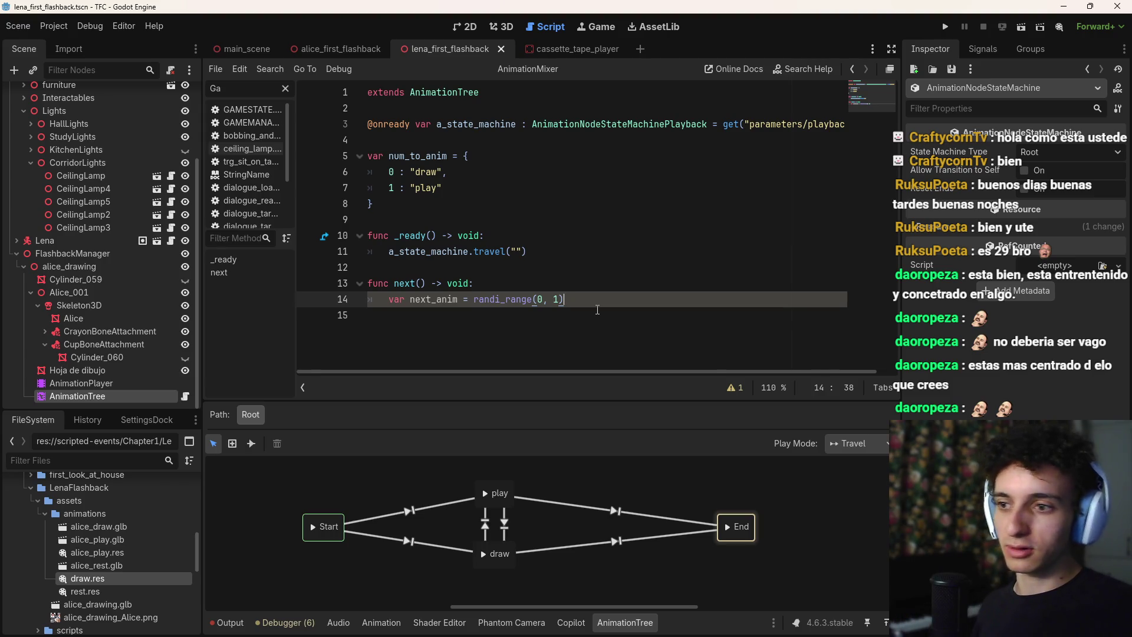
key(ctrl+s)
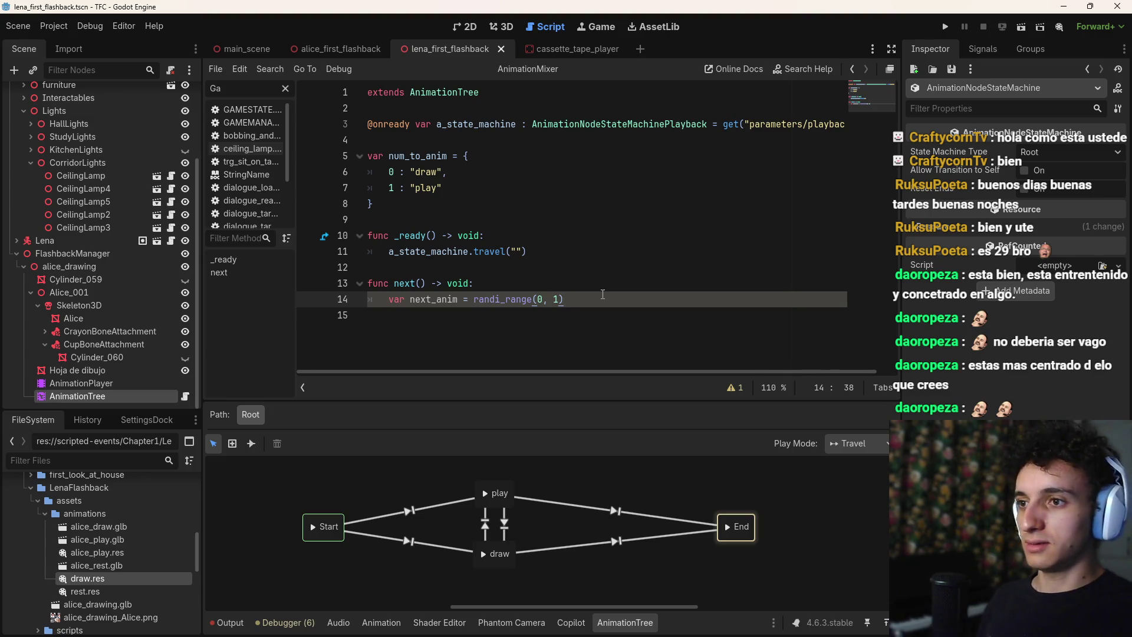
Change the value to num_to_anim[randi_range(0, 1)] and save the script
key(Return)
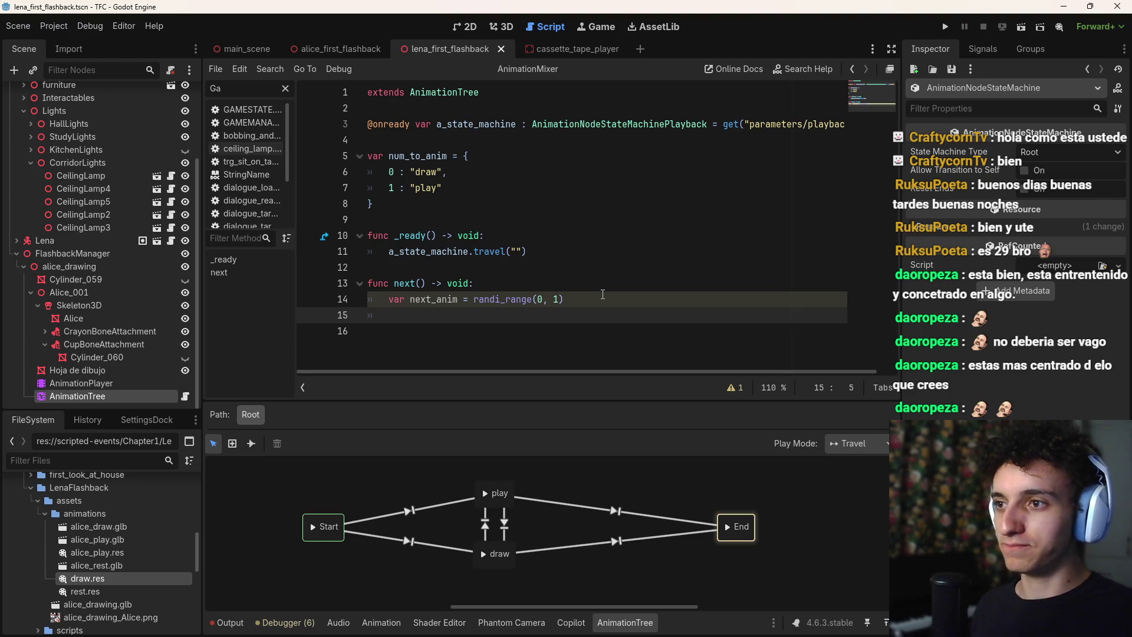
click(602, 295)
key(ctrl+shift+Left)
key(ctrl+shift+Left)
key(ctrl+shift+Left)
key(ctrl+c)
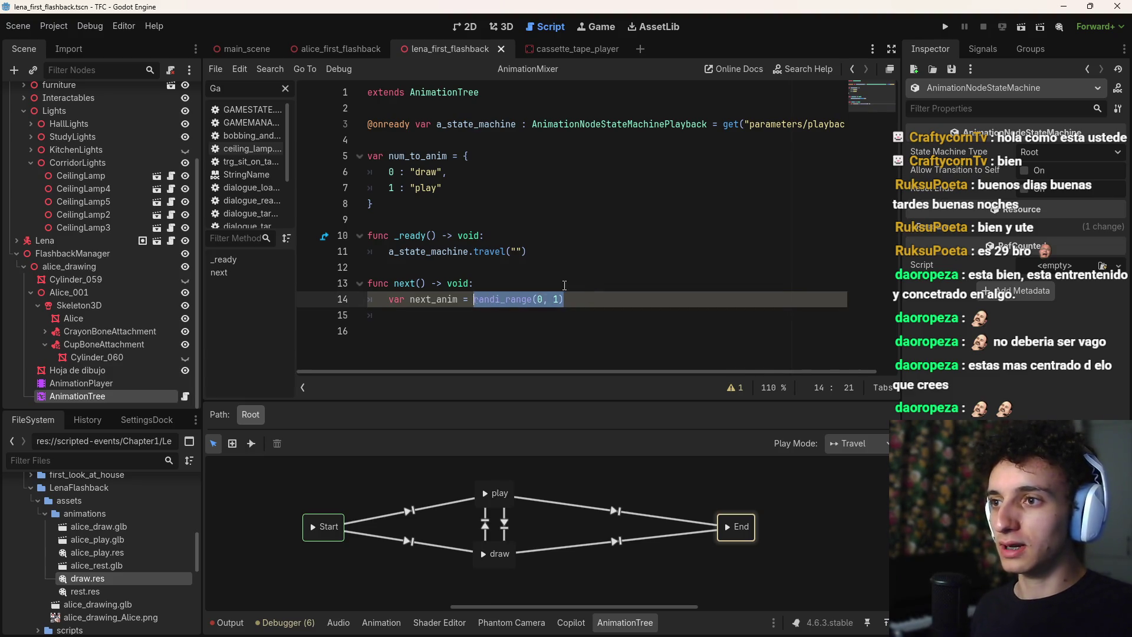
key(BackSpace)
text(num)
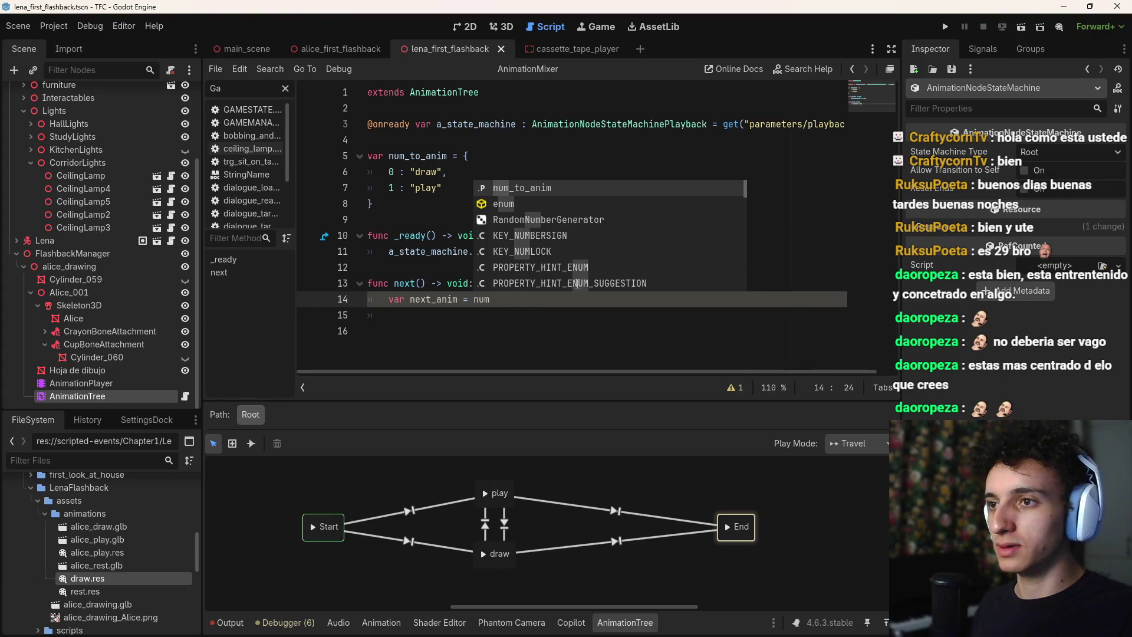
key(Return)
text(()
key(BackSpace)
text([)
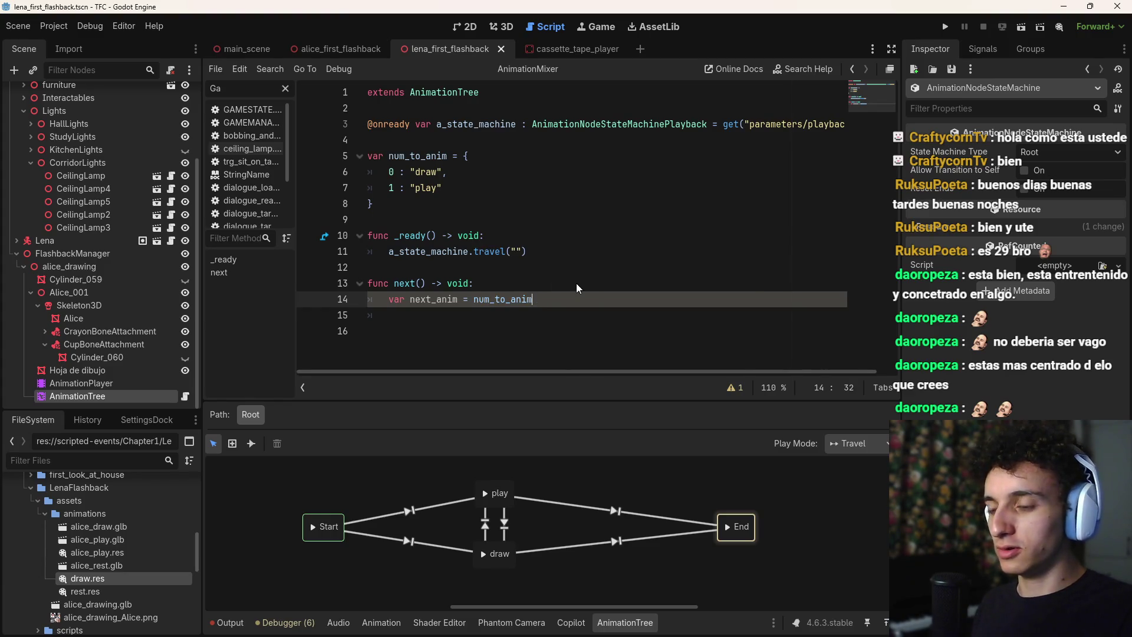
key(ctrl+v)
key(End)
key(ctrl+s)
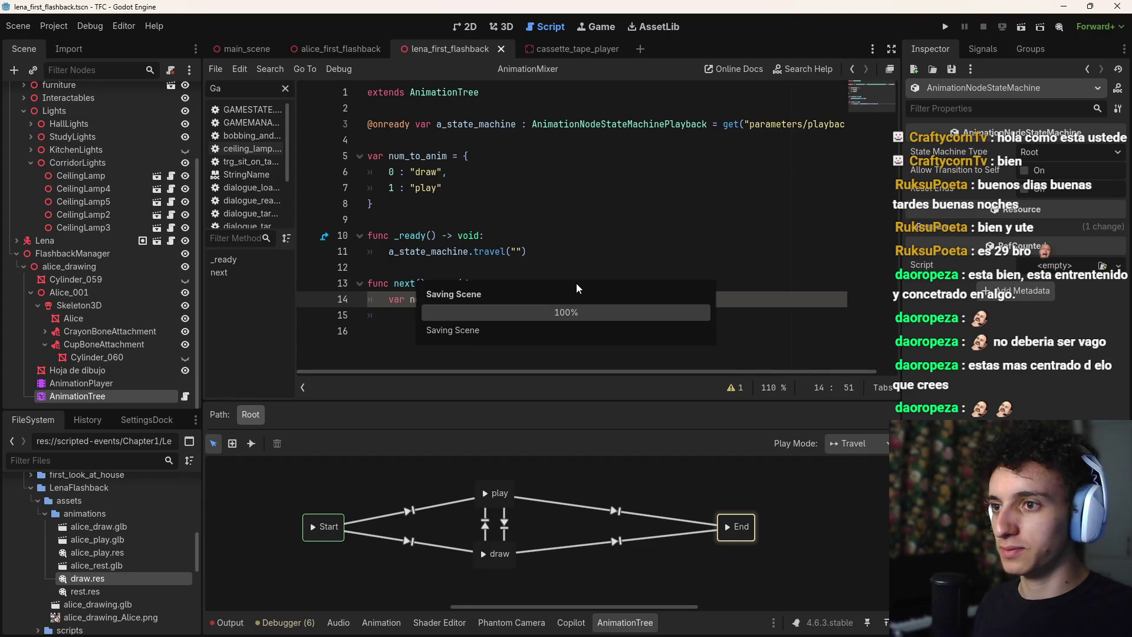
Give next_anim a String type hint and cut the travel call out of _ready
key(Return)
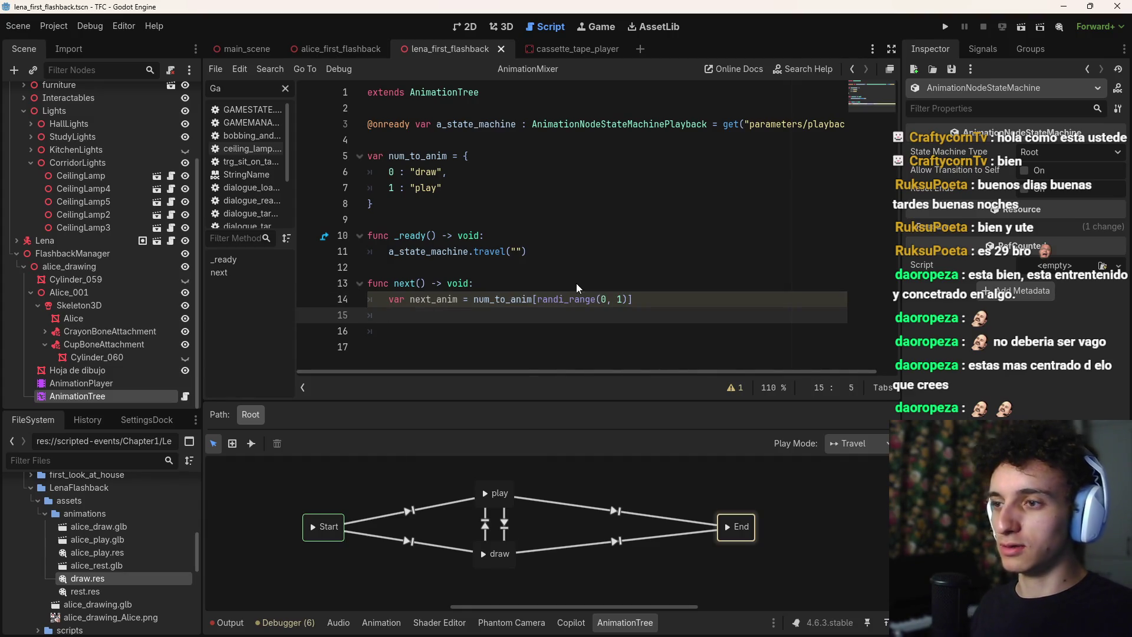
key(Up)
click(458, 299)
text(: String)
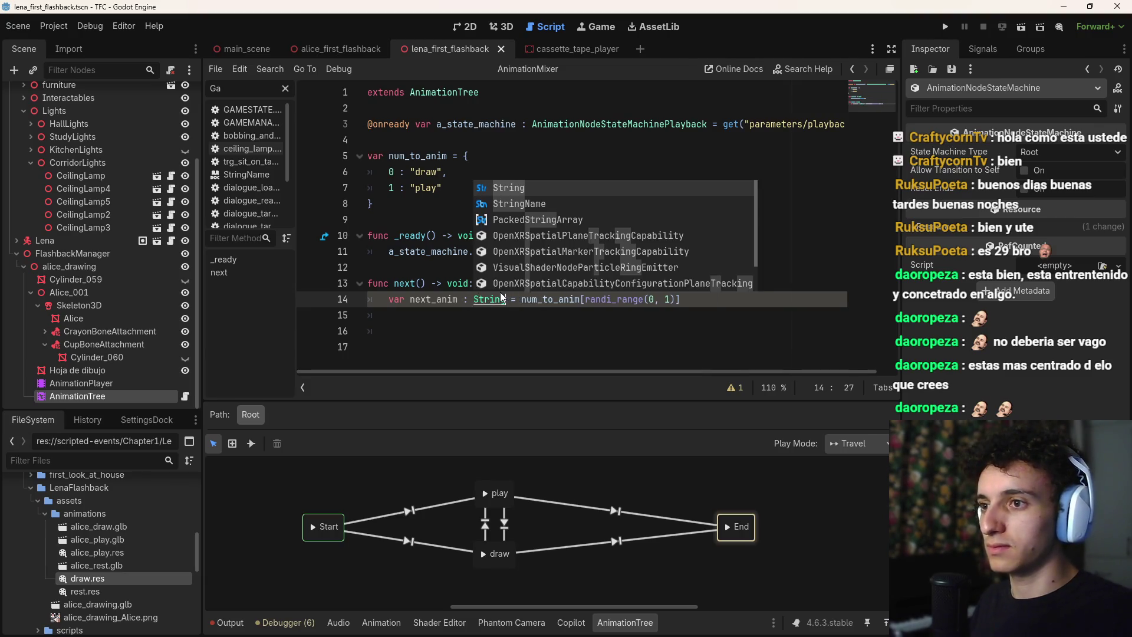
key(ctrl+s)
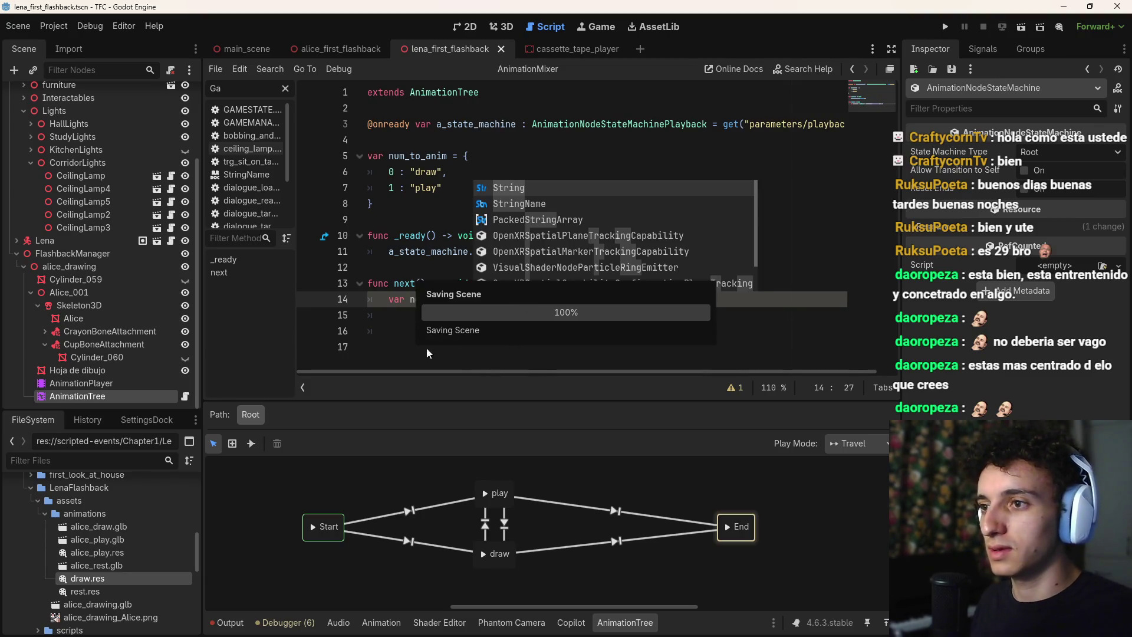
key(Return)
click(421, 313)
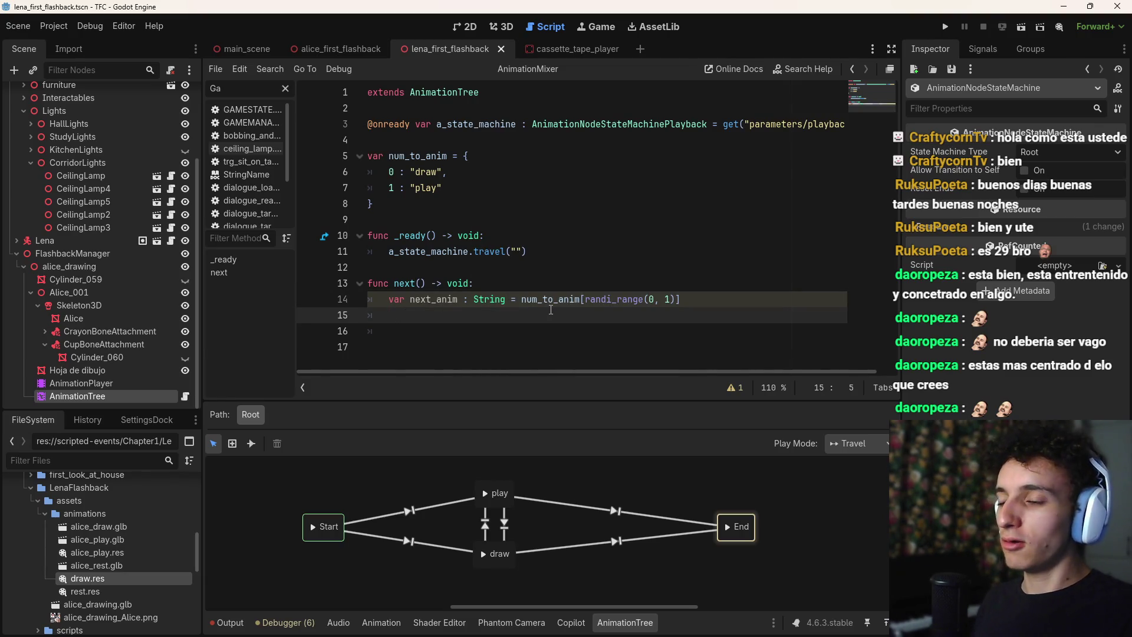
drag(527, 251, 388, 251)
key(ctrl+x)
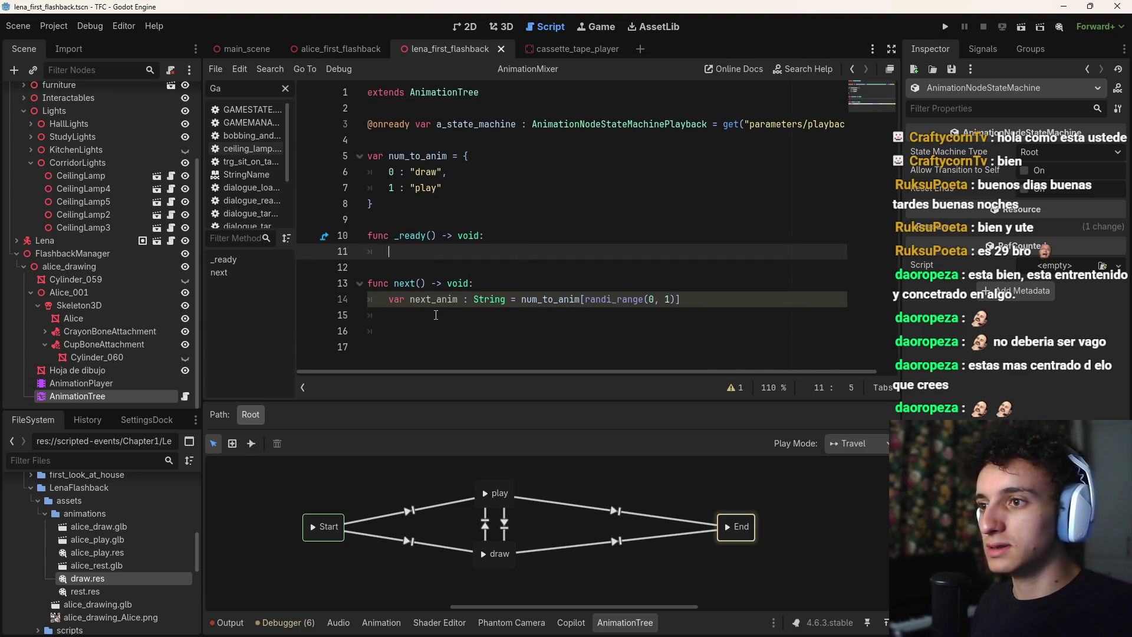
Paste the travel call into next() with next_anim as its argument and save
click(466, 315)
key(ctrl+v)
click(518, 314)
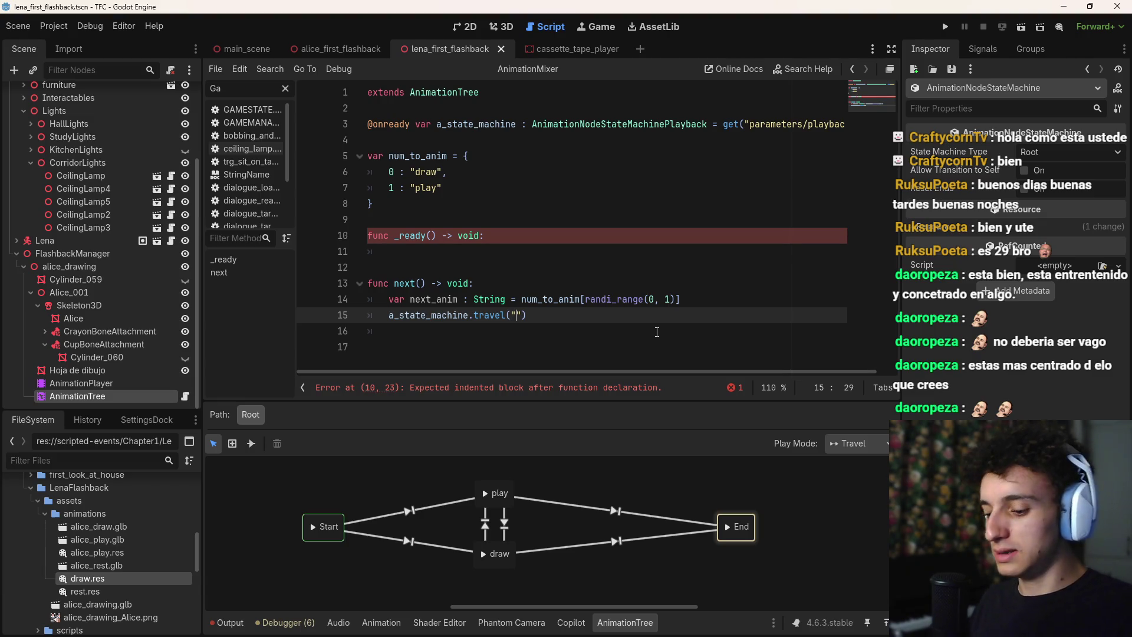
text(nex)
key(BackSpace)
key(BackSpace)
key(BackSpace)
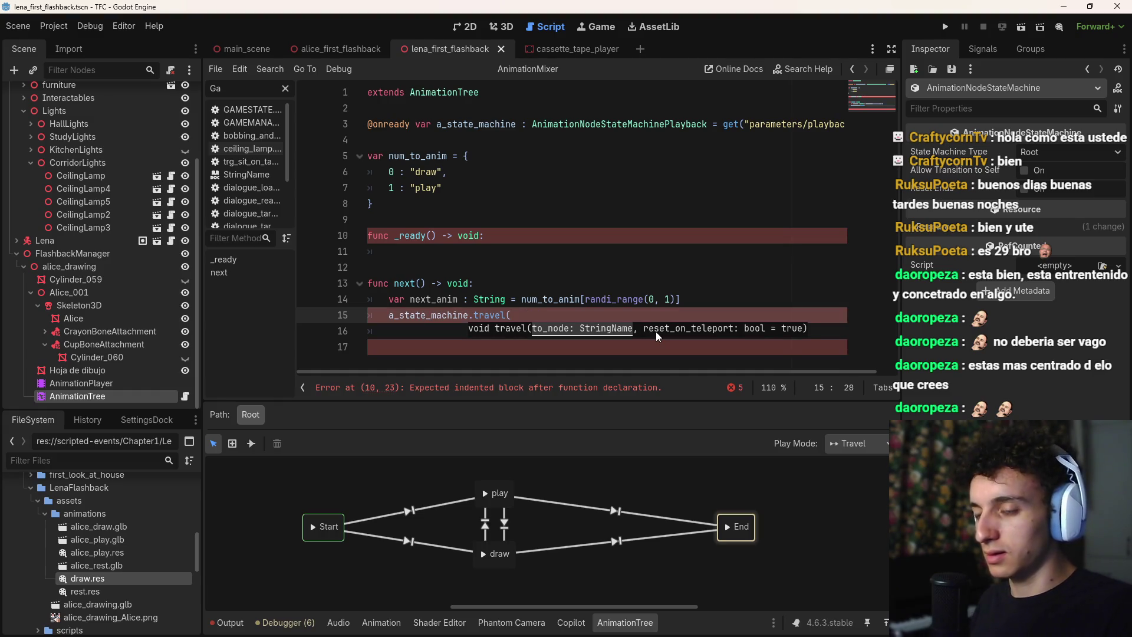
text(nex)
text(t_)
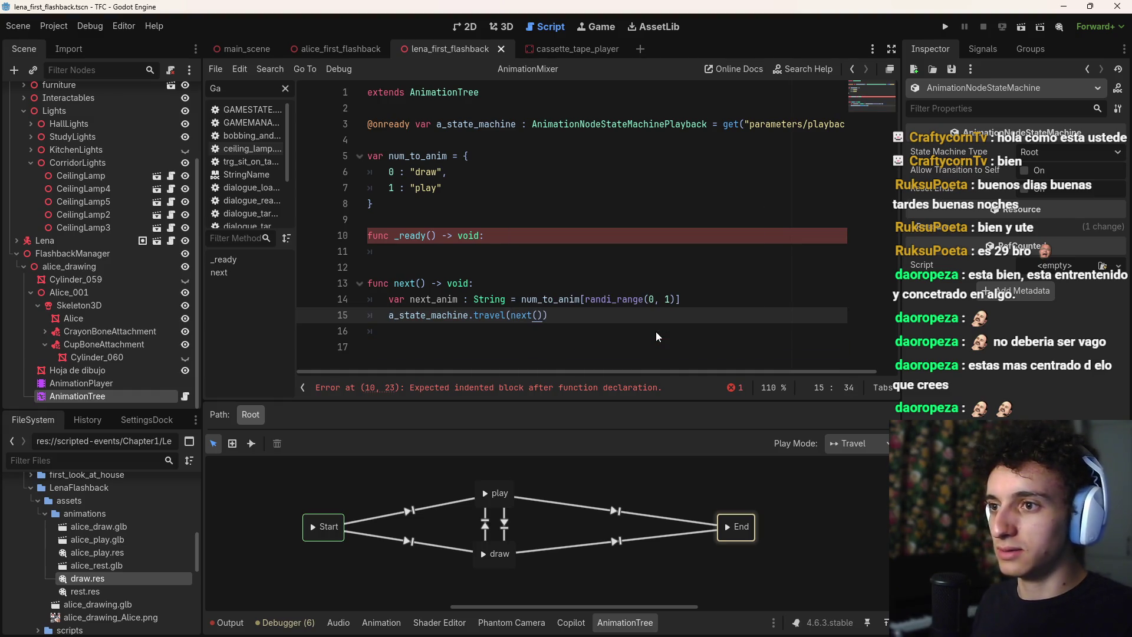
key(Return)
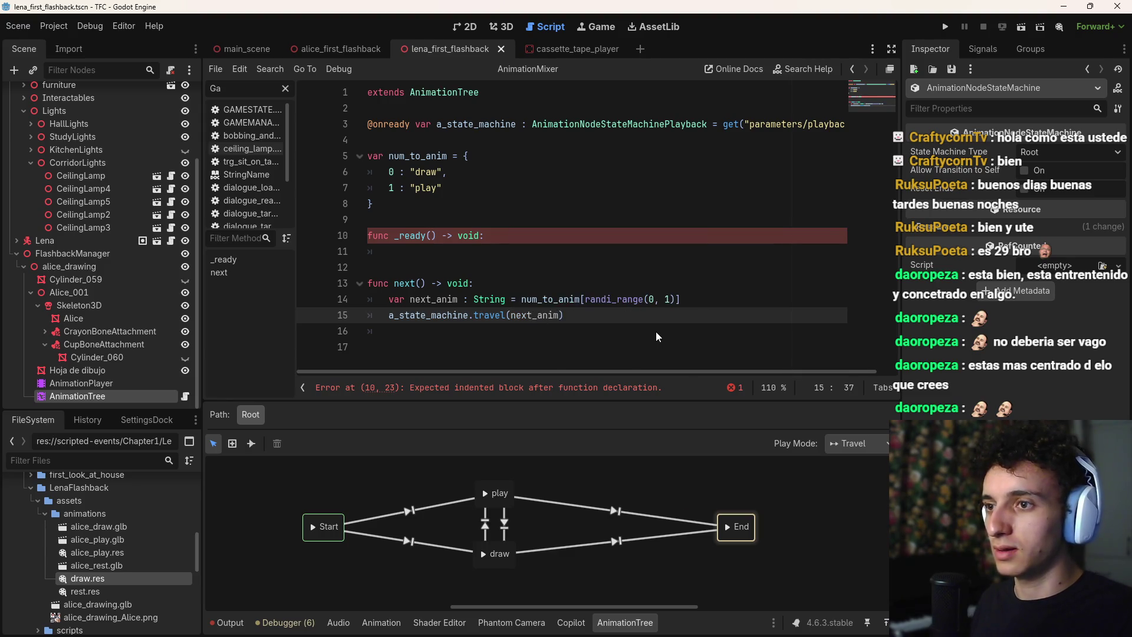
key(ctrl+s)
Call next() from _ready and save the script
click(465, 254)
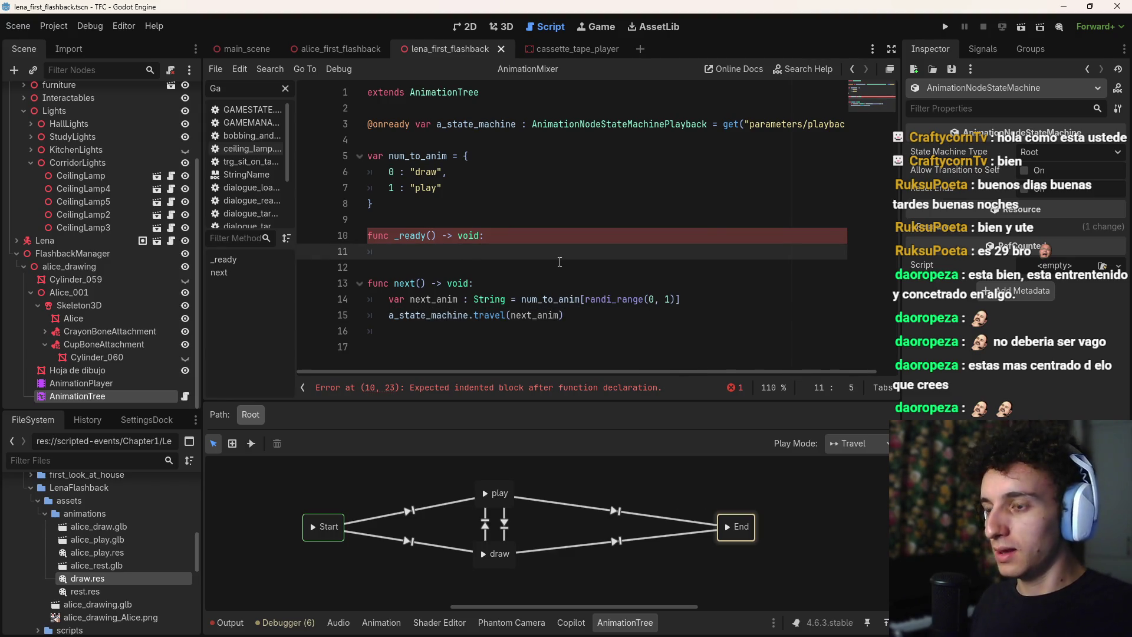
text(nex)
key(Return)
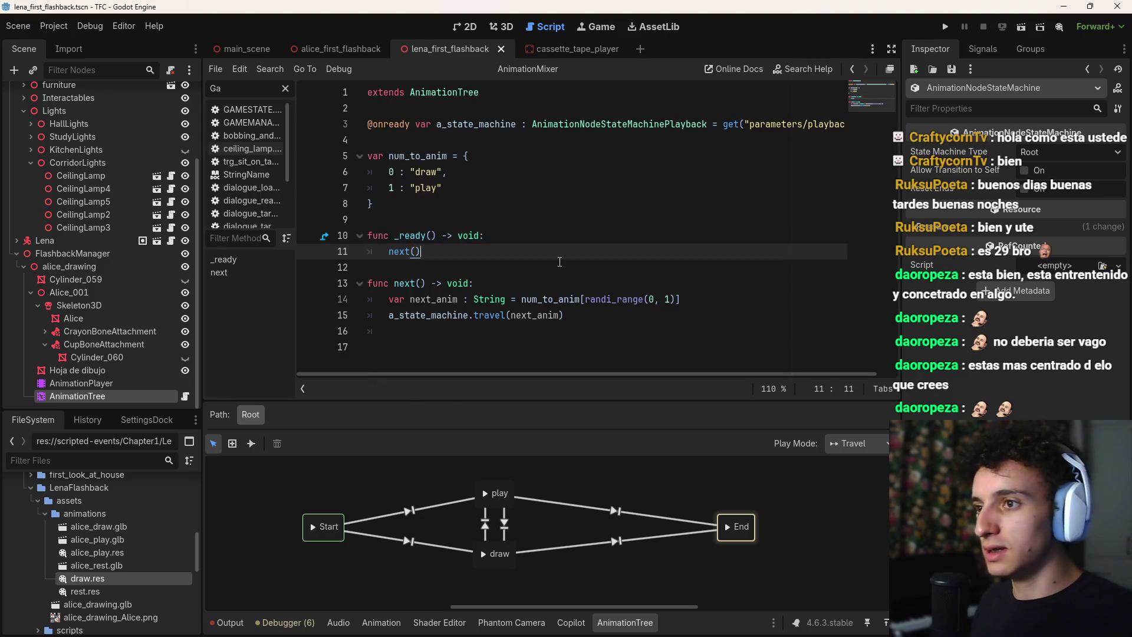
key(ctrl+s)
click(637, 316)
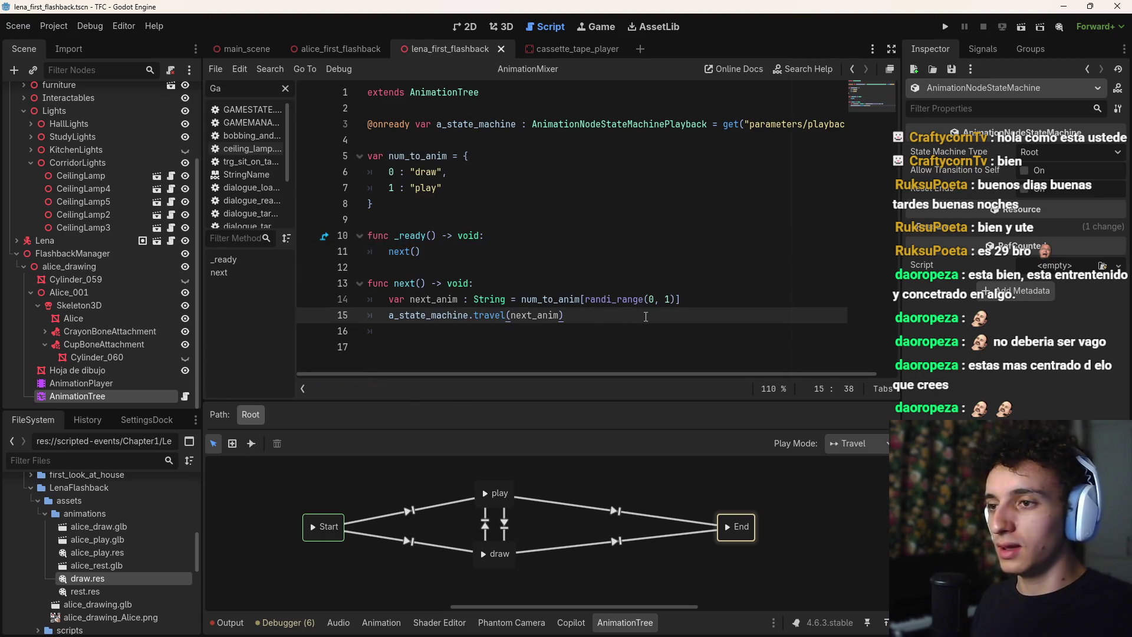
key(Return)
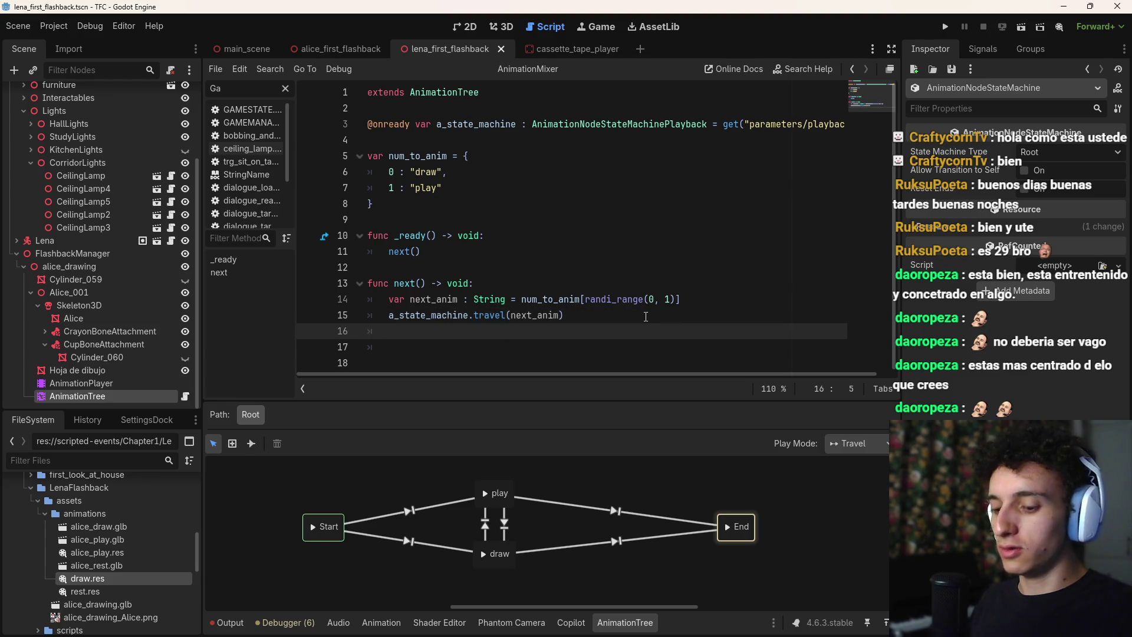
text(a_sta)
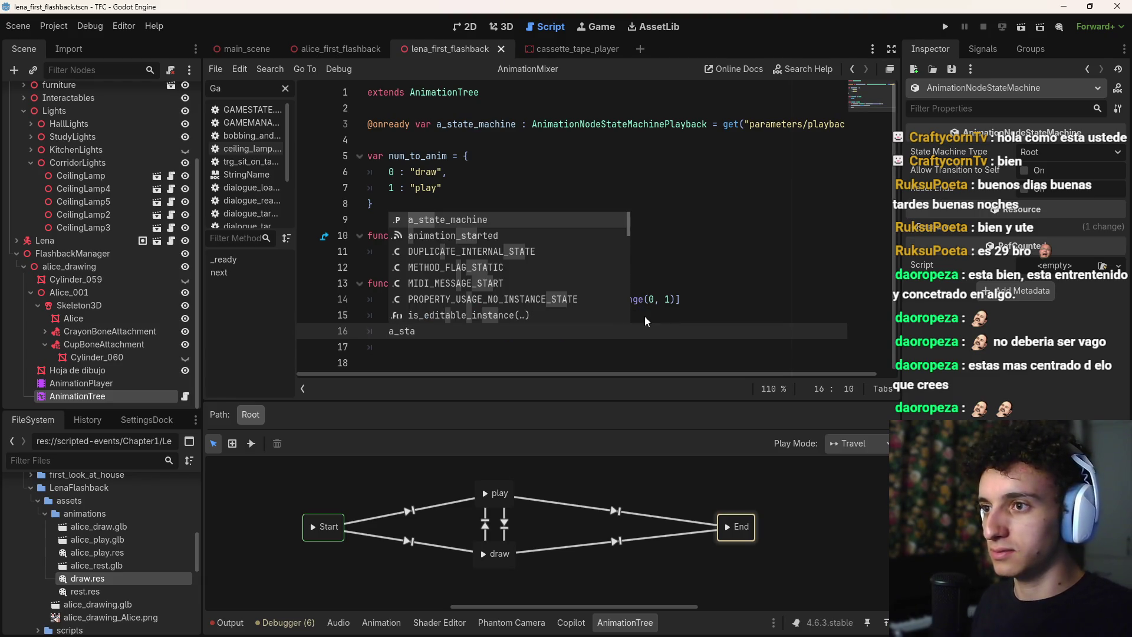
key(Return)
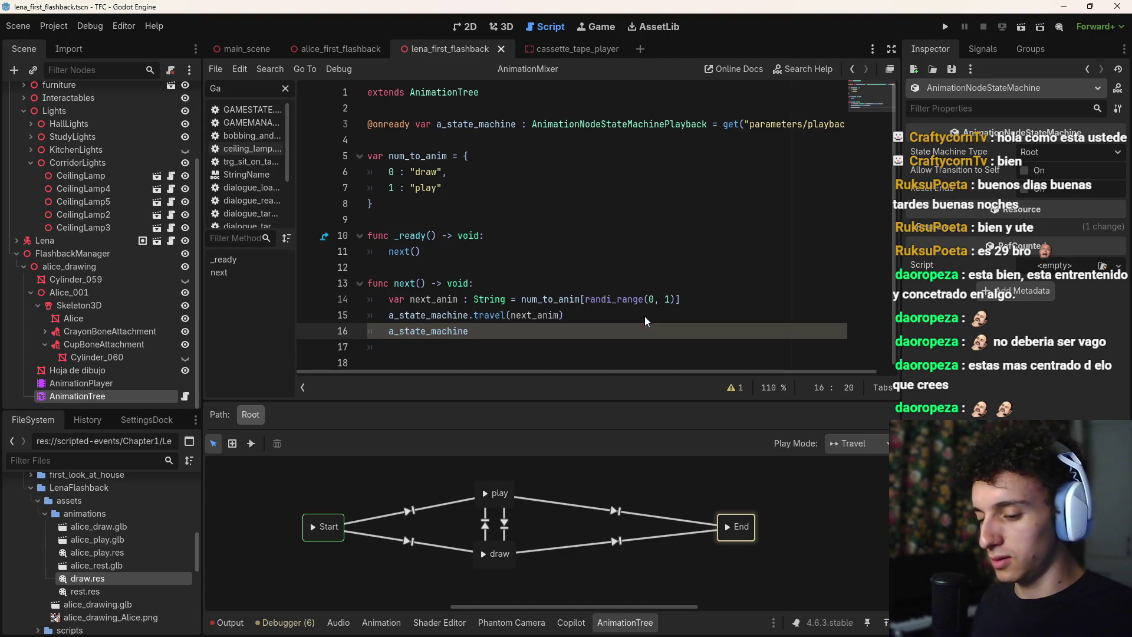
text(.)
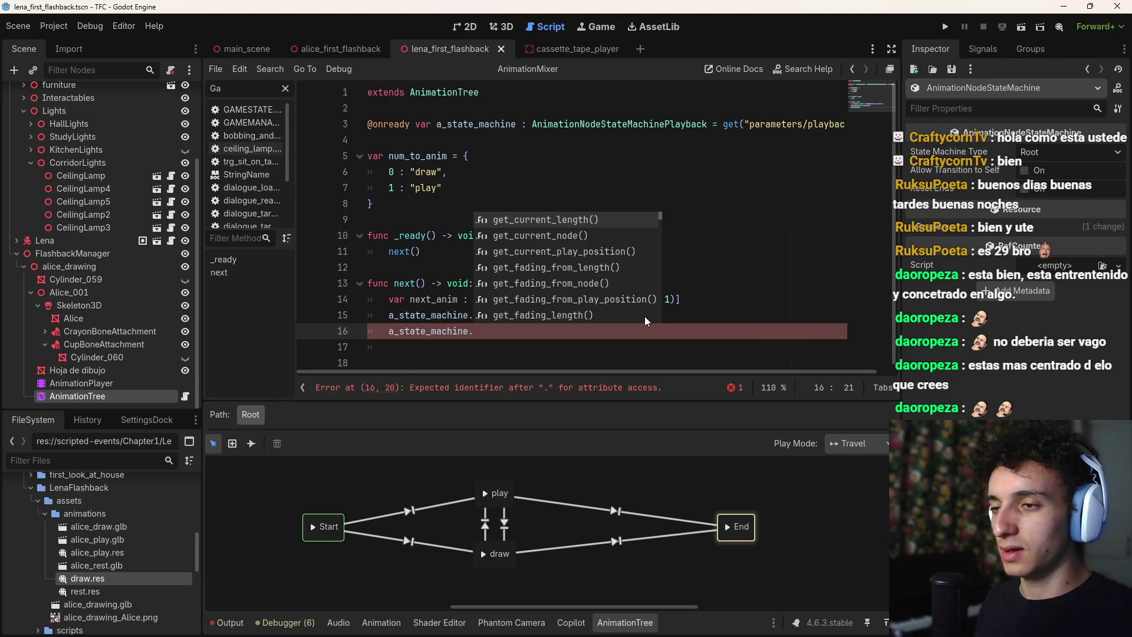
text(animat)
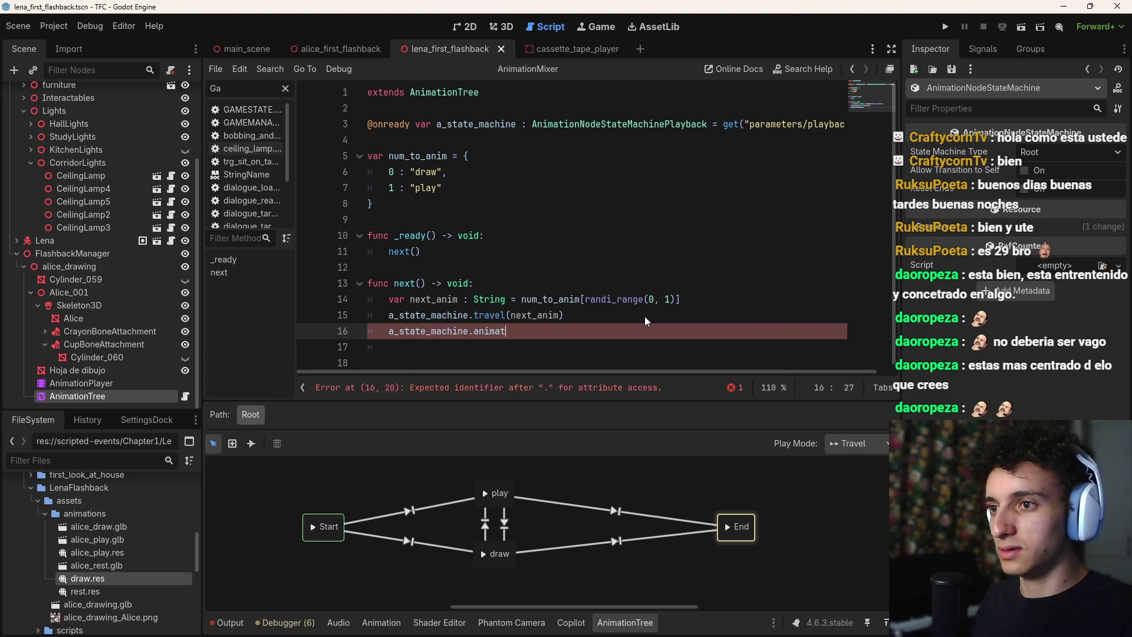
key(BackSpace)
key(BackSpace)
key(BackSpace)
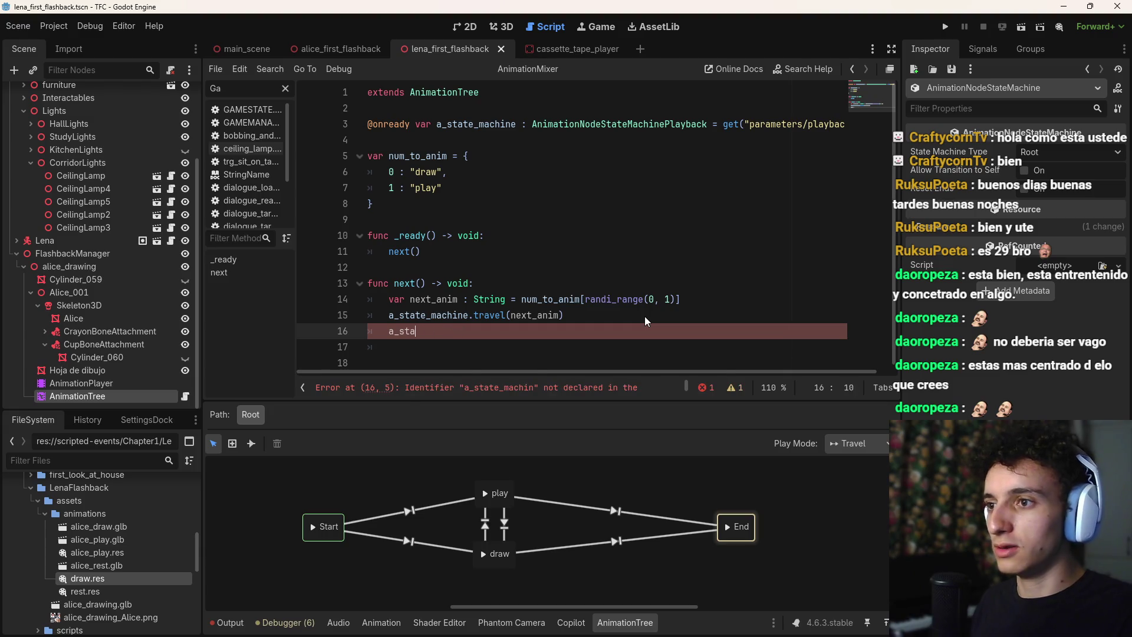
text(an)
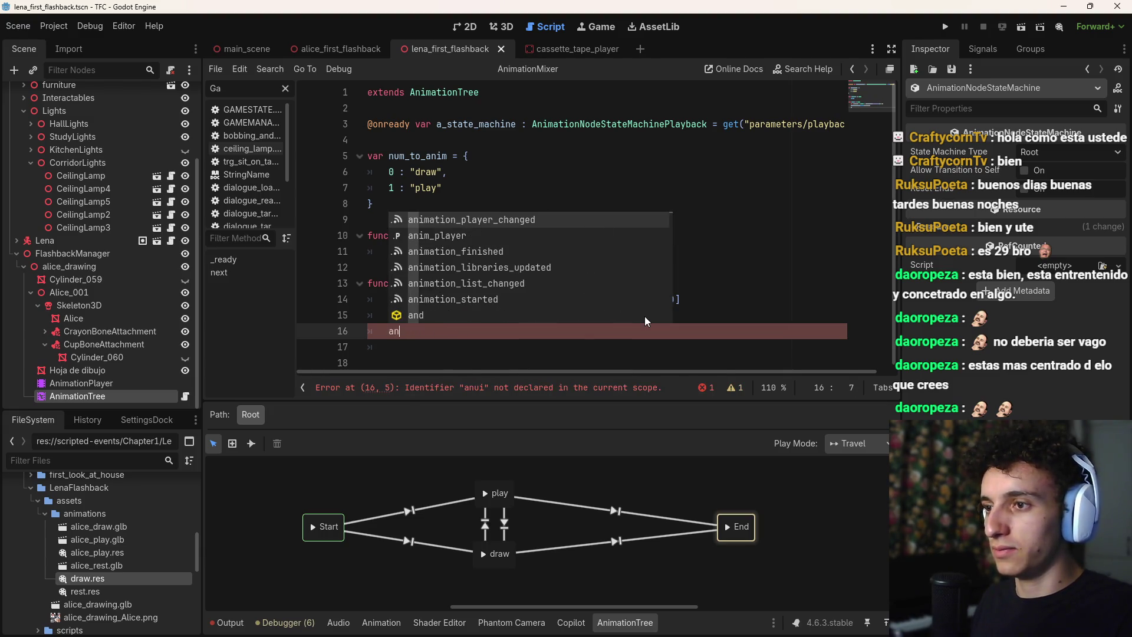
key(BackSpace)
key(BackSpace)
text(await )
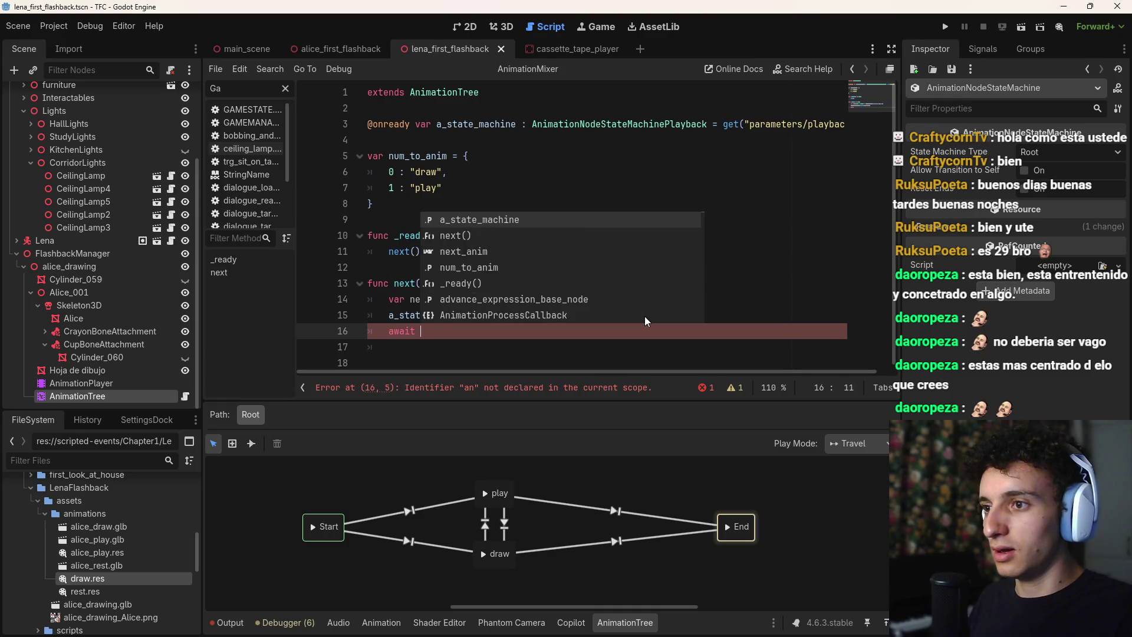
text(anima)
key(Down)
key(Return)
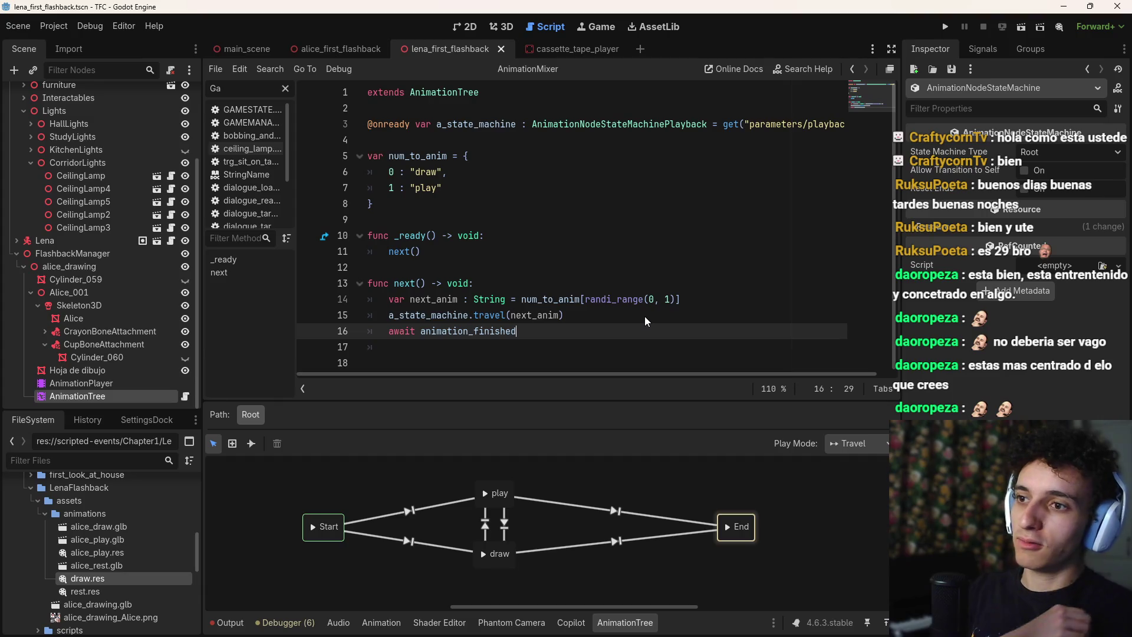
key(ctrl+s)
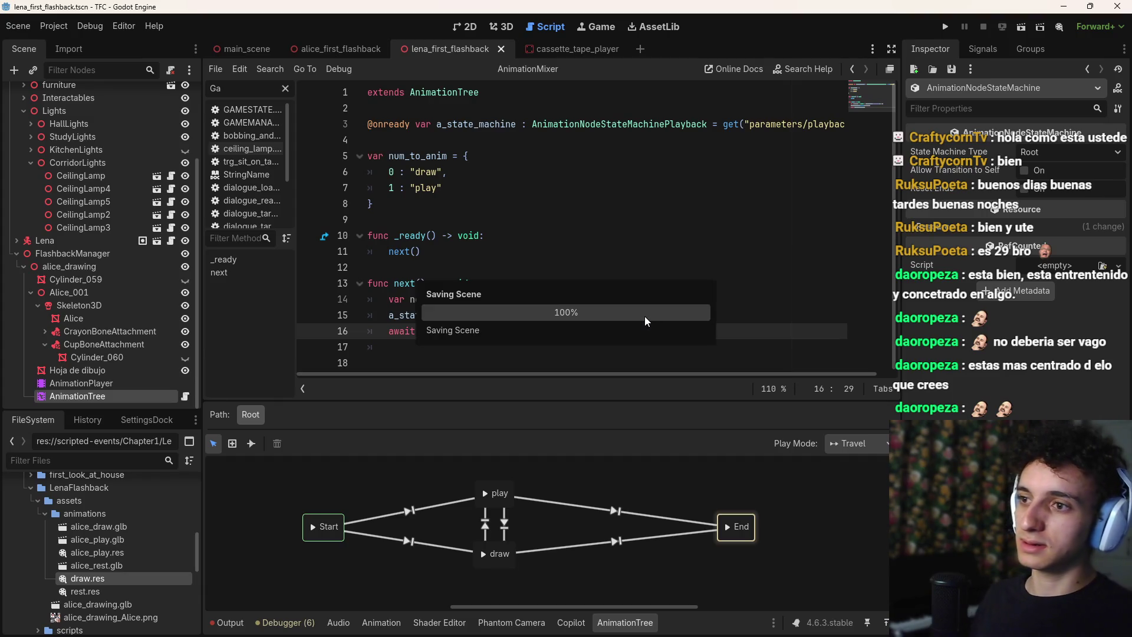
key(ctrl+shift+Left)
key(ctrl+shift+Left)
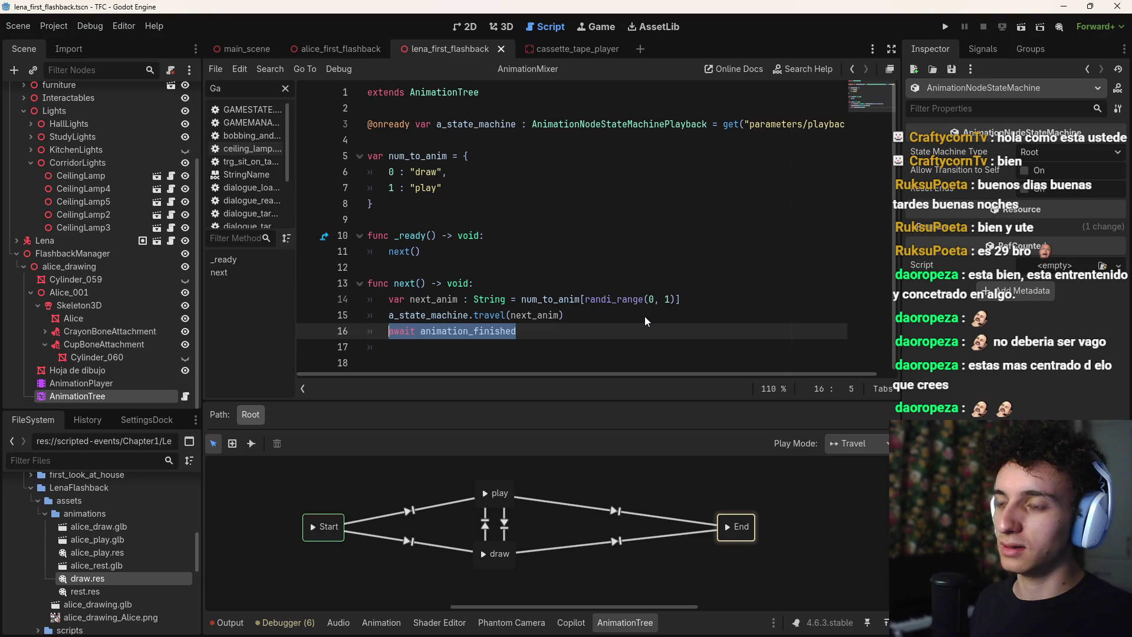
key(BackSpace)
key(BackSpace)
key(BackSpace)
key(ctrl+s)
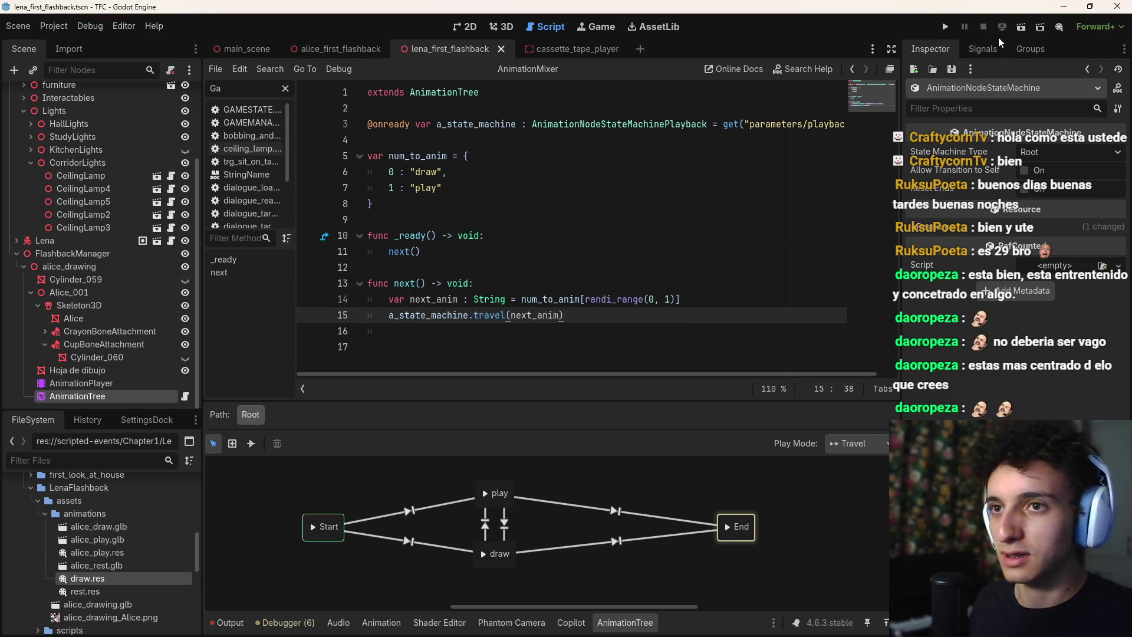
View the AnimationTree node's signals in the Signals tab, then switch to the browser
click(995, 47)
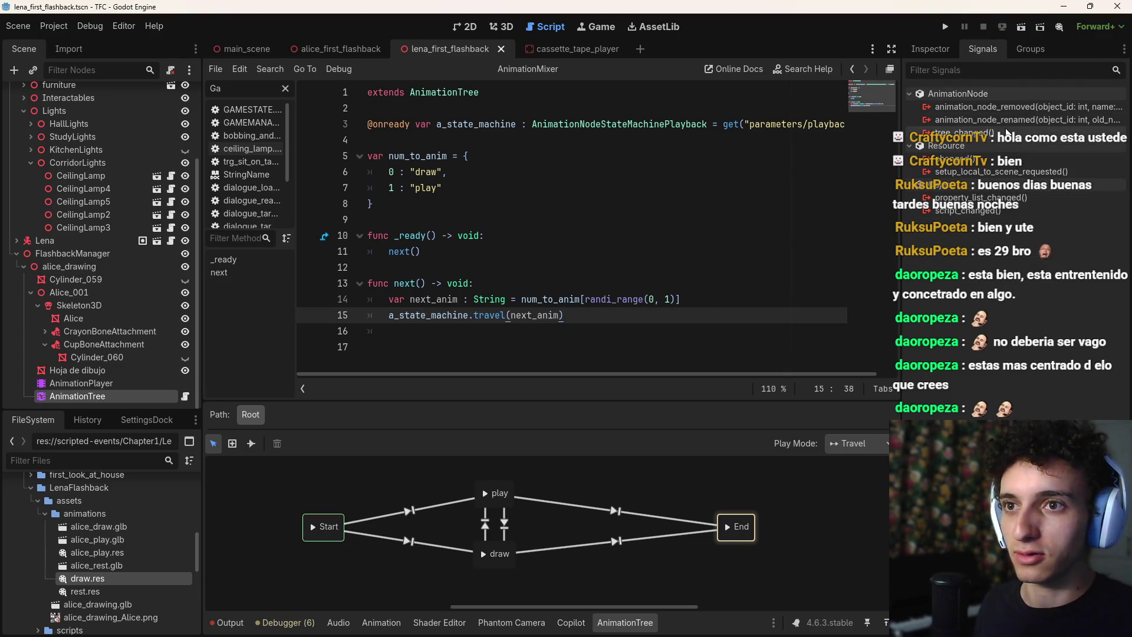
click(77, 397)
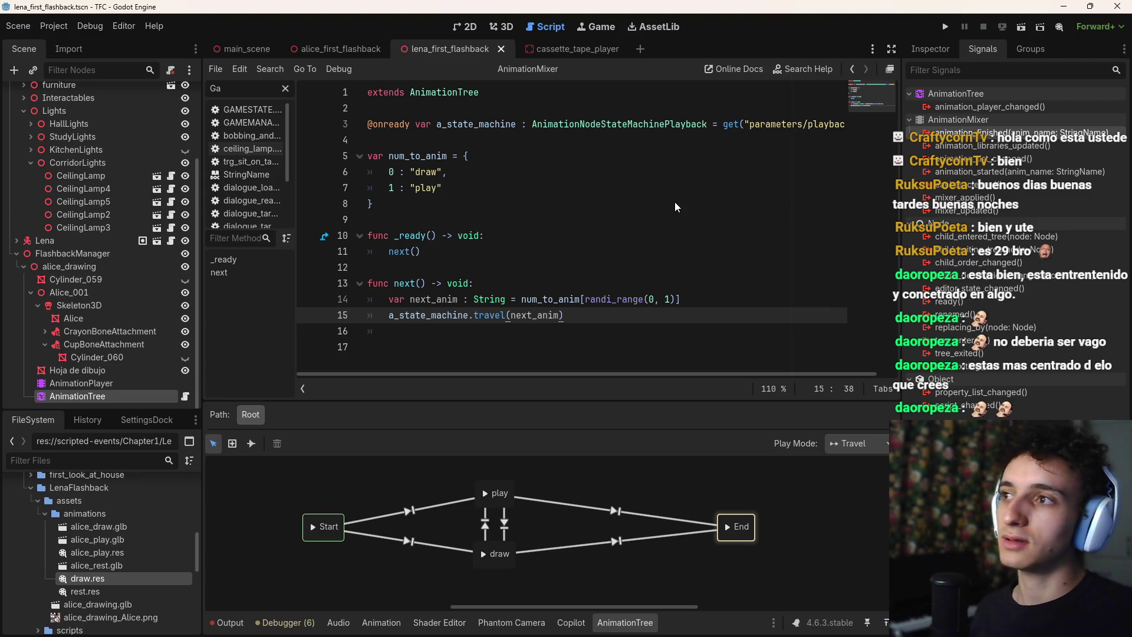
key(alt+Tab)
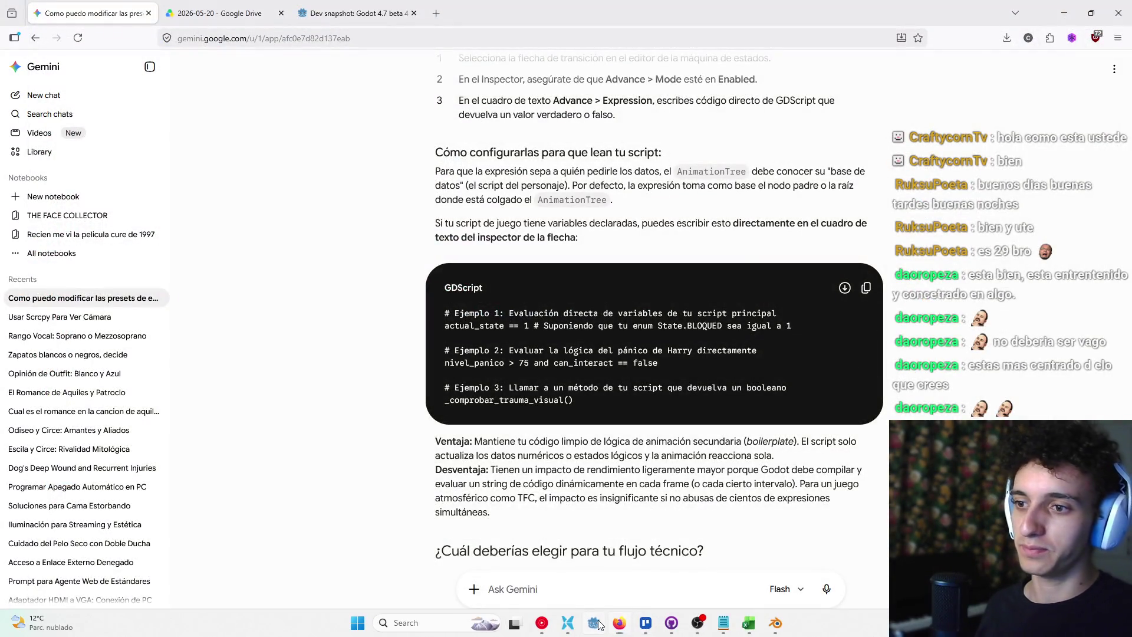
Return from the Gemini chat to the Godot editor via the taskbar
click(593, 622)
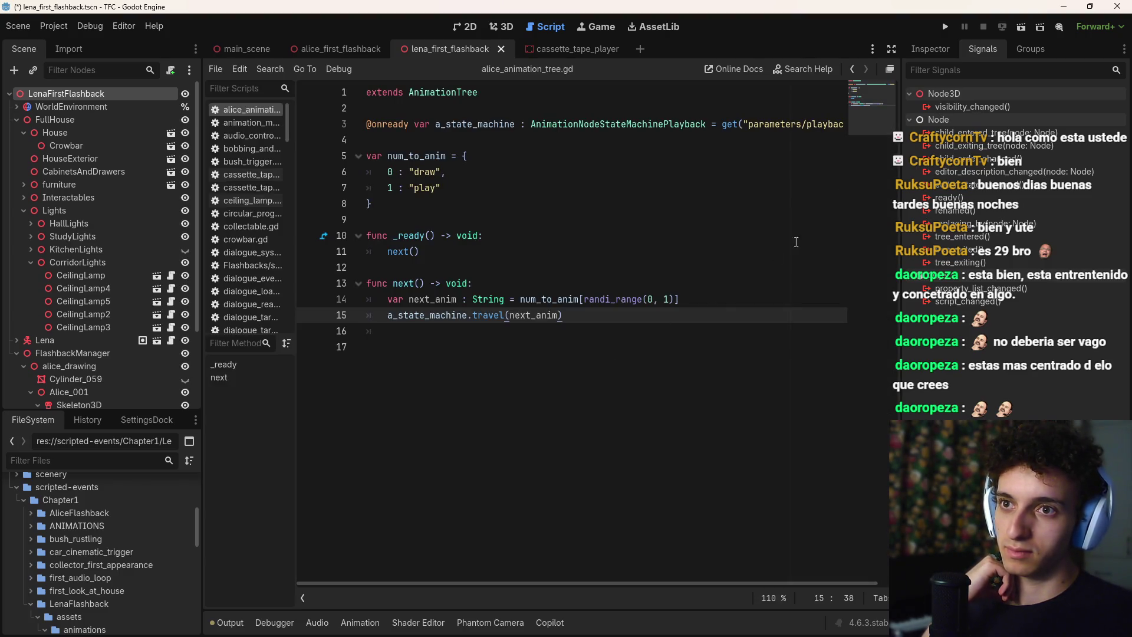
Connect AnimationPlayer's animation_finished signal to the AnimationTree node's script
scroll(102, 362, down, 3)
click(83, 382)
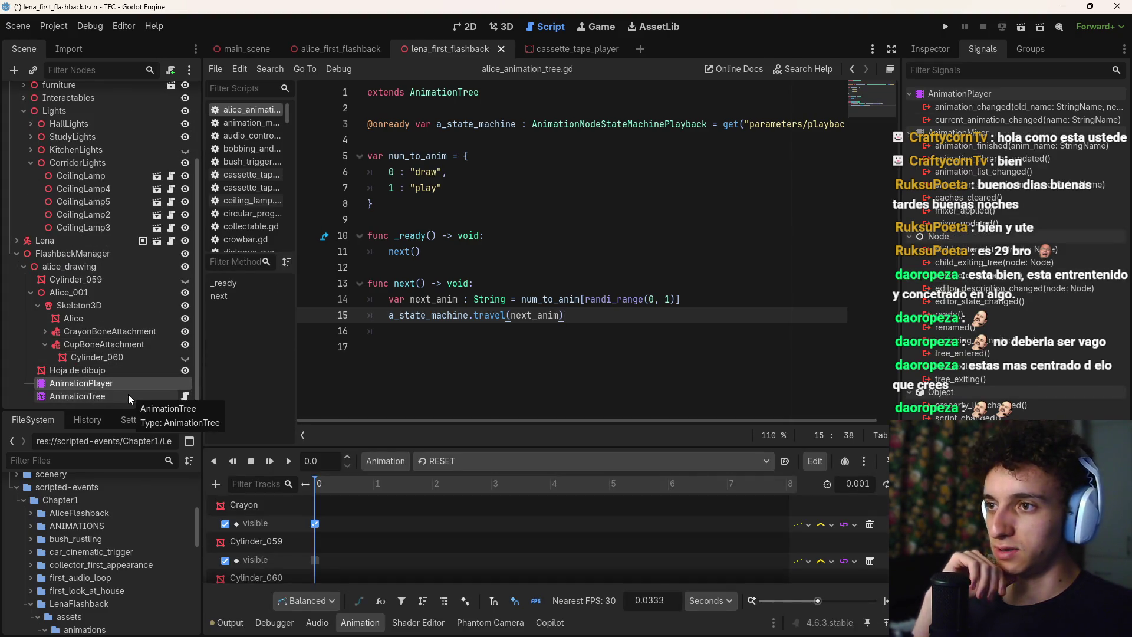
click(128, 394)
click(137, 382)
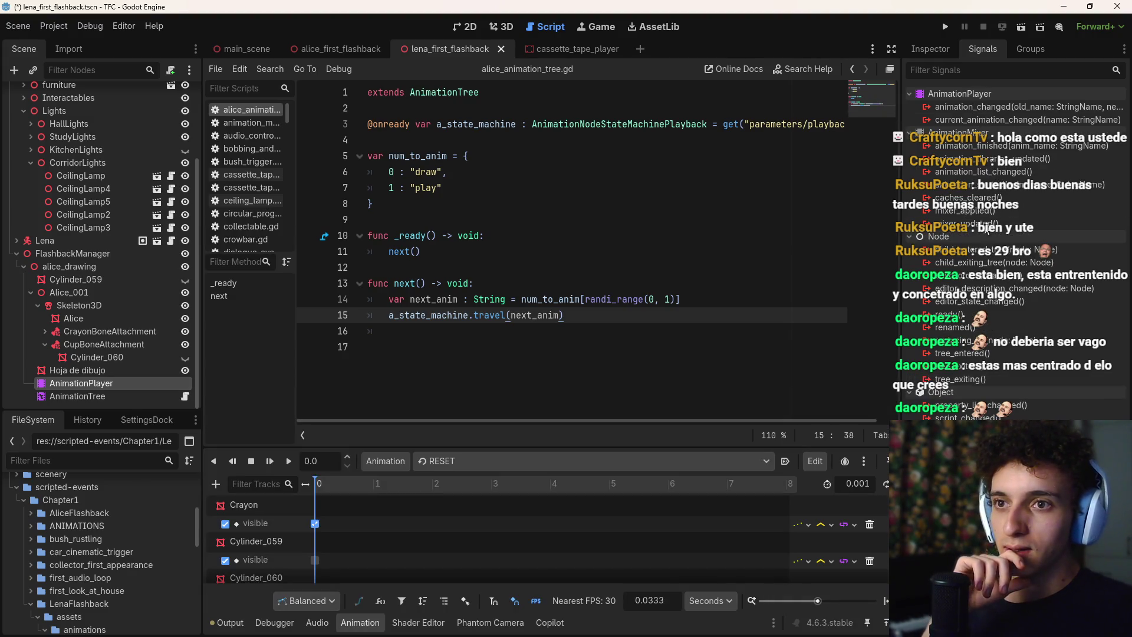
double_click(1000, 147)
click(653, 246)
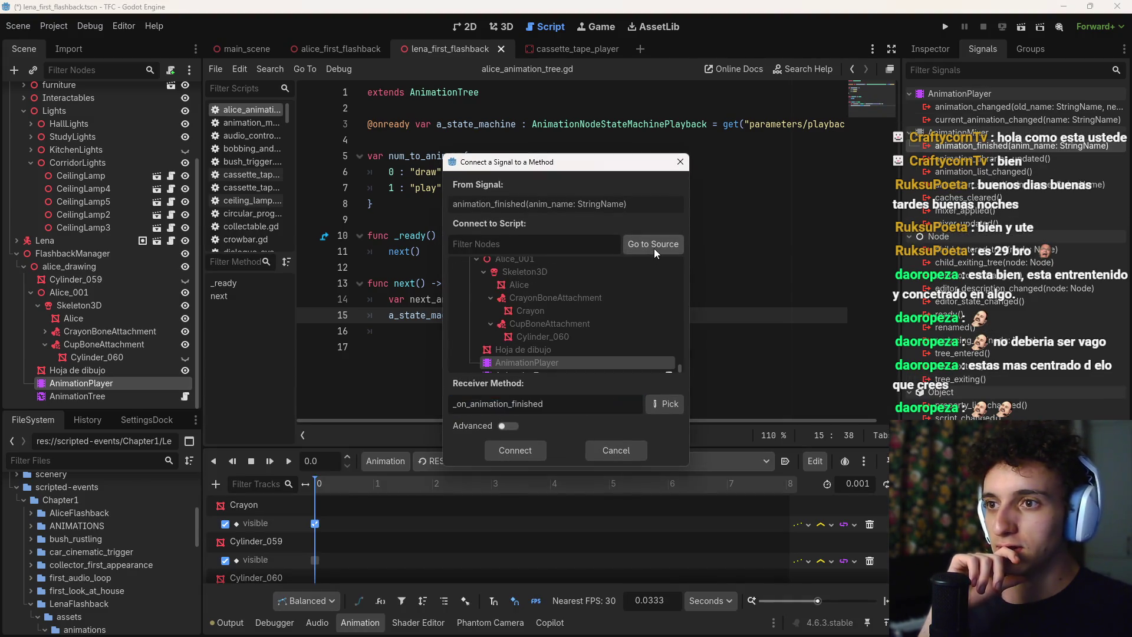
click(551, 362)
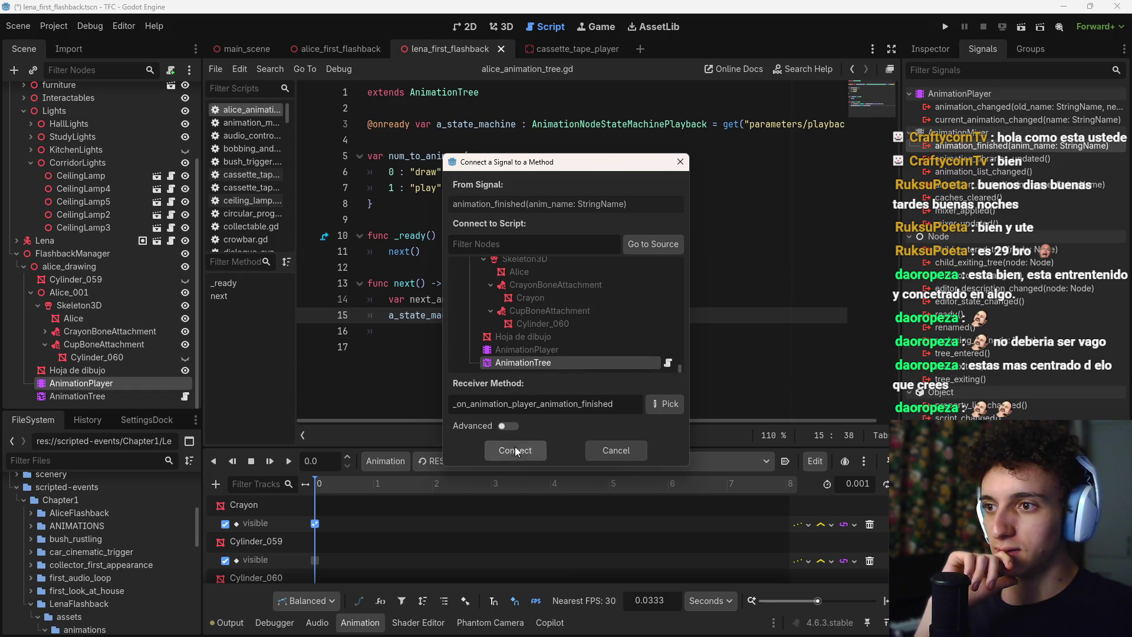
click(514, 448)
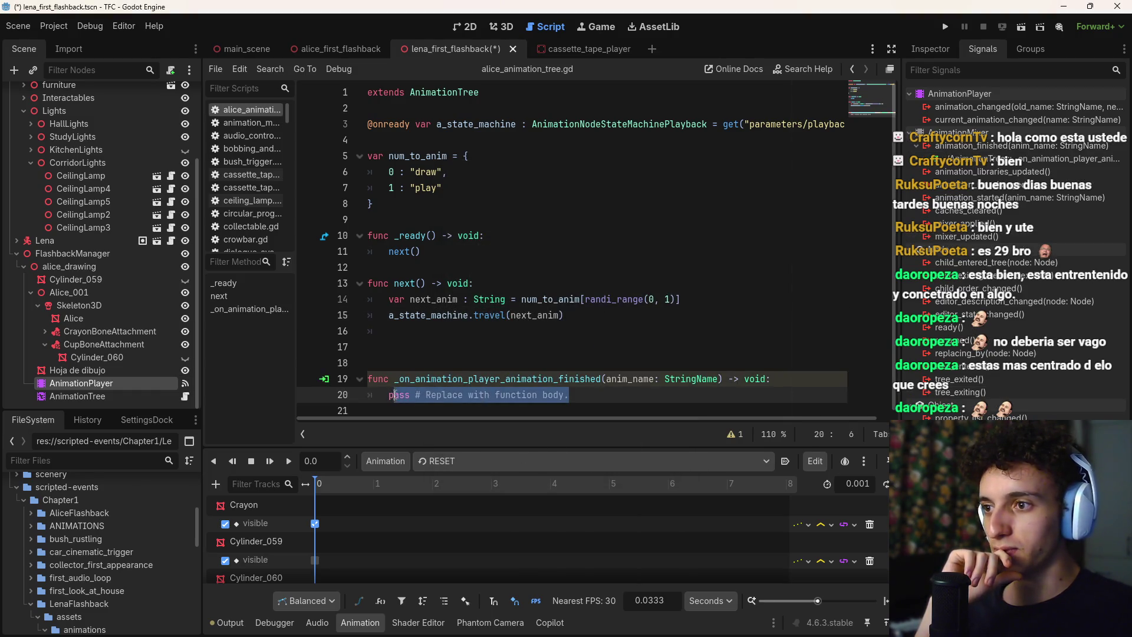
Replace pass in the new handler with a next() call and save
key(BackSpace)
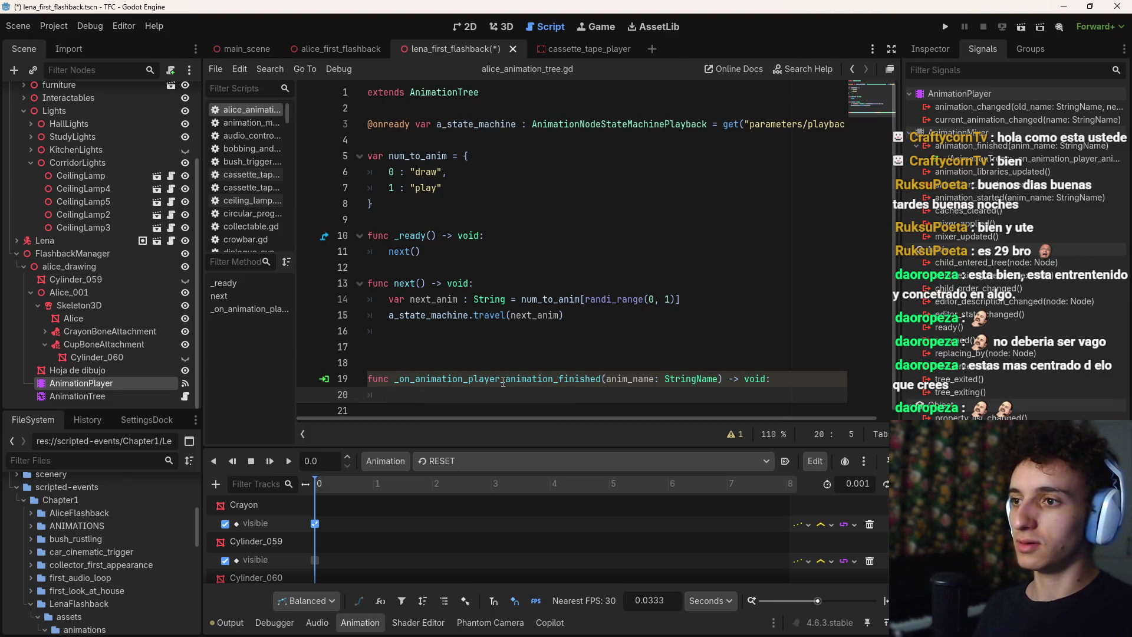
text(nex)
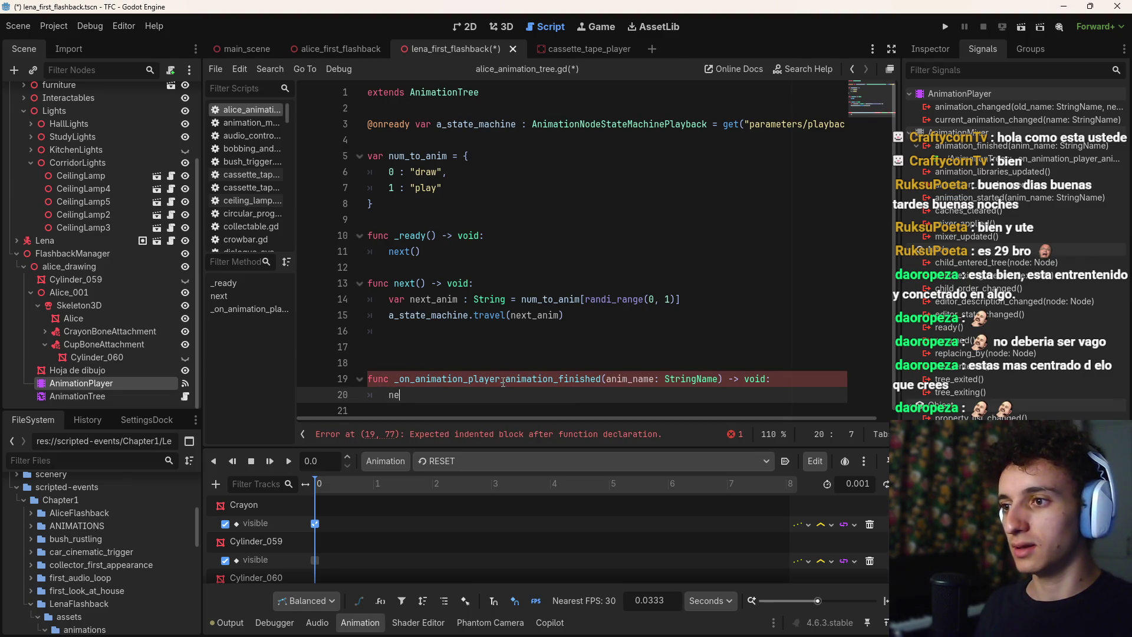
key(Return)
key(ctrl+s)
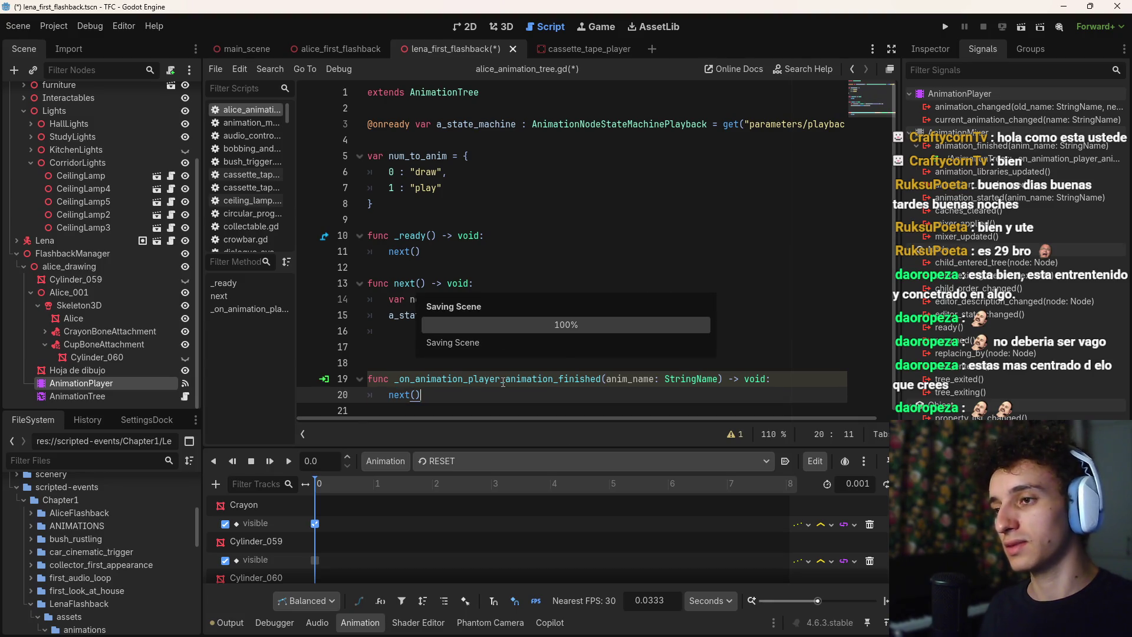
click(417, 145)
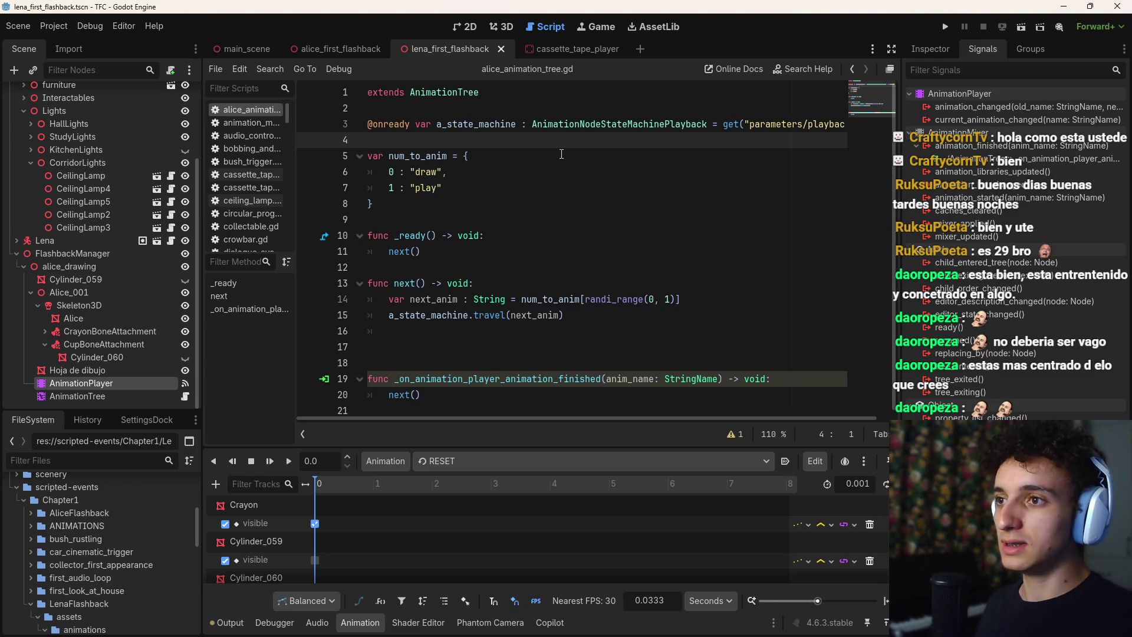
Add a #FLAGS comment with var is_active := true near the top and save
key(Up)
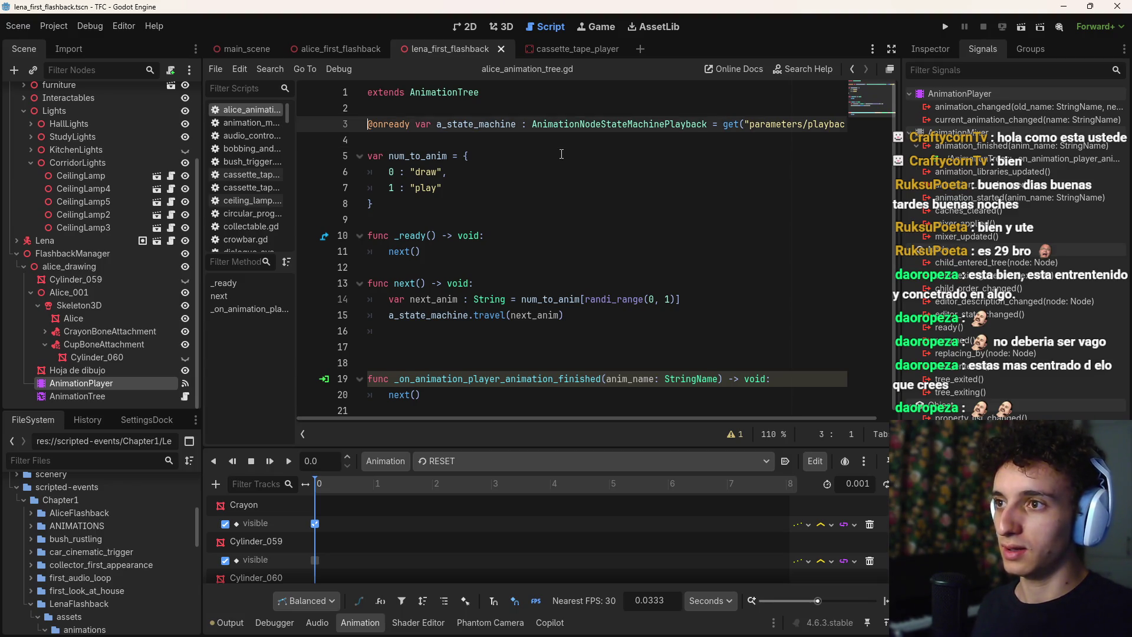
key(Down)
key(Return)
key(Return)
key(Up)
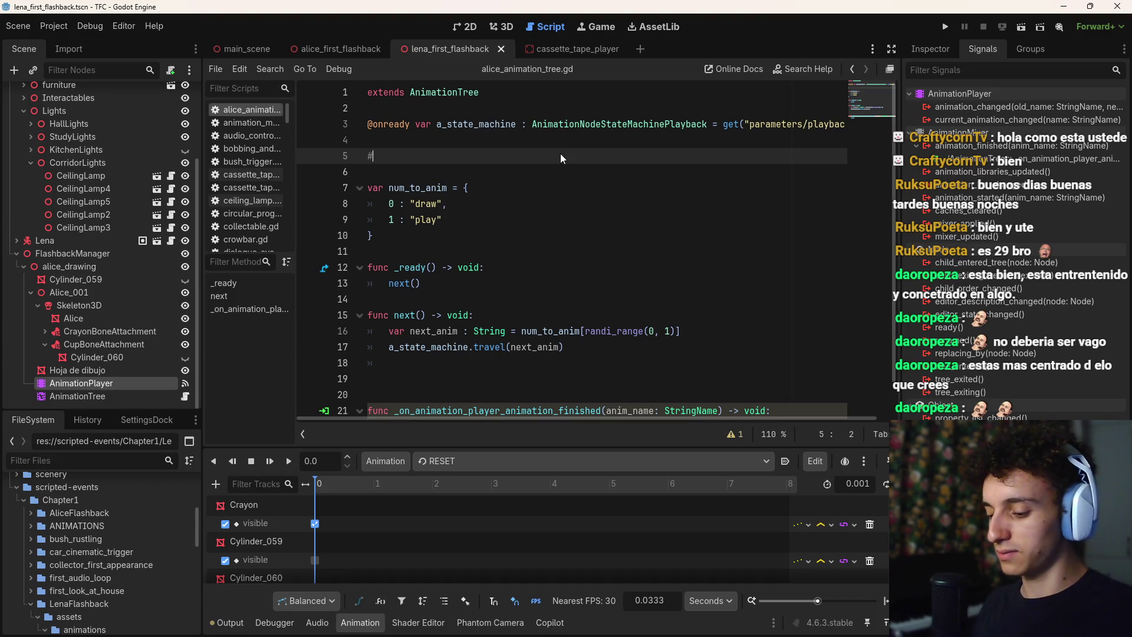
text(FLAGS)
key(Return)
text(var is_active )
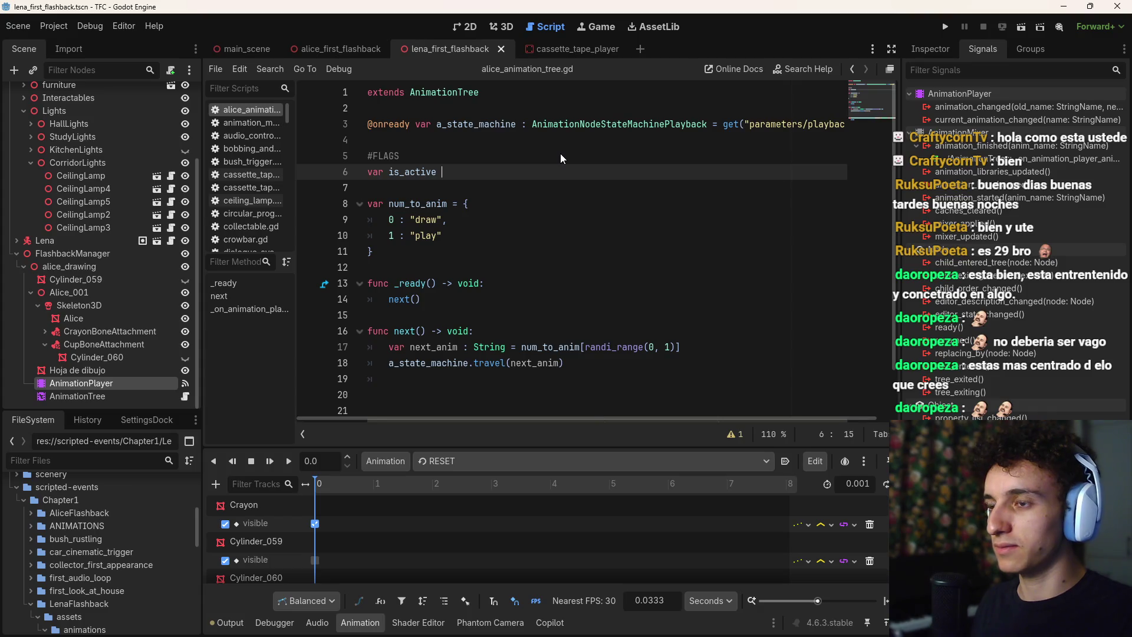
text(:= tu)
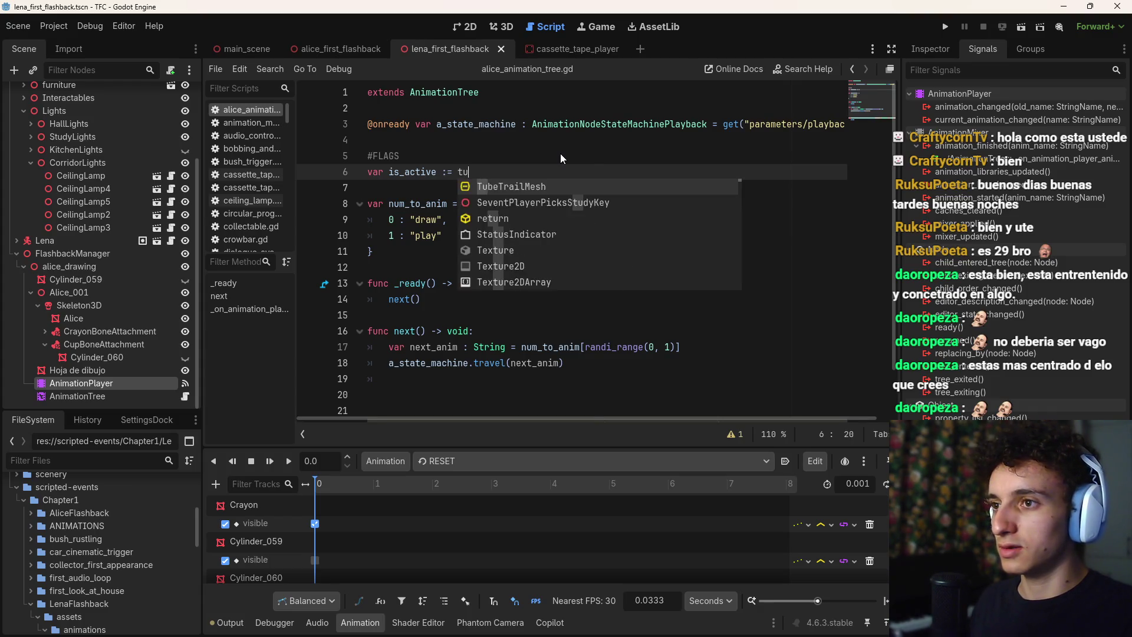
key(BackSpace)
text(rue)
key(ctrl+s)
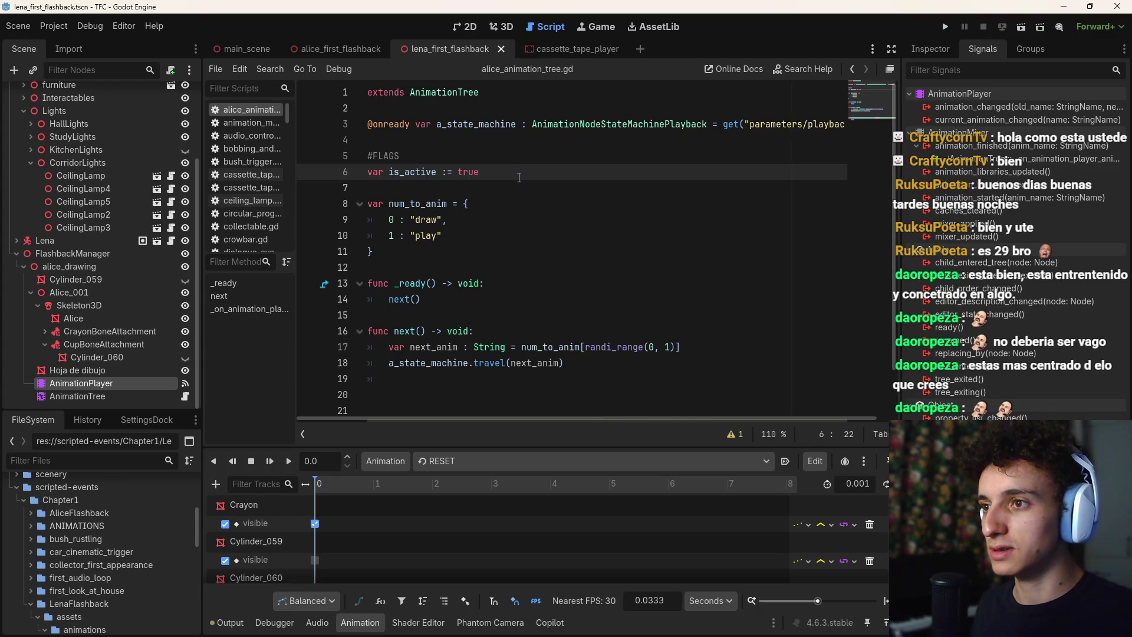
key(ctrl+s)
Add an is_active check at the top of next() and indent its two body lines beneath it
click(596, 298)
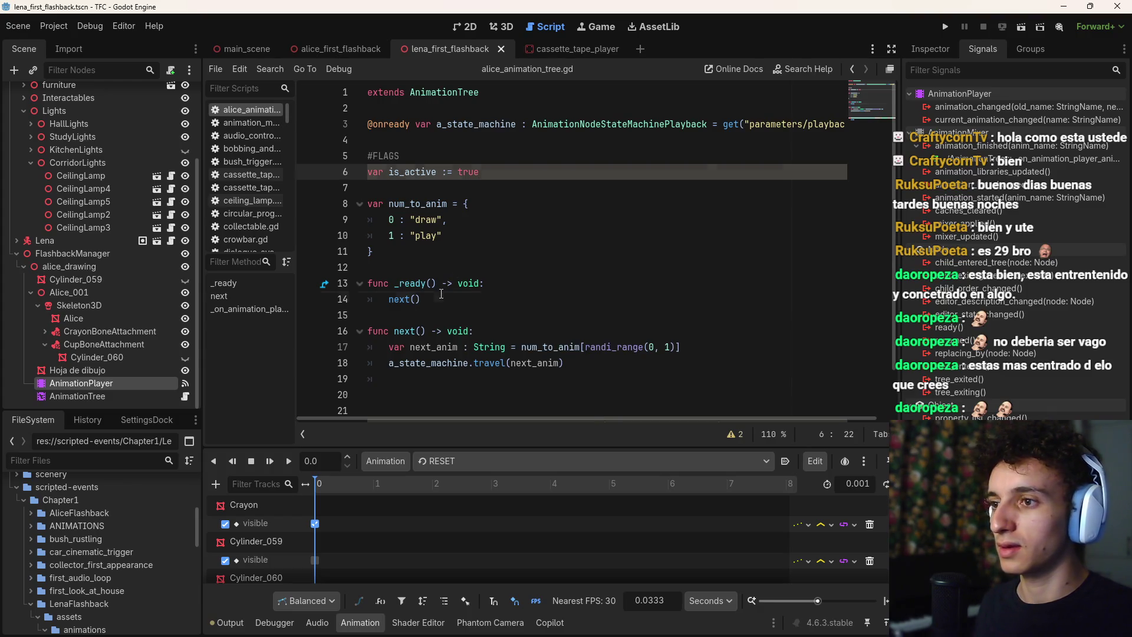
click(616, 364)
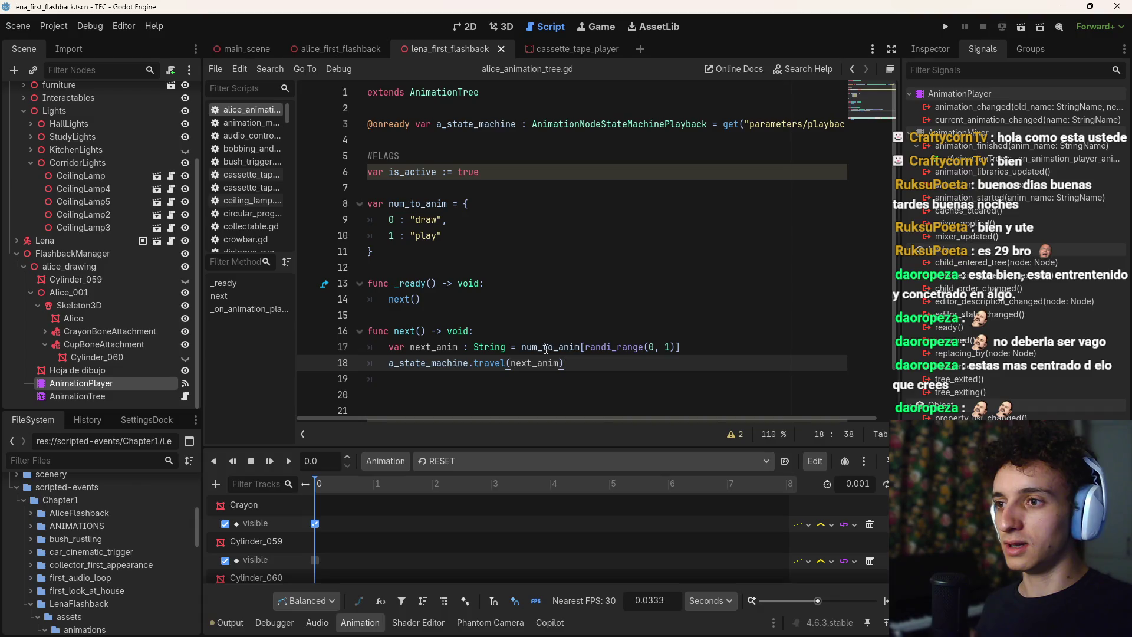
click(721, 350)
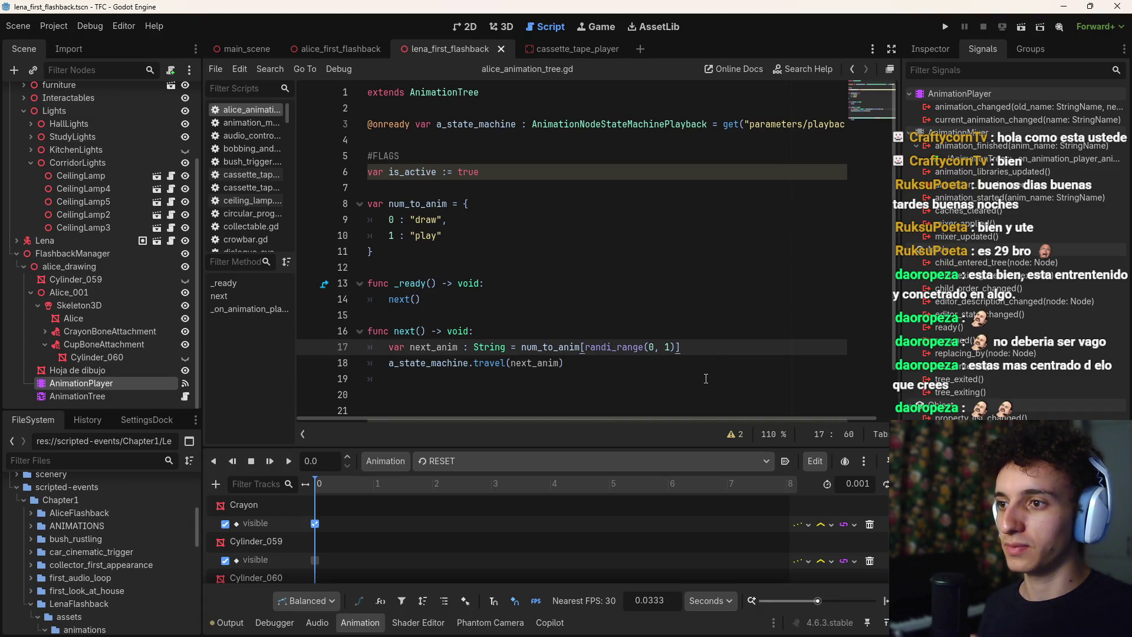
click(592, 334)
key(Return)
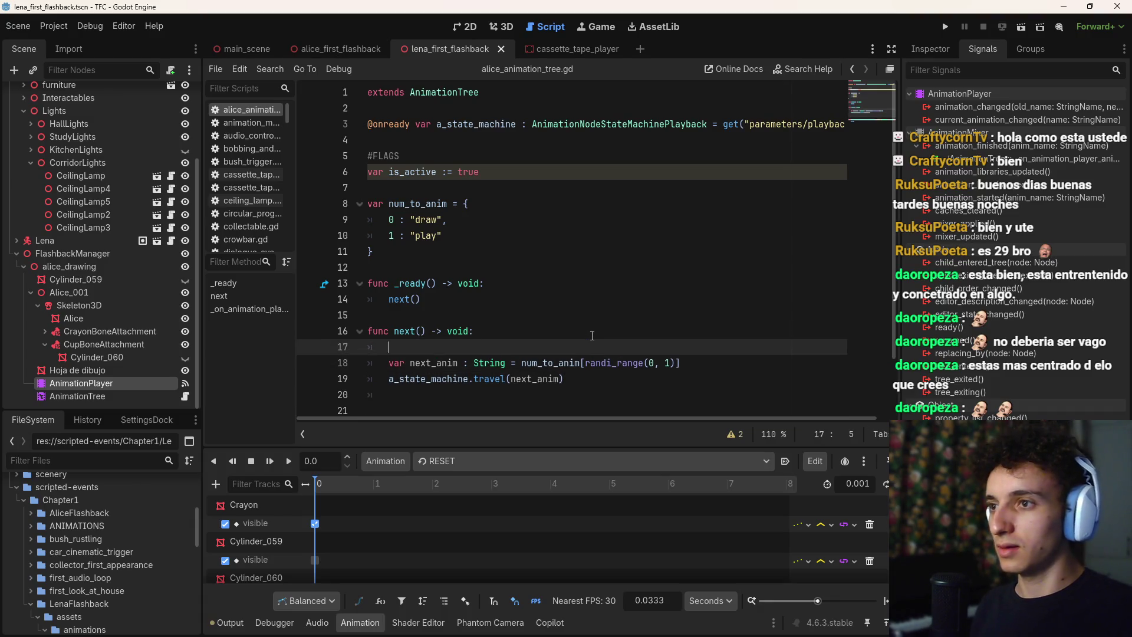
text(ifis_active:)
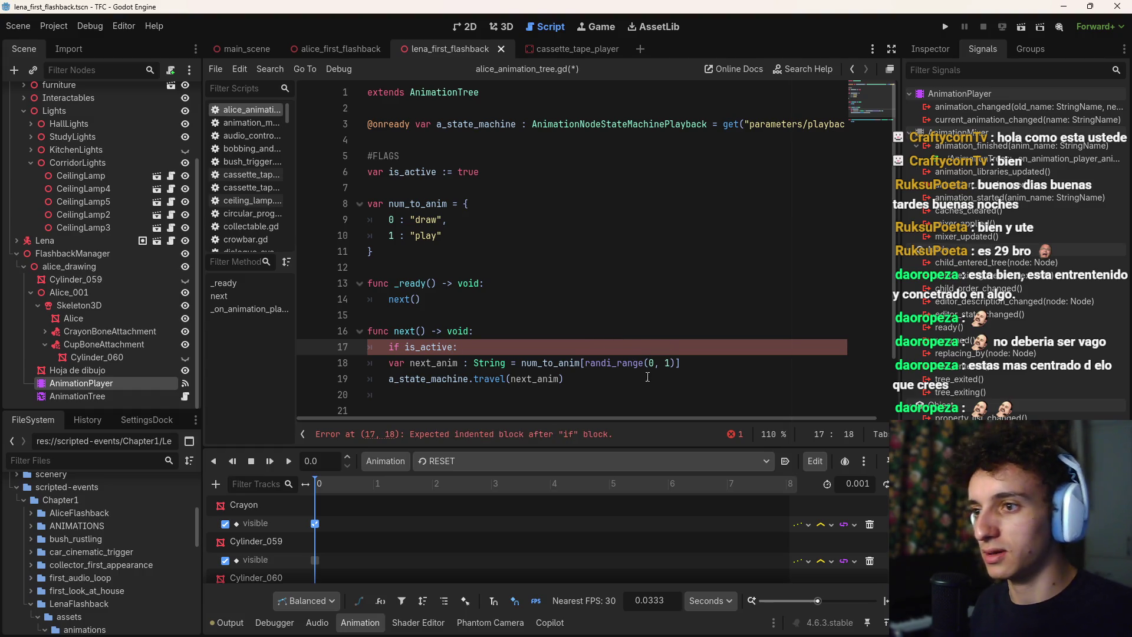
drag(369, 362, 674, 380)
key(Tab)
click(673, 383)
key(Return)
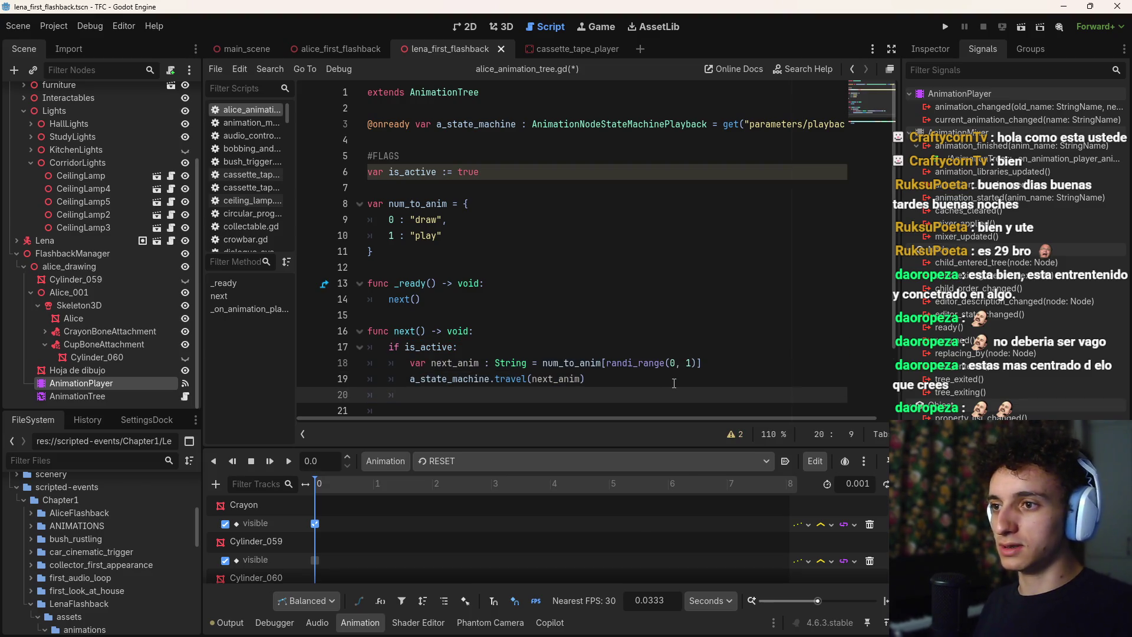
Add an else branch that calls a_state_machine.travel("end") and save the script
text(else:)
key(Return)
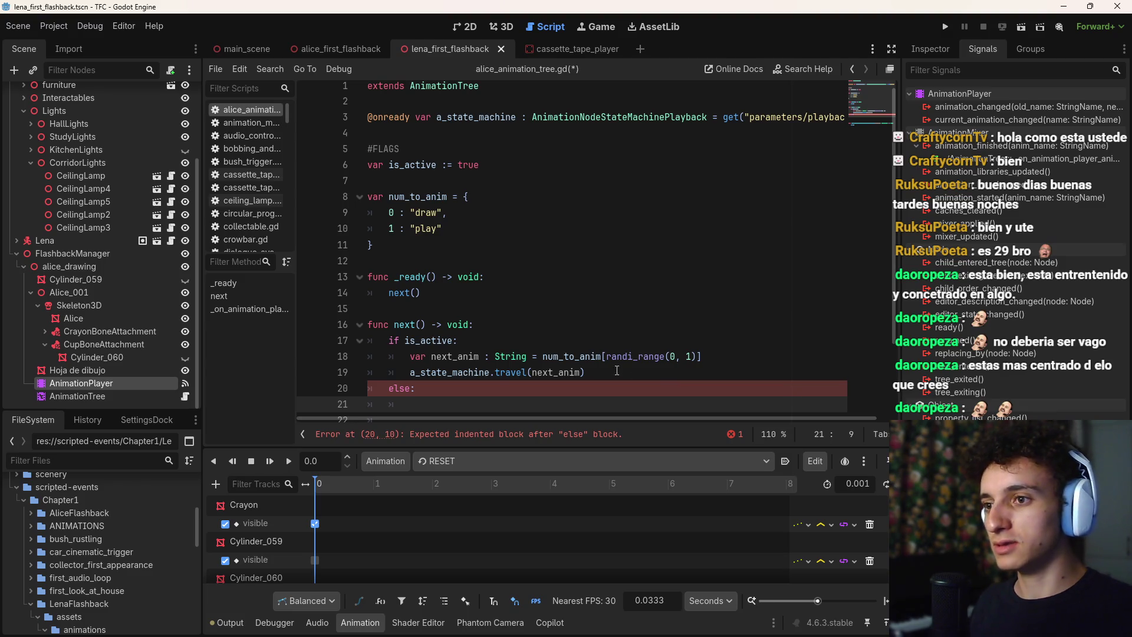
drag(587, 372, 409, 372)
key(ctrl+c)
click(444, 405)
key(ctrl+v)
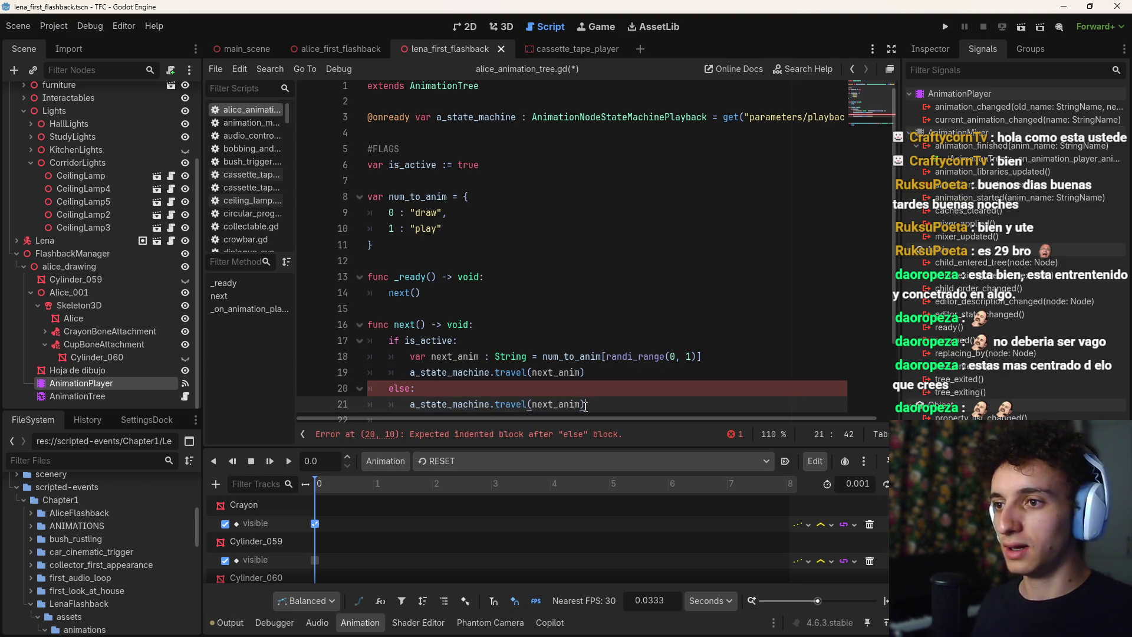
key(Left)
key(ctrl+shift+Left)
text("end)
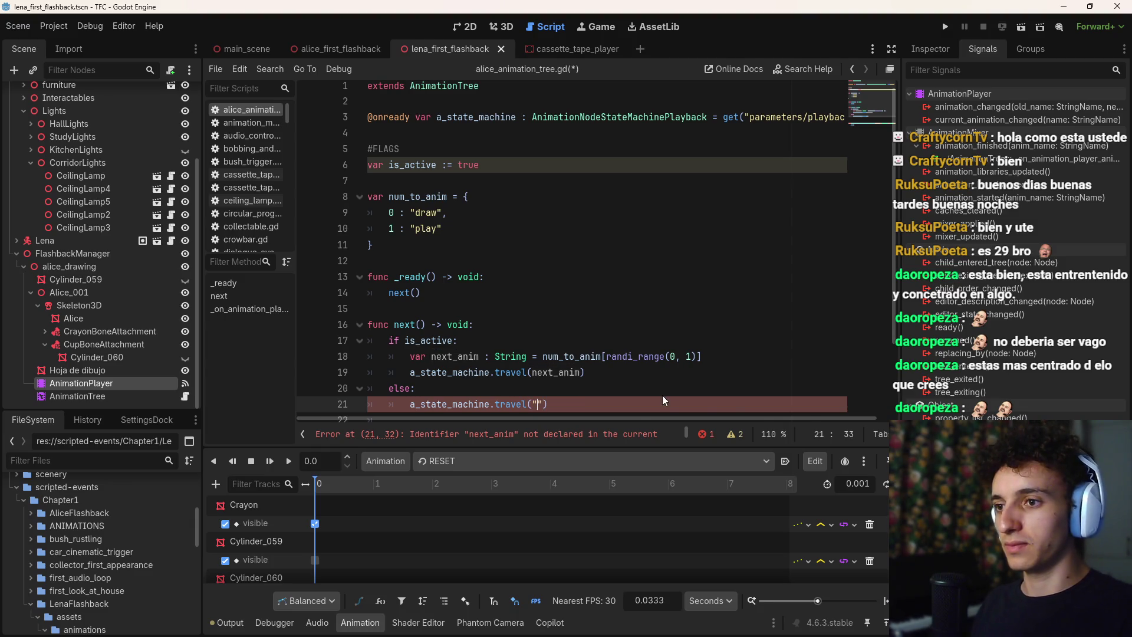
key(ctrl+s)
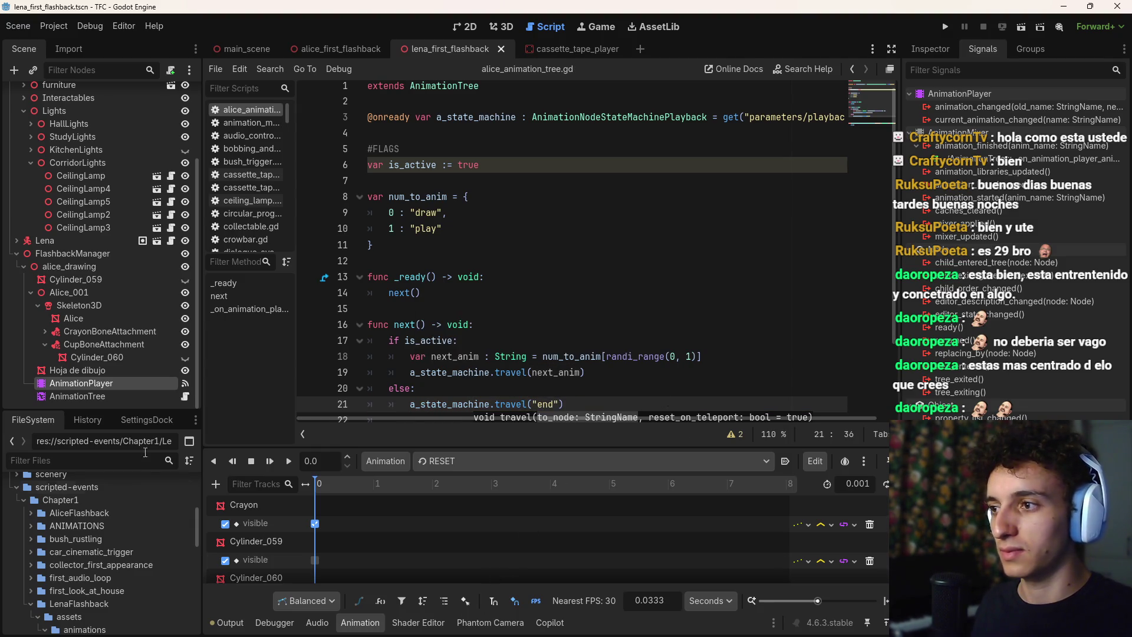
Check the state machine's state names and correct the travel target to "End", then save
click(76, 396)
scroll(537, 277, down, 3)
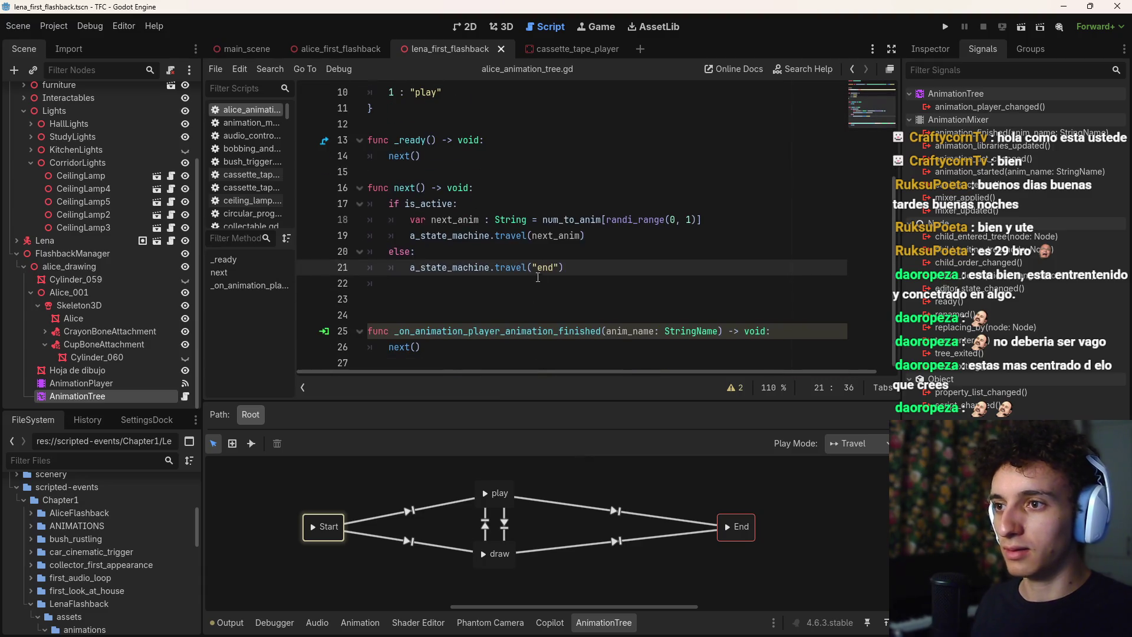
key(BackSpace)
text(E)
click(584, 265)
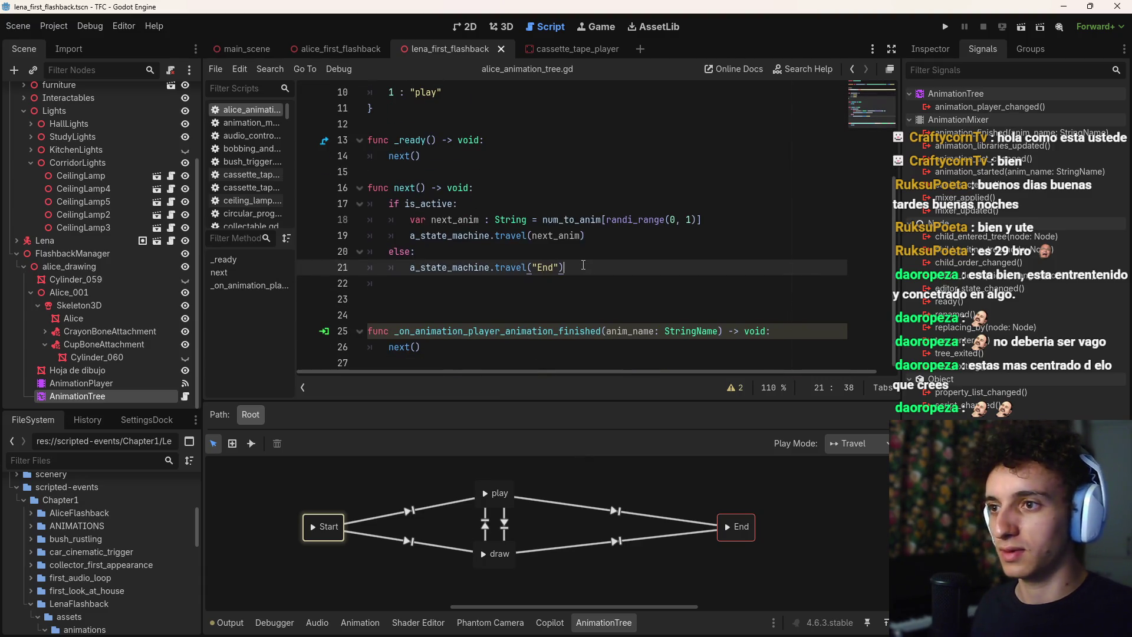
key(ctrl+s)
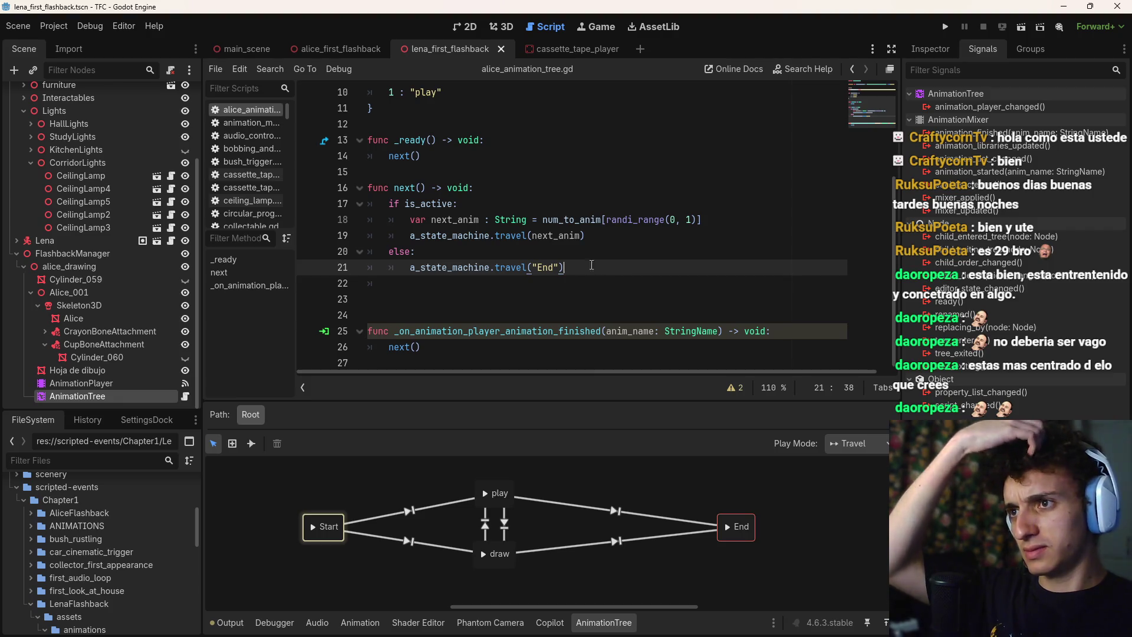
Rename the finished handler's parameter to _anim_name, save, and return to the 3D view
scroll(605, 267, up, 2)
scroll(605, 267, down, 2)
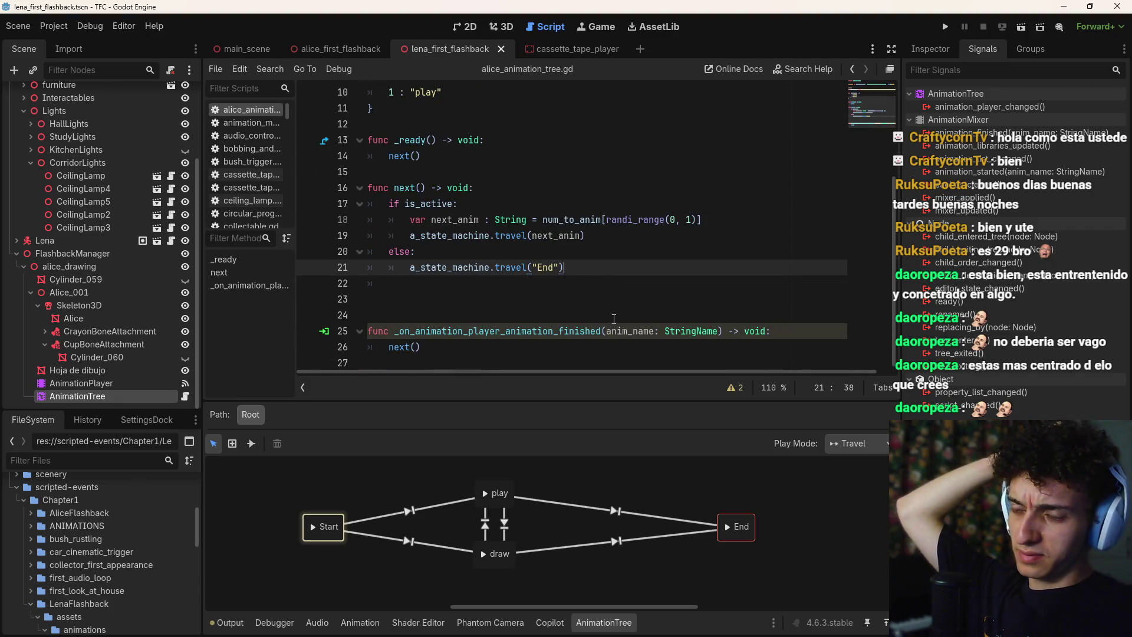
scroll(615, 328, up, 1)
scroll(616, 328, down, 1)
click(510, 347)
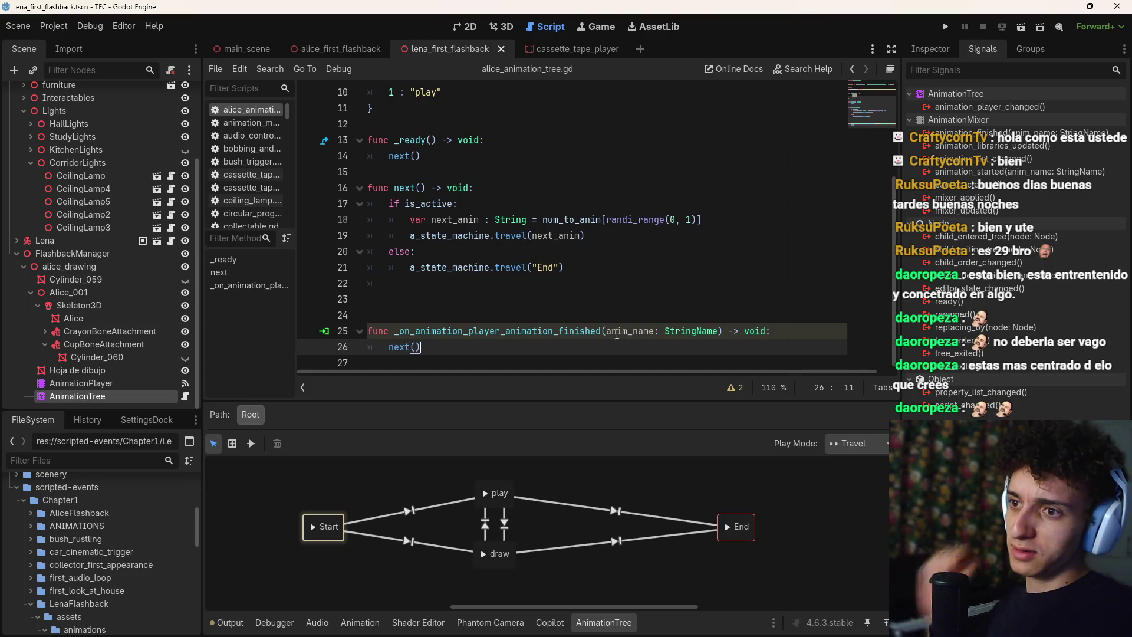
click(605, 330)
text(_)
key(ctrl+s)
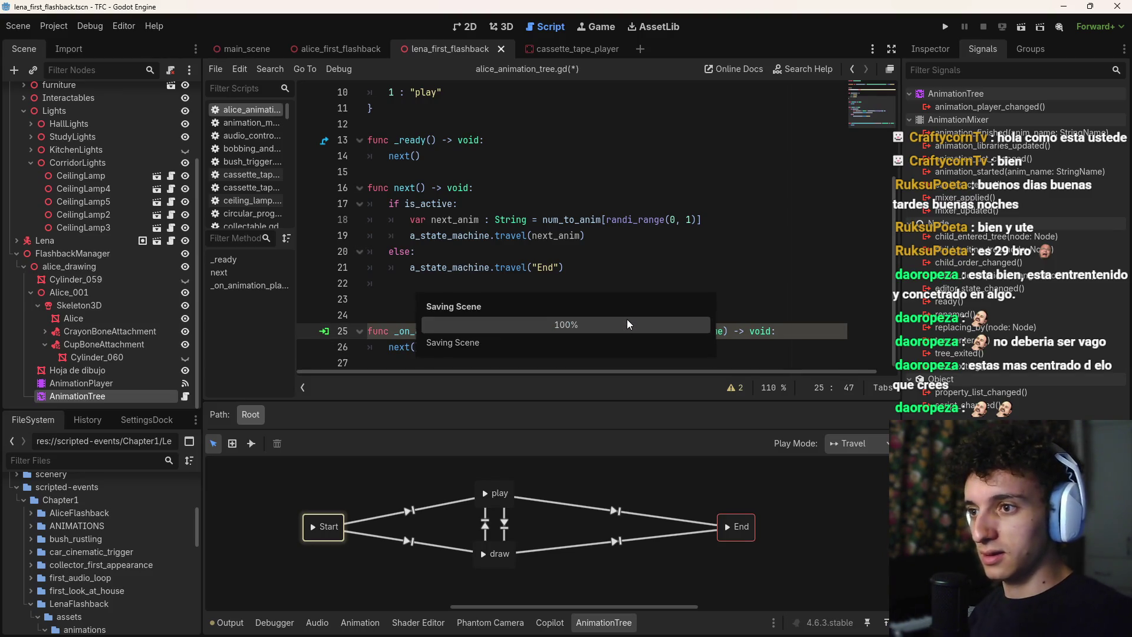
click(523, 348)
key(ctrl+s)
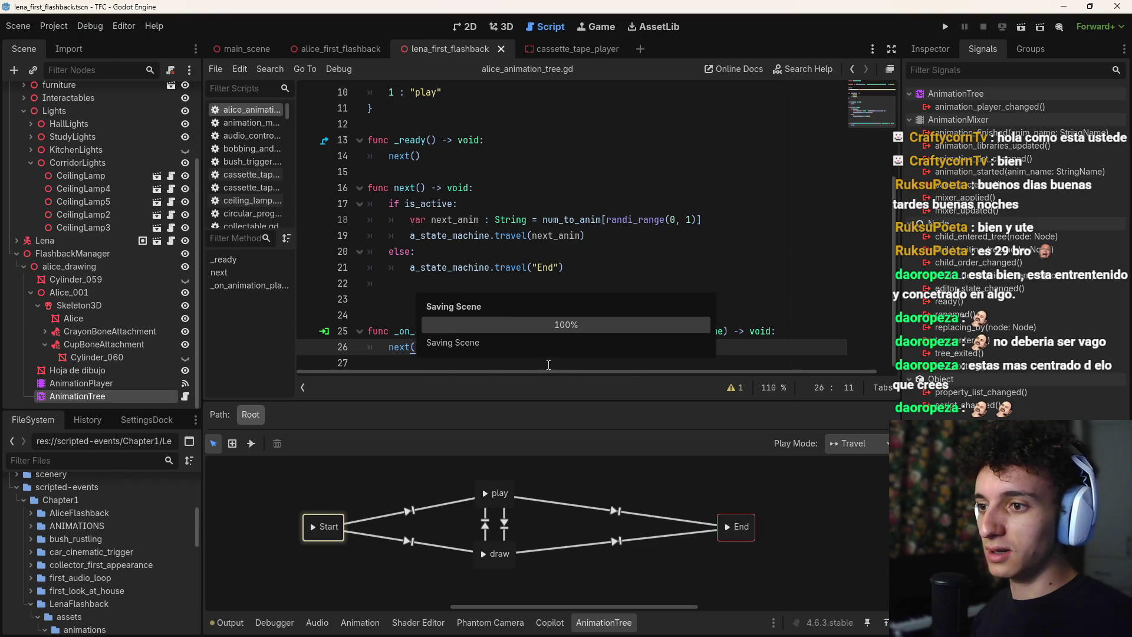
click(499, 27)
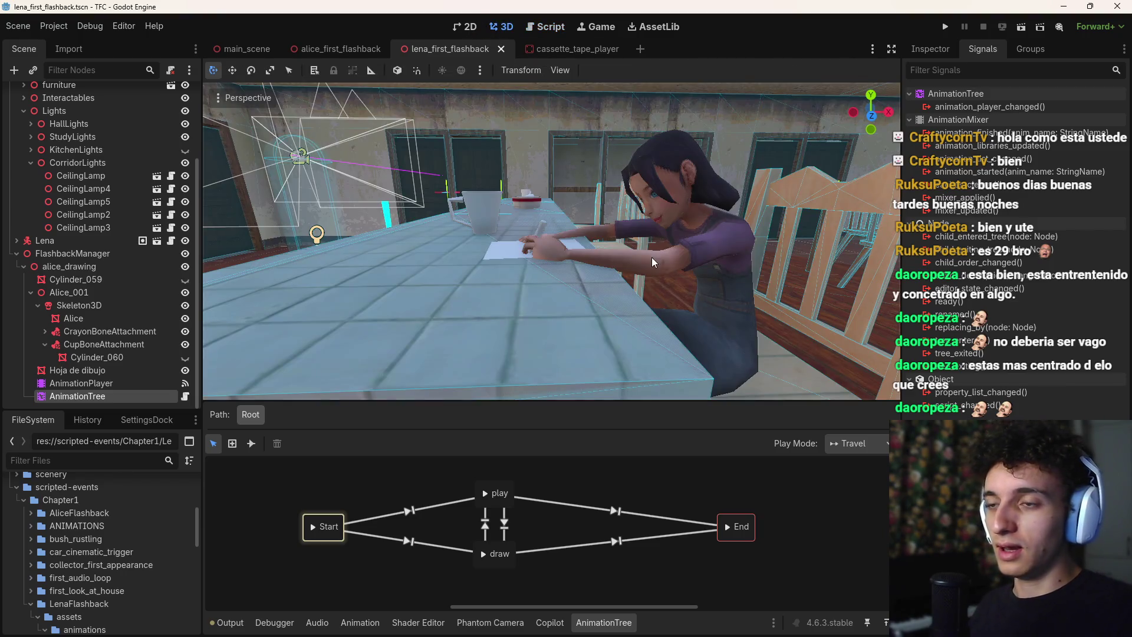
Set the Start→play transition's Xfade Time to 0.4 in the Inspector
scroll(537, 382, down, 5)
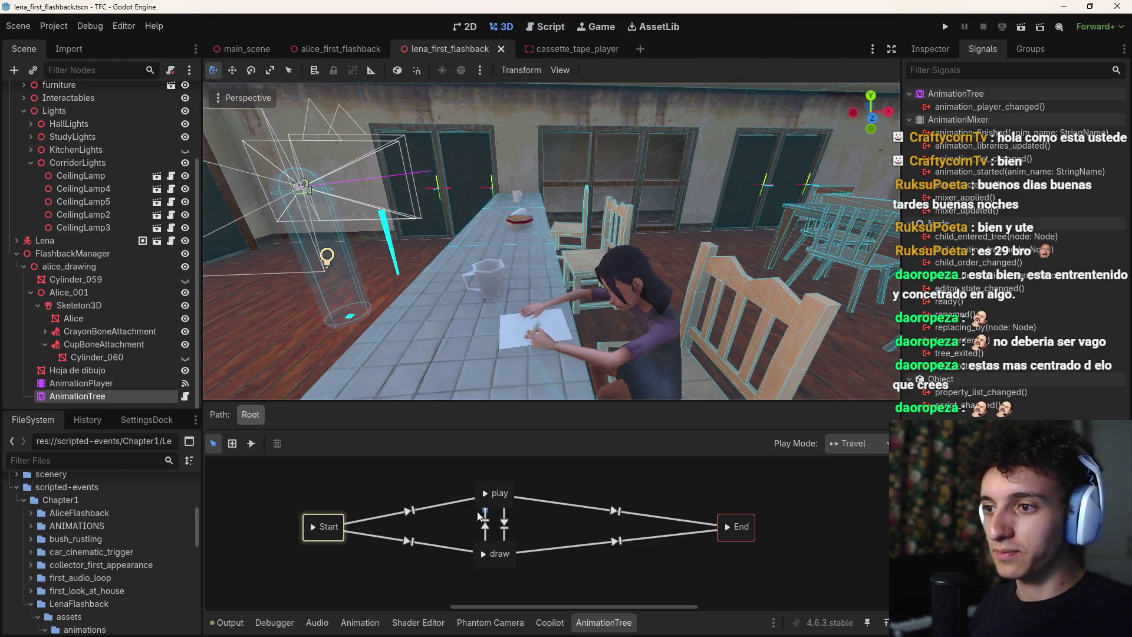
click(428, 507)
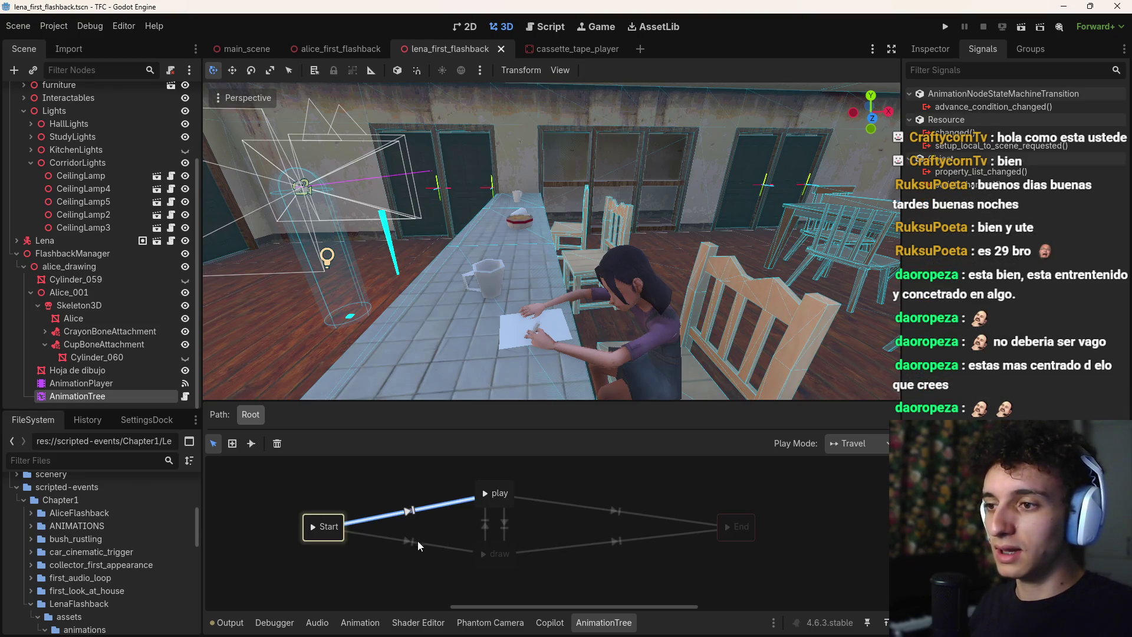
click(937, 48)
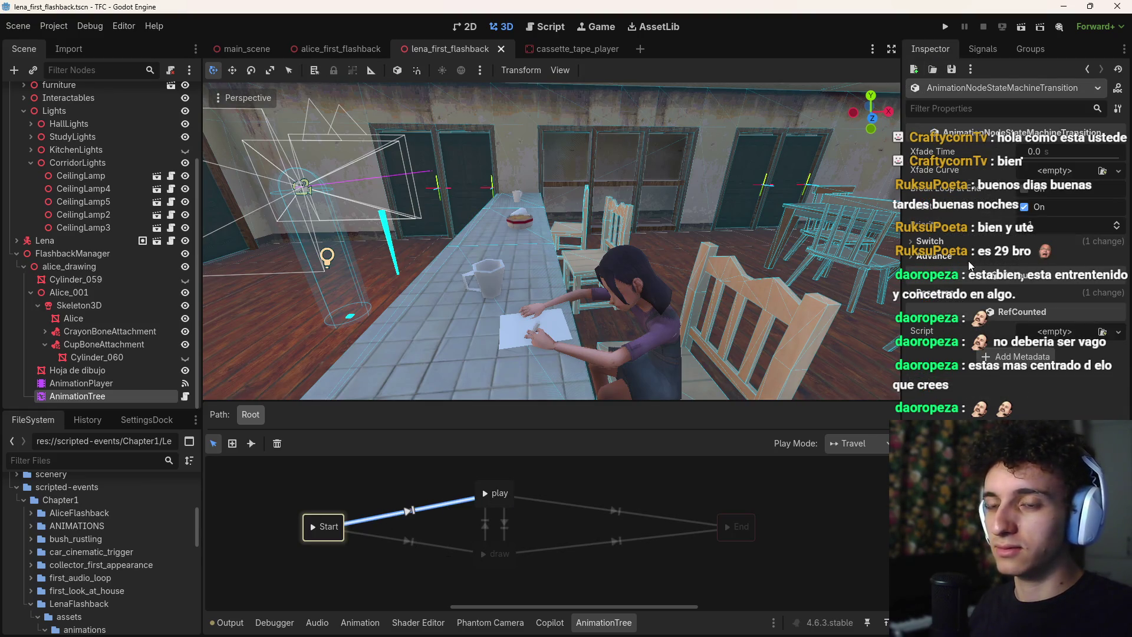
click(1054, 149)
text(0.2)
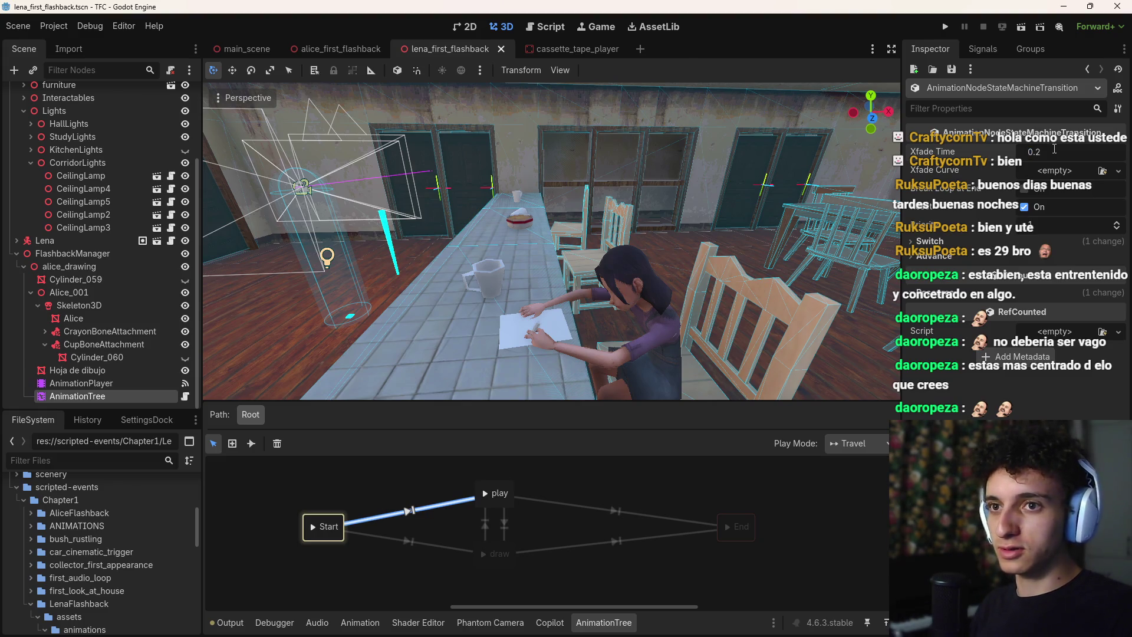
key(BackSpace)
text(3)
key(Return)
click(1054, 149)
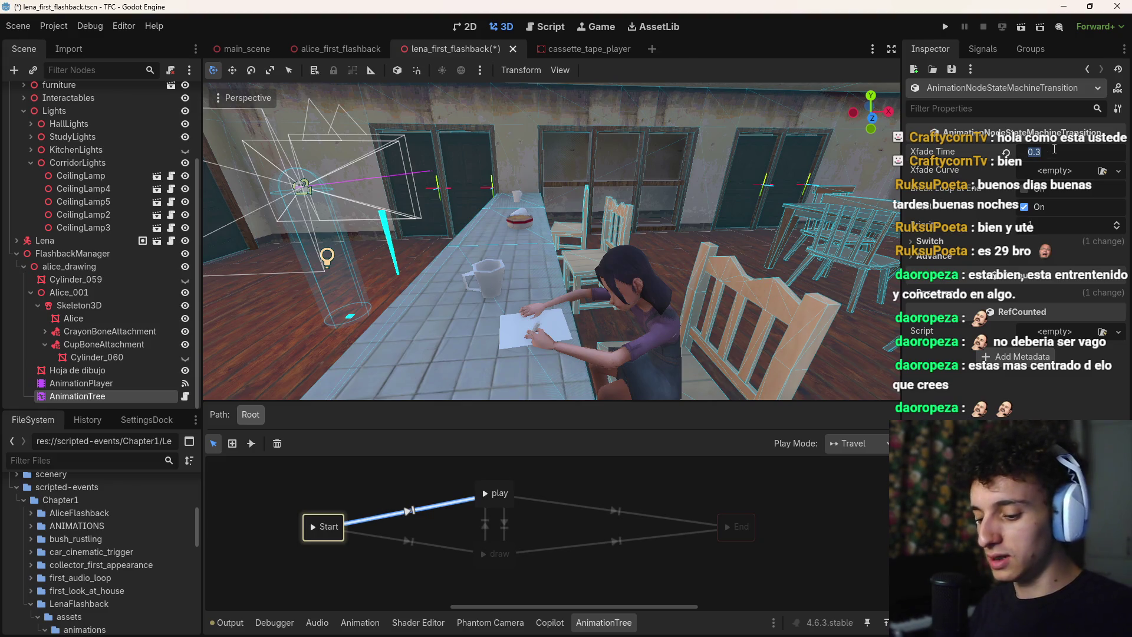
text(0.4)
key(Return)
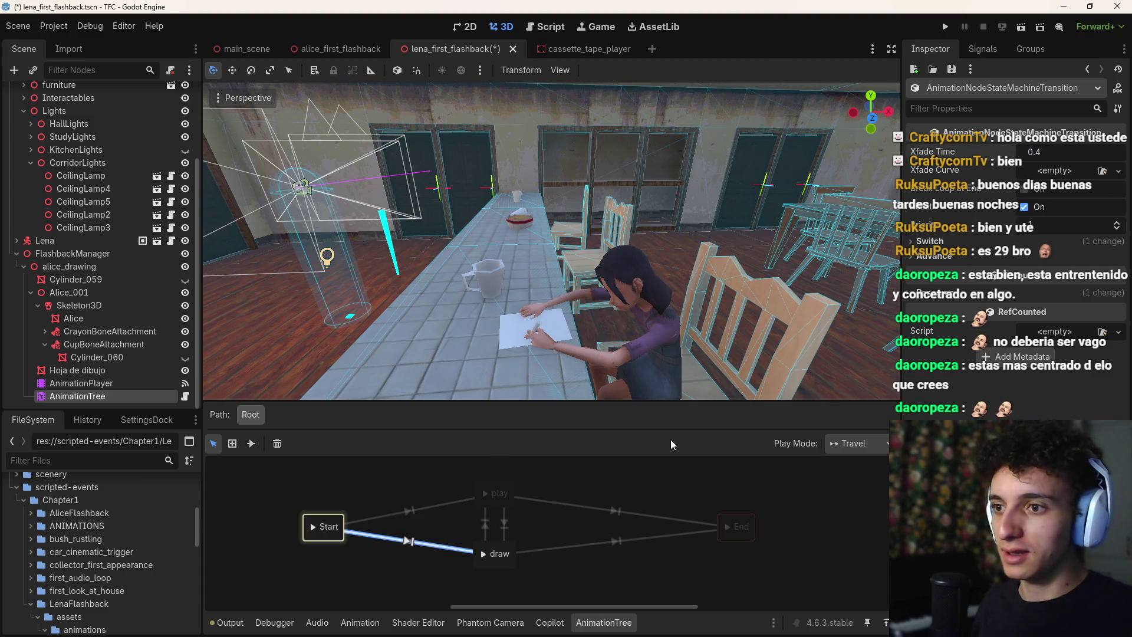
Review the Start→draw, play↔draw and both End transitions, then clear the selection
click(500, 517)
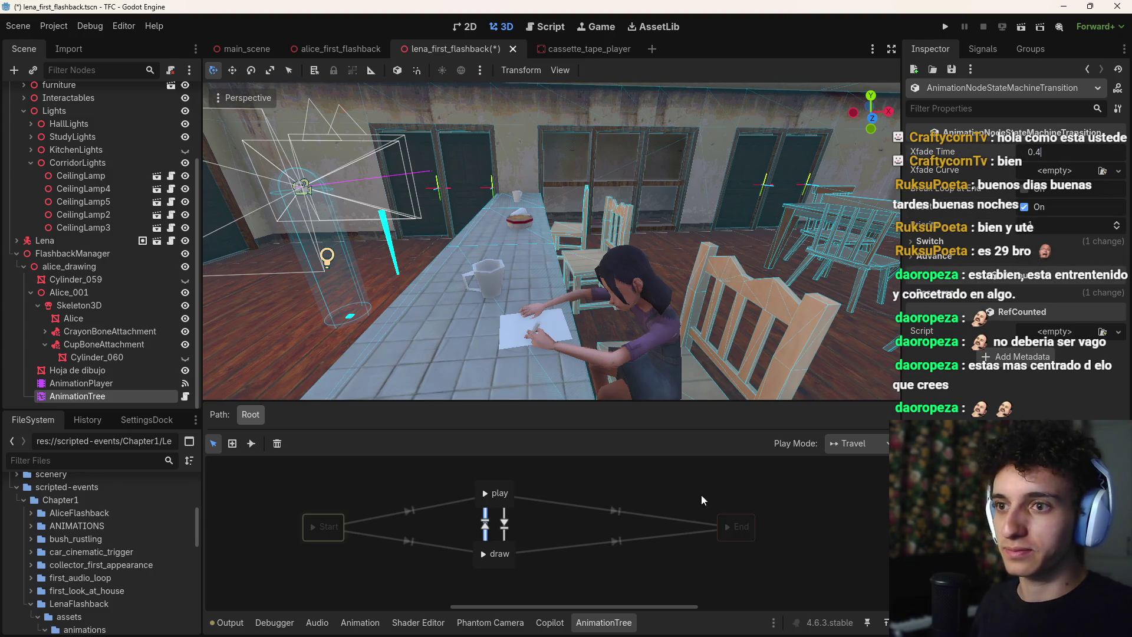
click(565, 504)
click(526, 528)
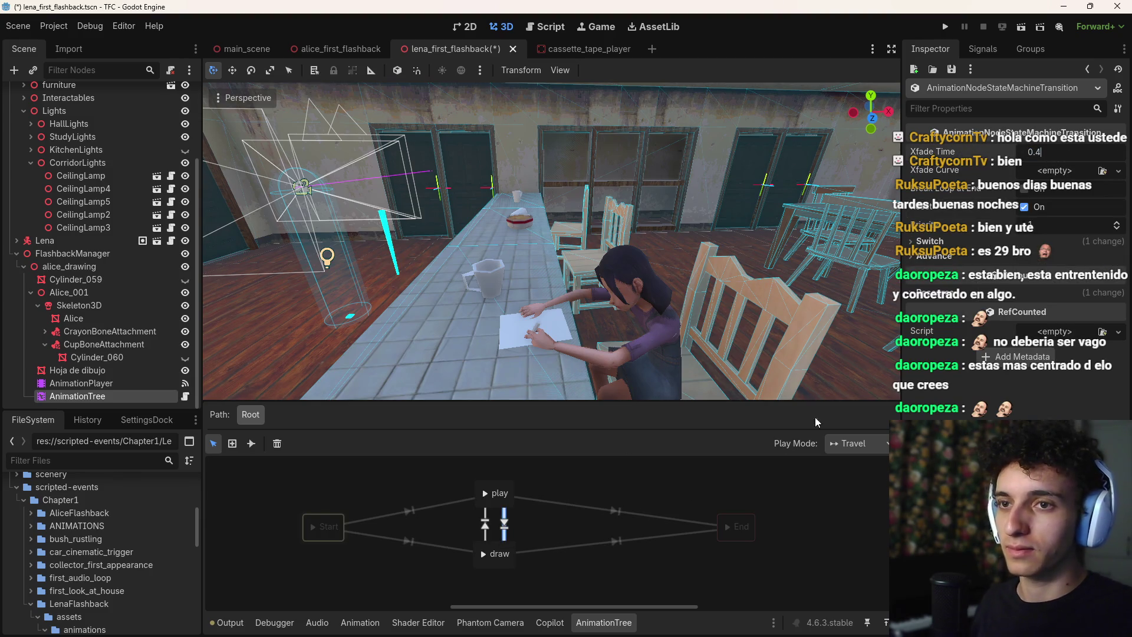
click(654, 537)
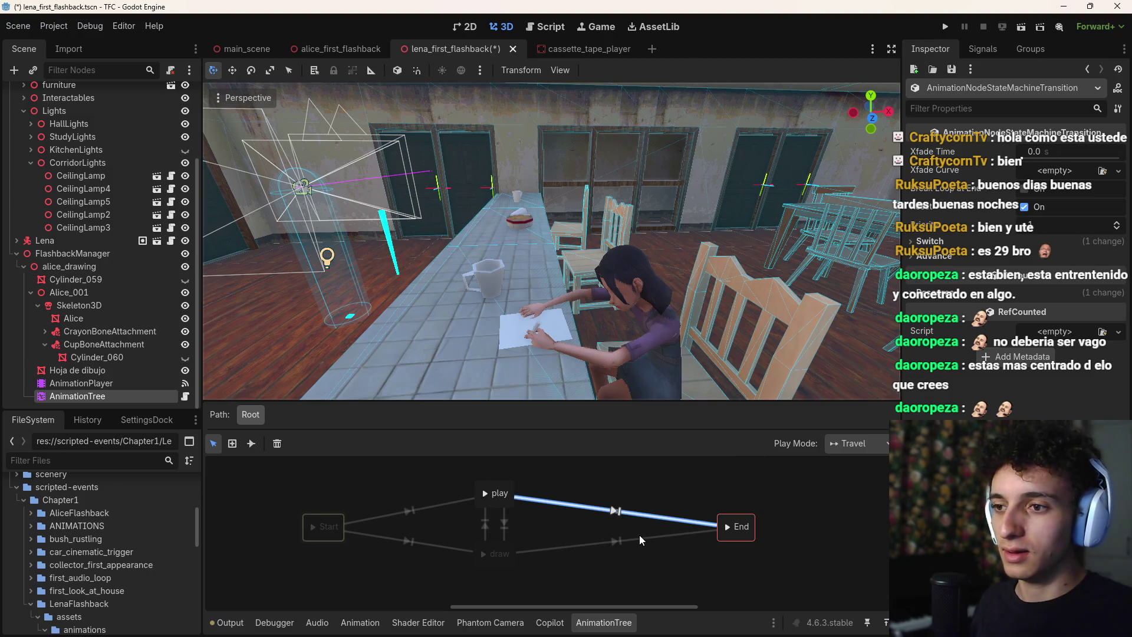
click(642, 571)
click(597, 507)
click(625, 575)
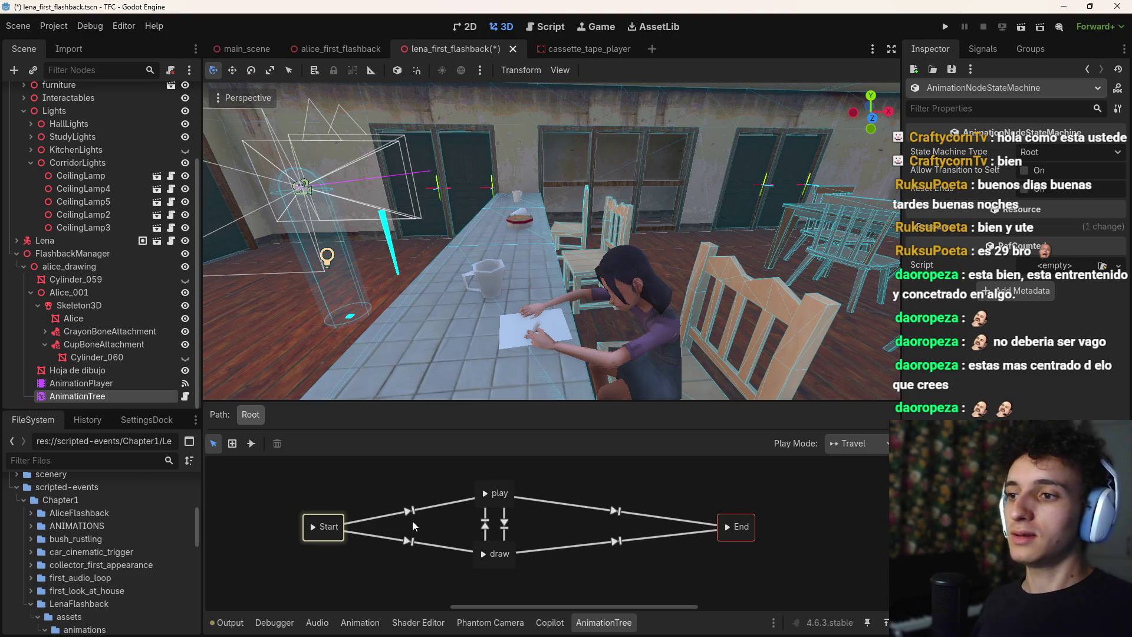
Preview the play state, travel to draw and back to play, then select the draw→play transition
click(486, 494)
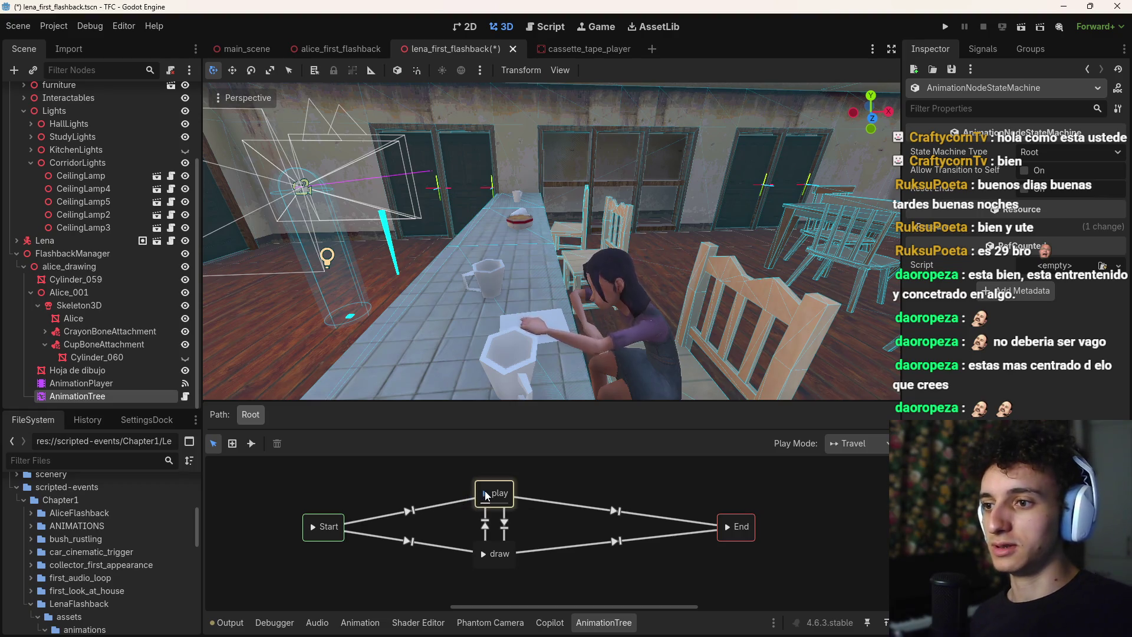
click(484, 493)
click(484, 493)
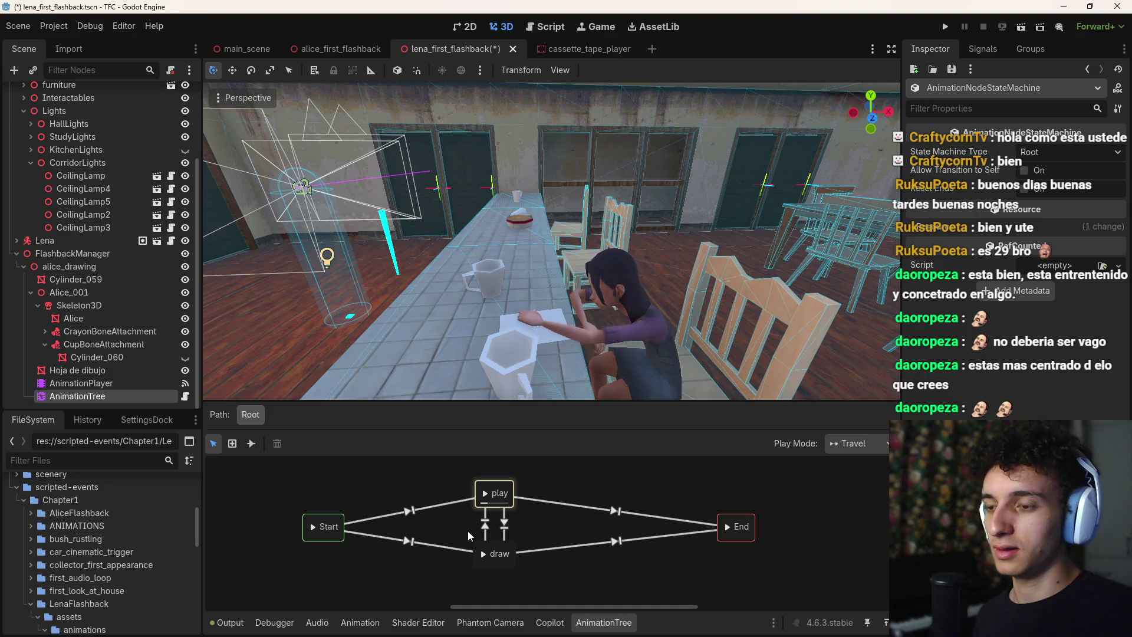
click(485, 557)
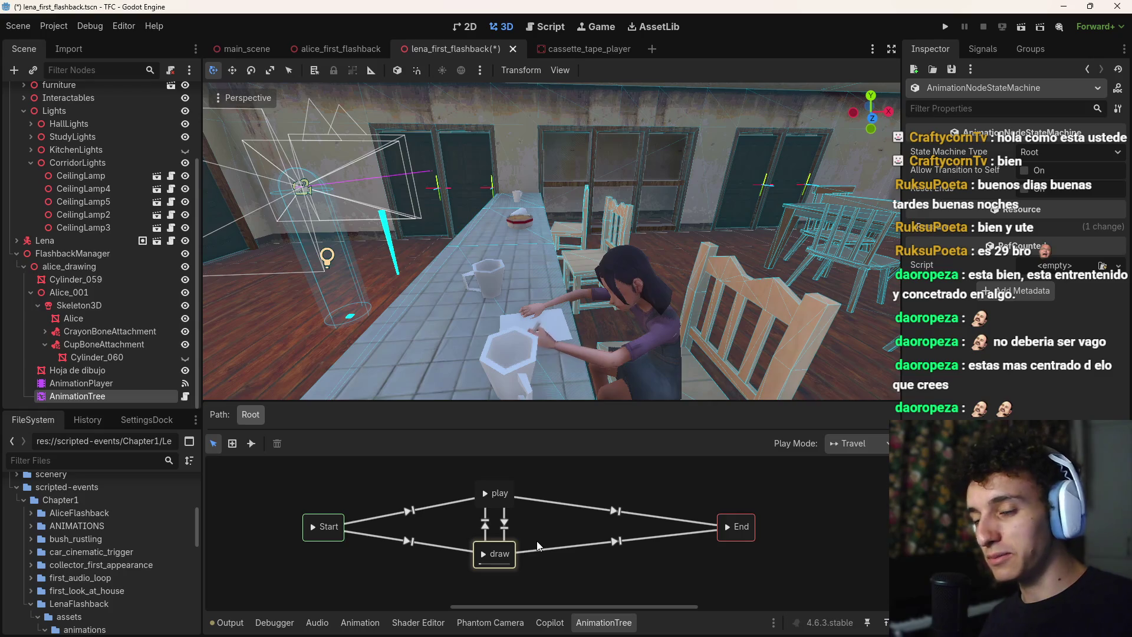
click(484, 493)
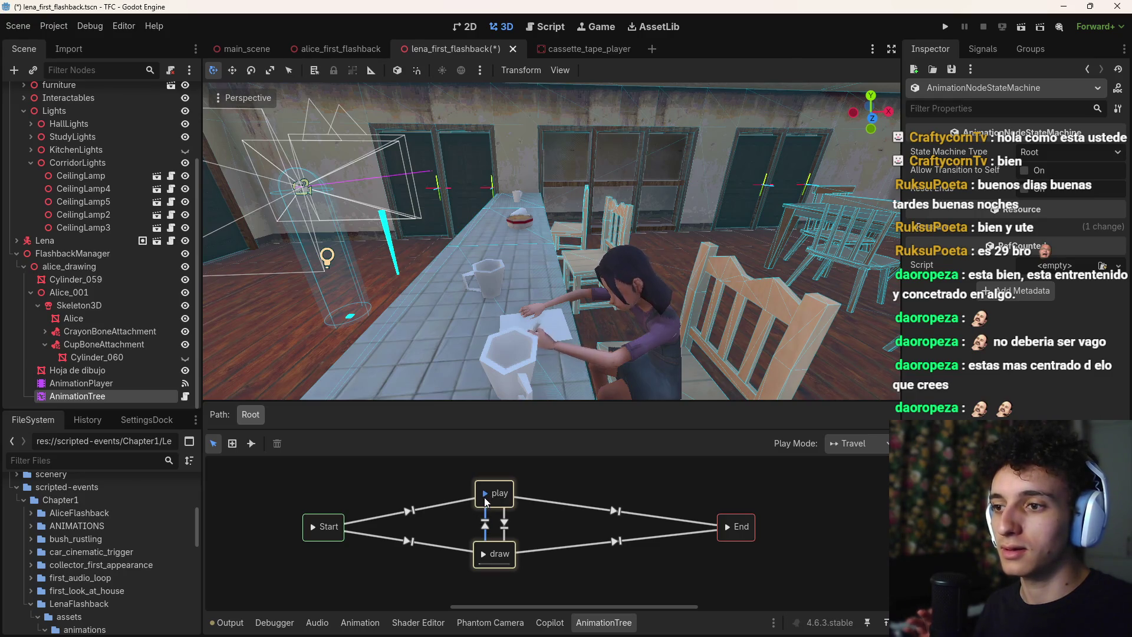
click(486, 526)
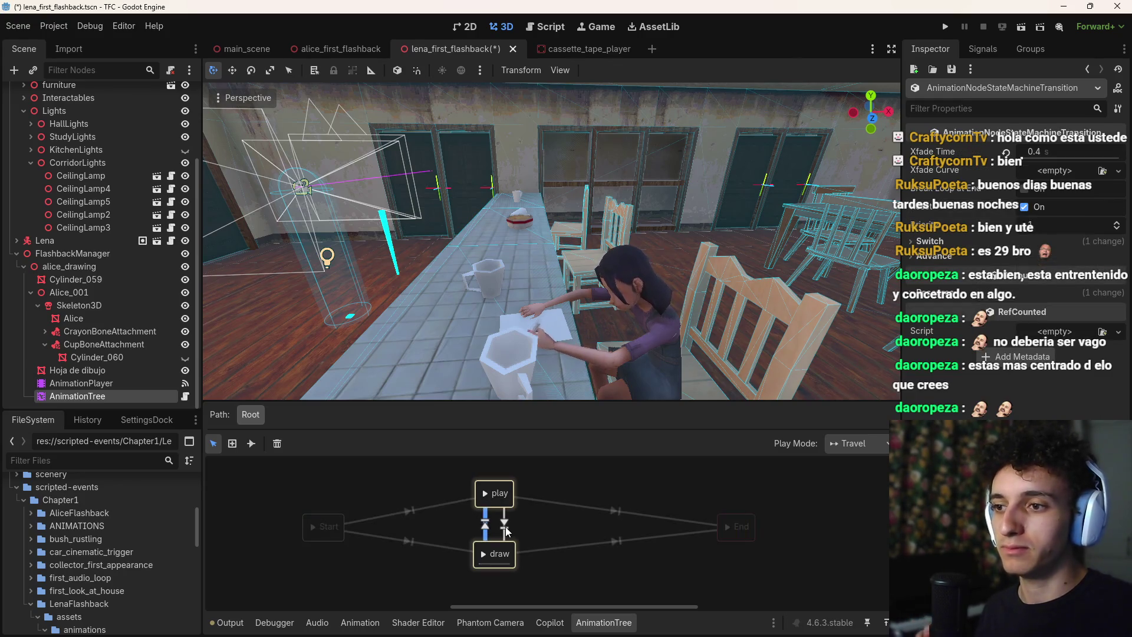
Set the first play↔draw transition's Switch Mode to Sync and test travelling to draw
click(930, 241)
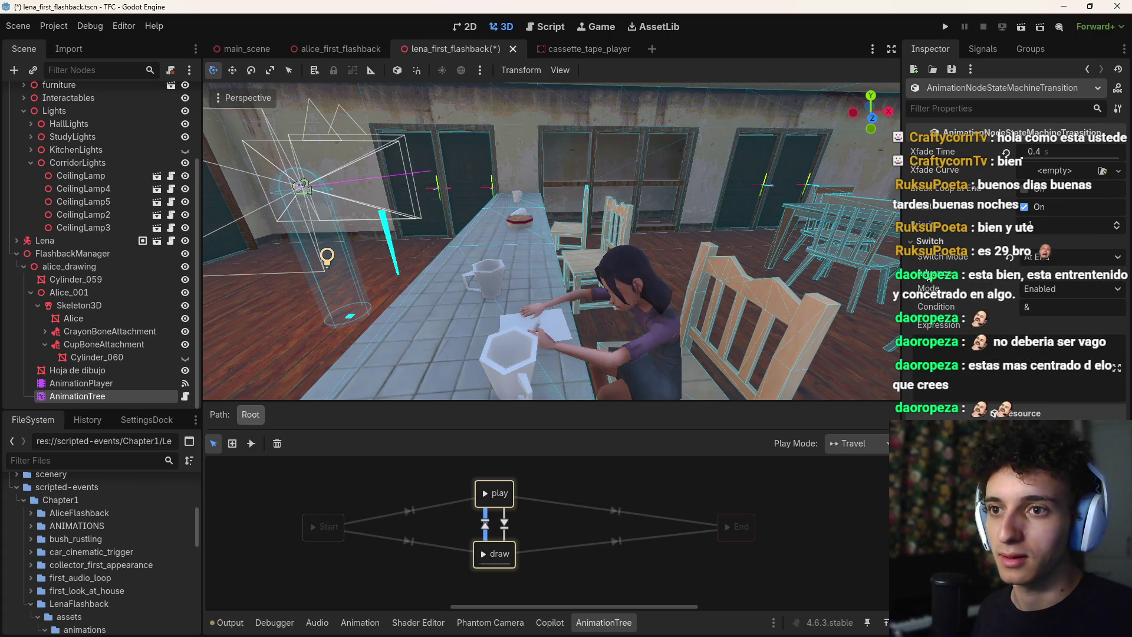
click(1064, 259)
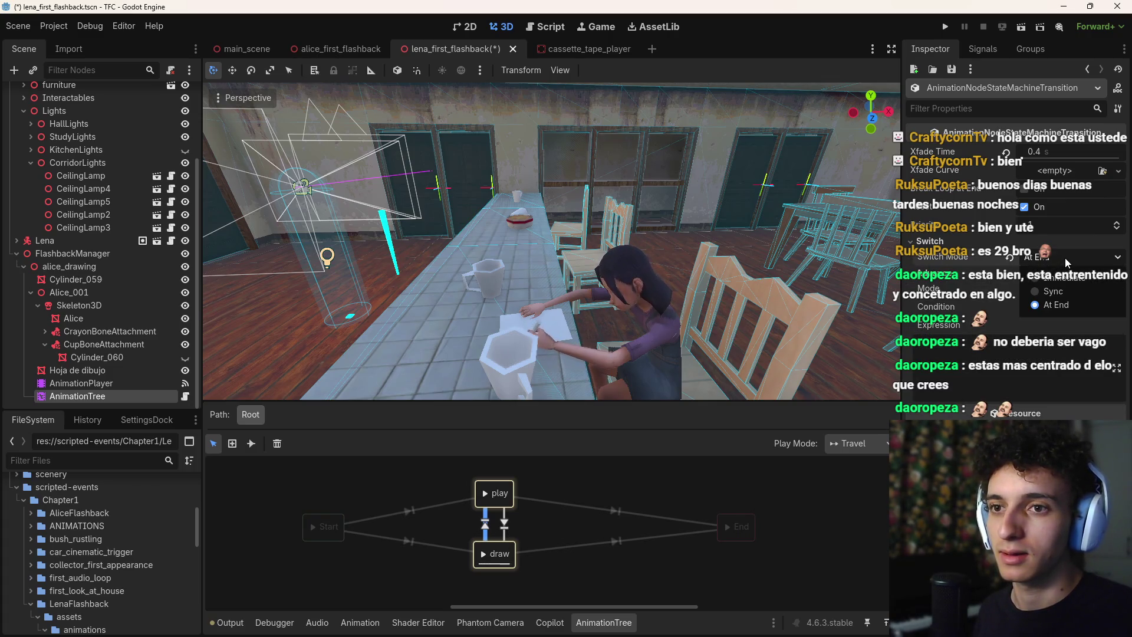
click(1064, 259)
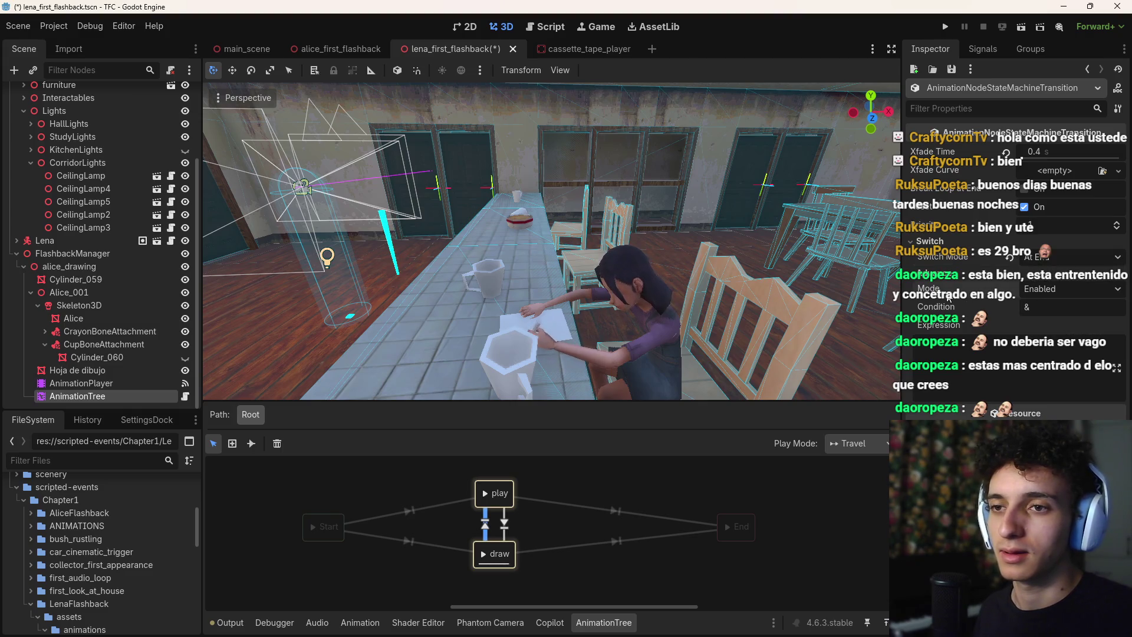
click(486, 494)
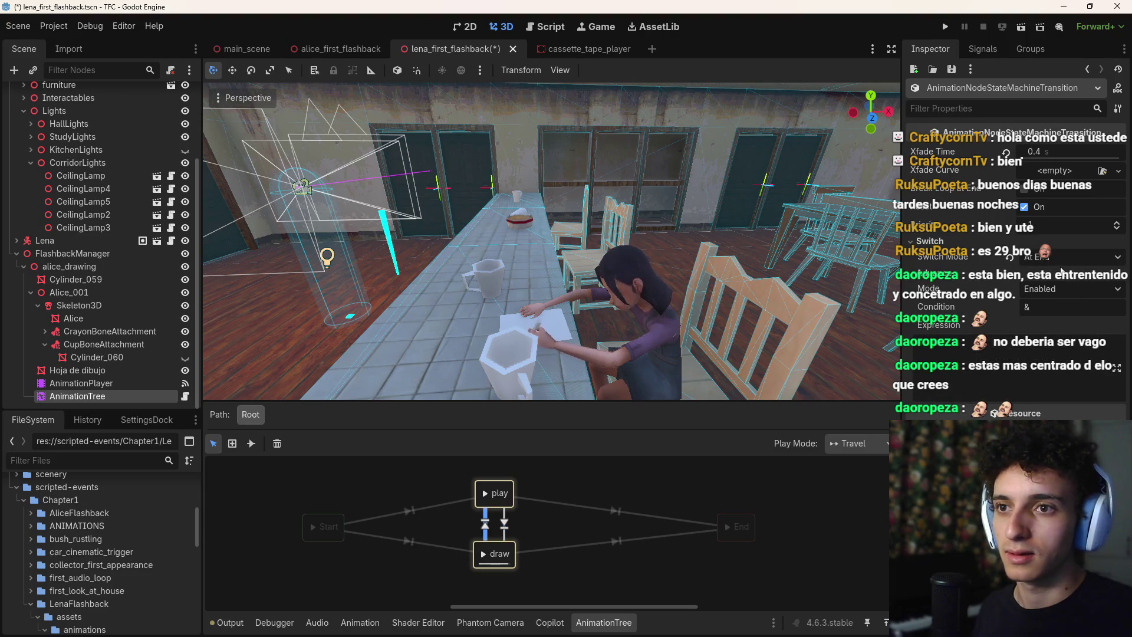
click(1062, 260)
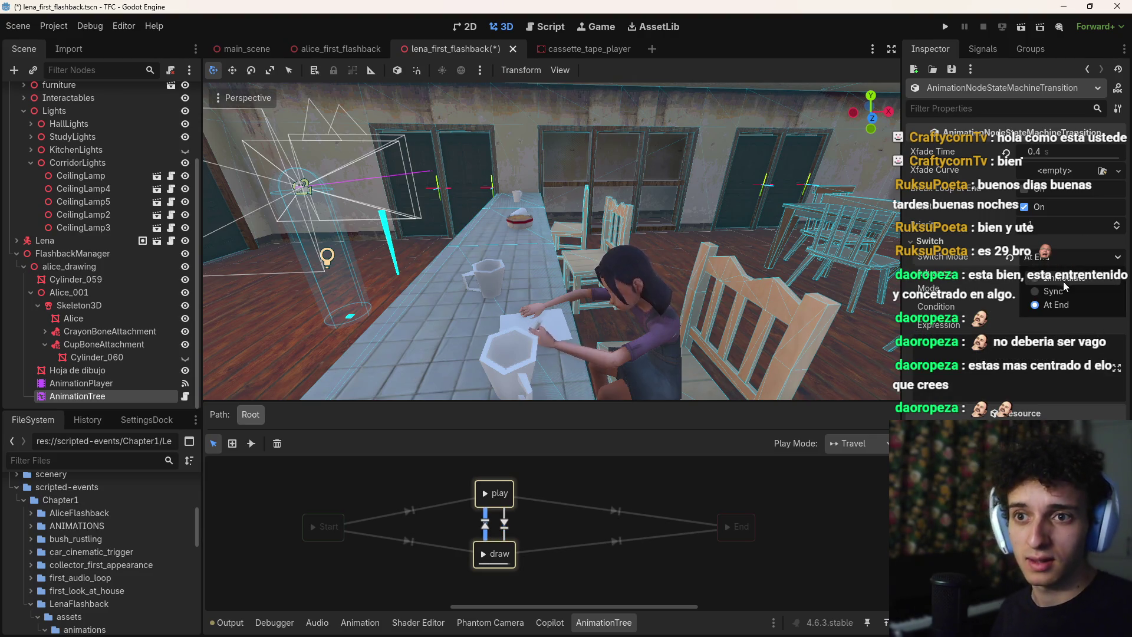
click(1055, 290)
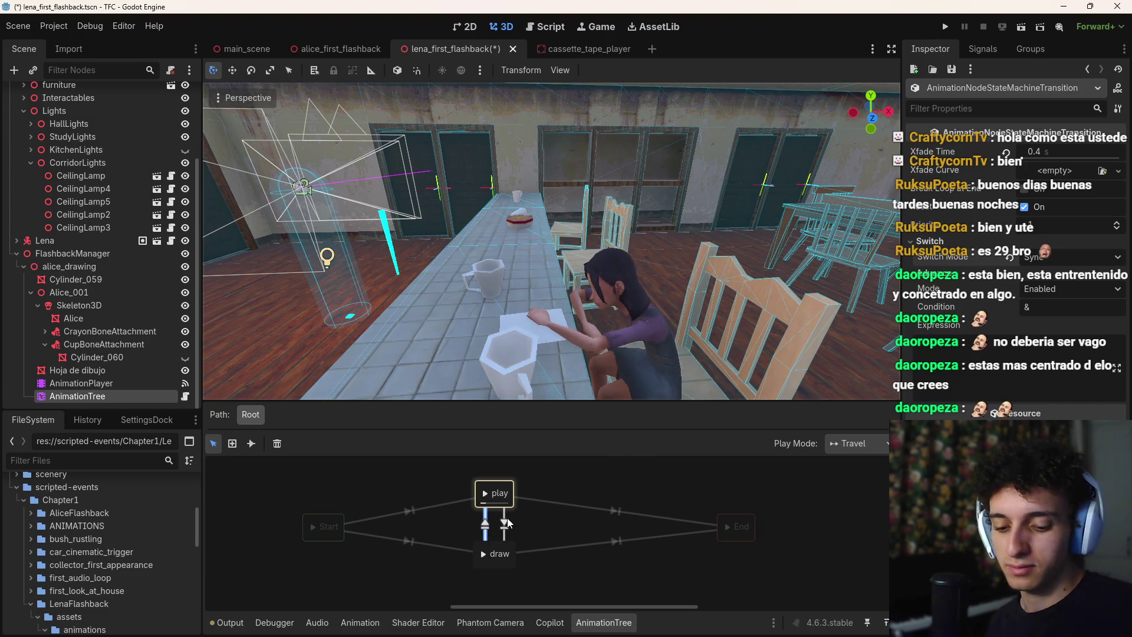
click(482, 554)
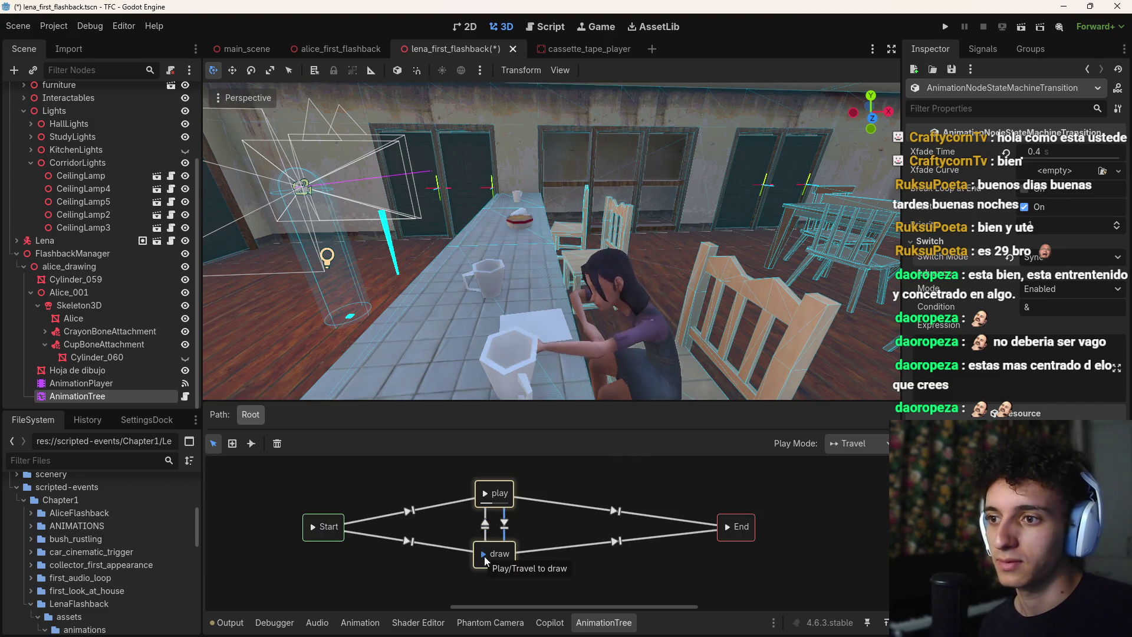
Set the other play↔draw transition's Switch Mode to Sync and test travelling to play
click(949, 242)
click(1071, 257)
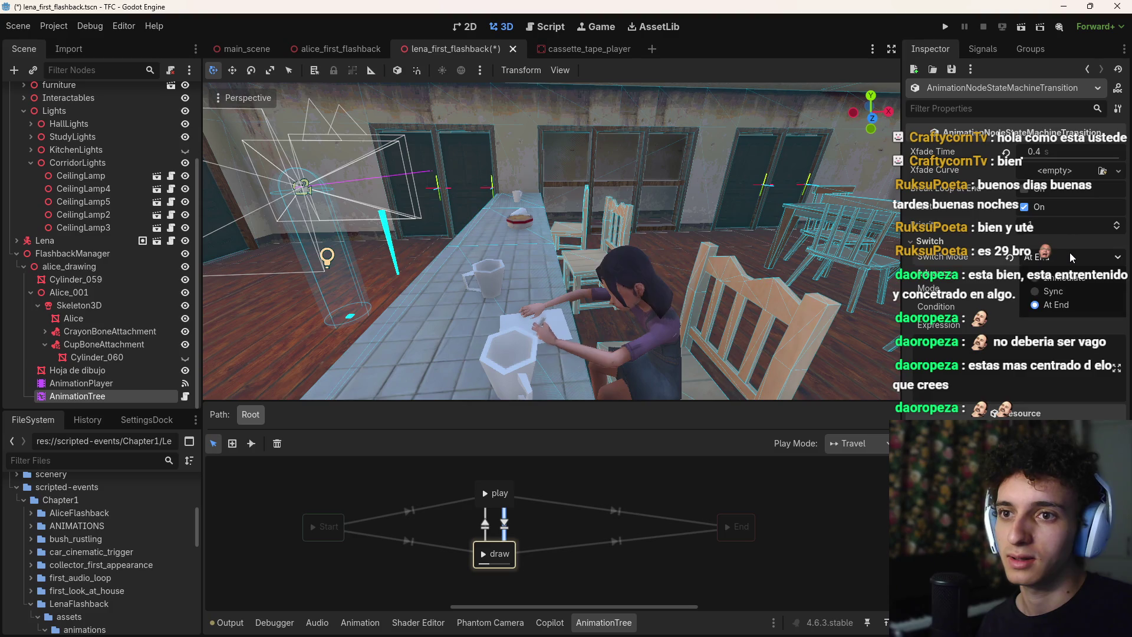
click(1053, 292)
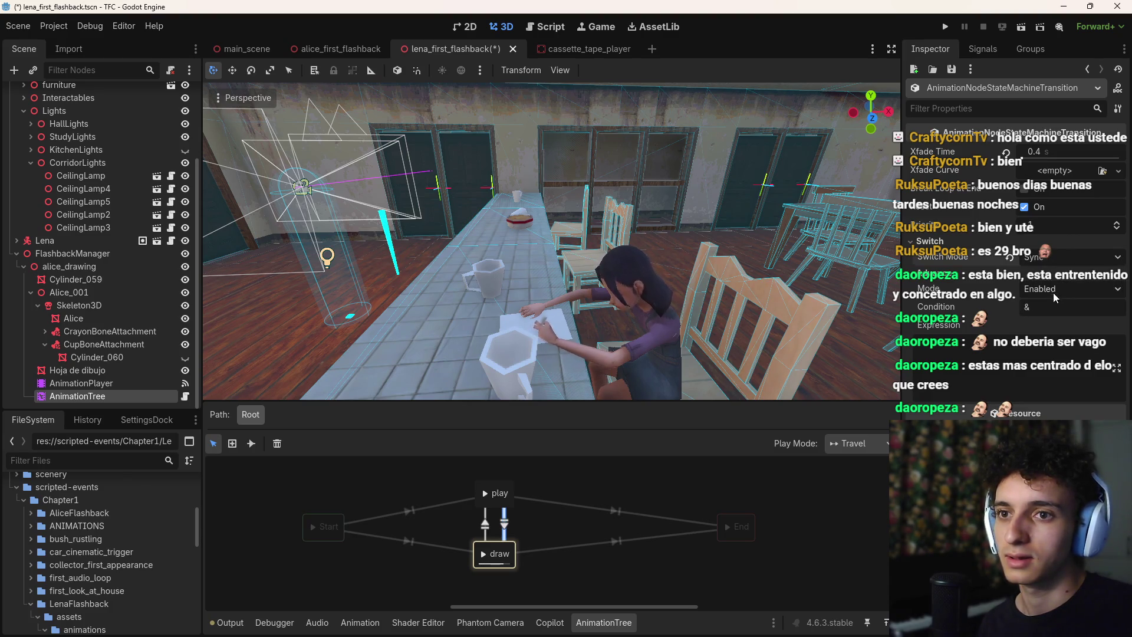
click(484, 494)
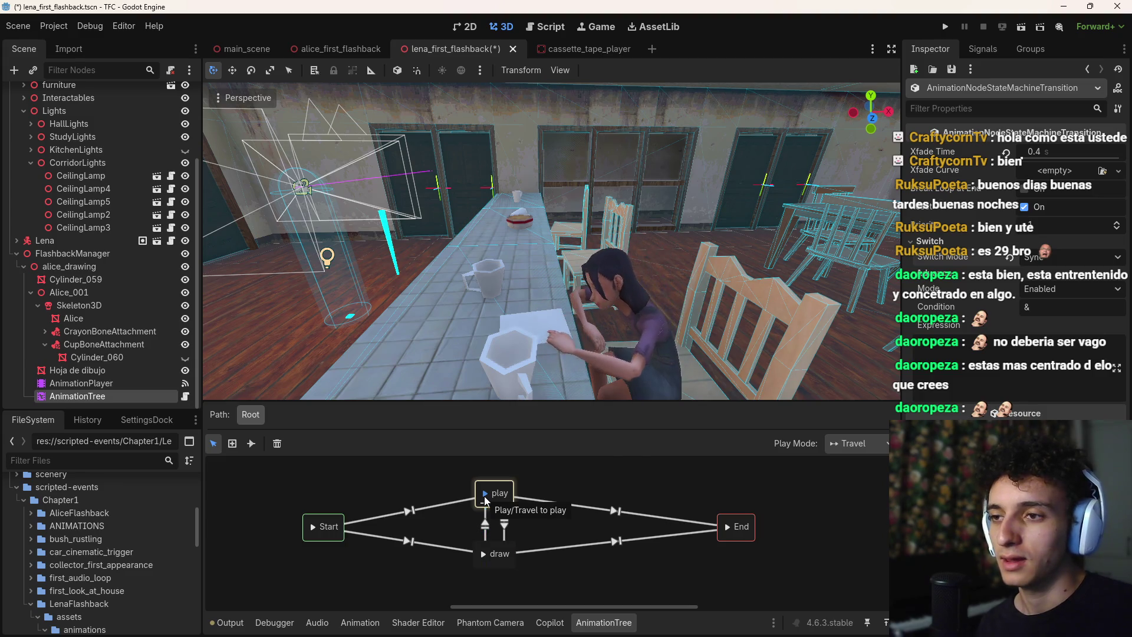
Preview travelling between draw and play, restarting the state machine from Start several times
click(484, 555)
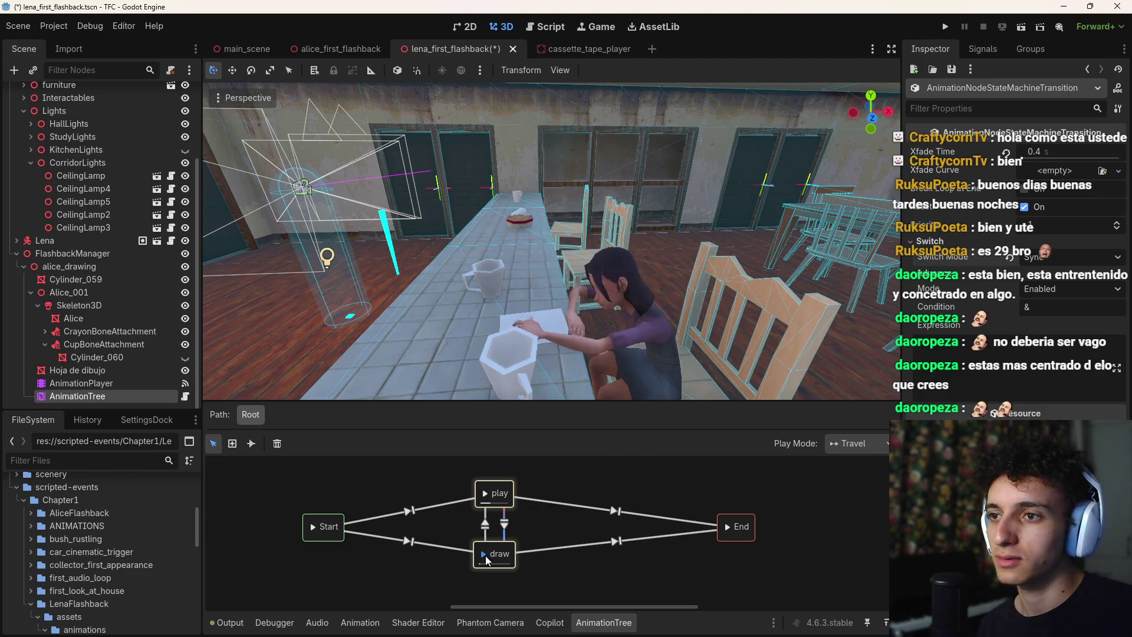
click(484, 493)
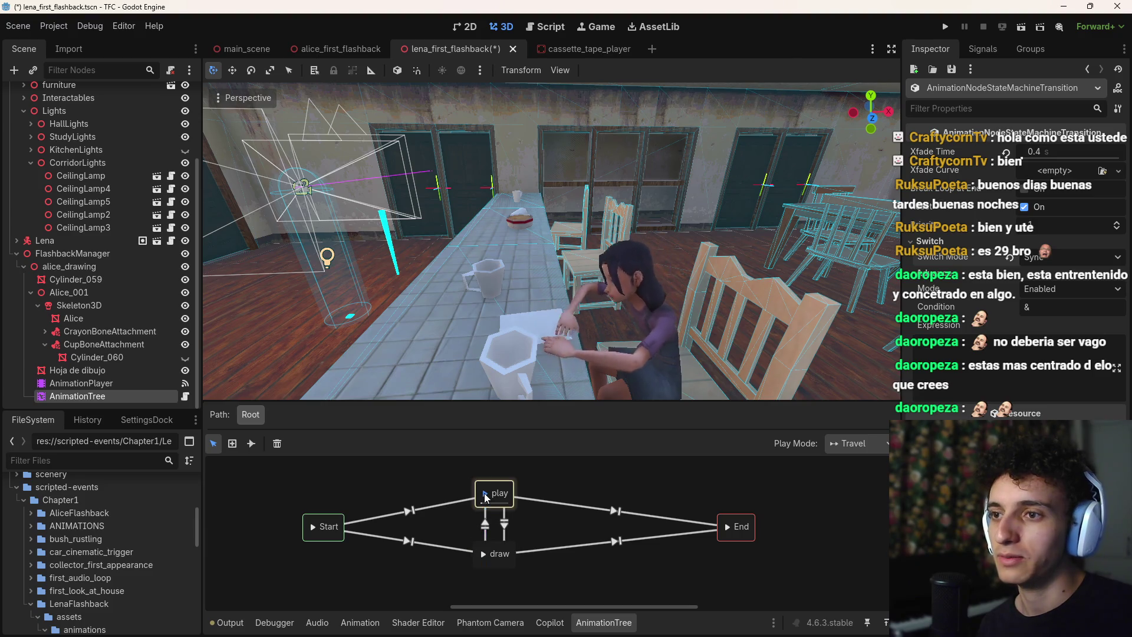
click(486, 553)
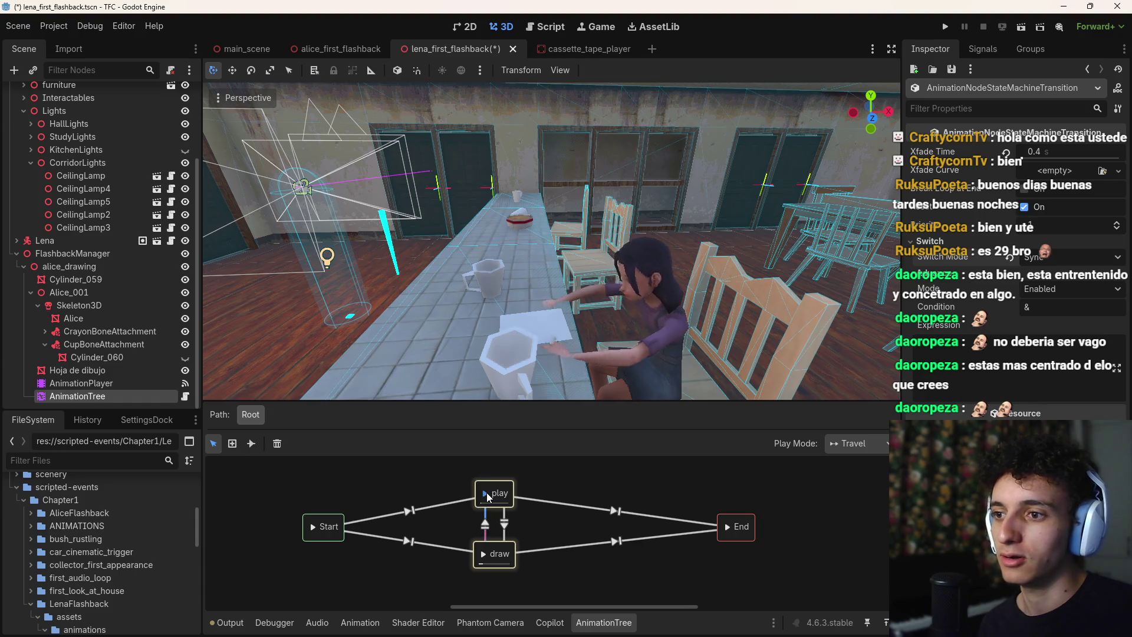
click(486, 494)
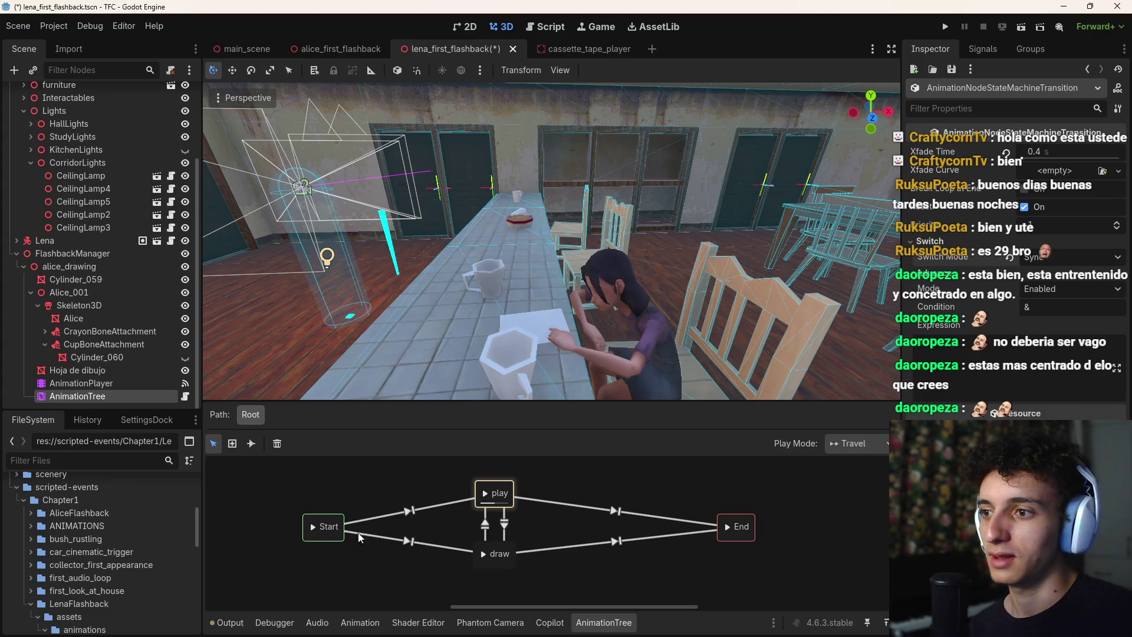
click(318, 534)
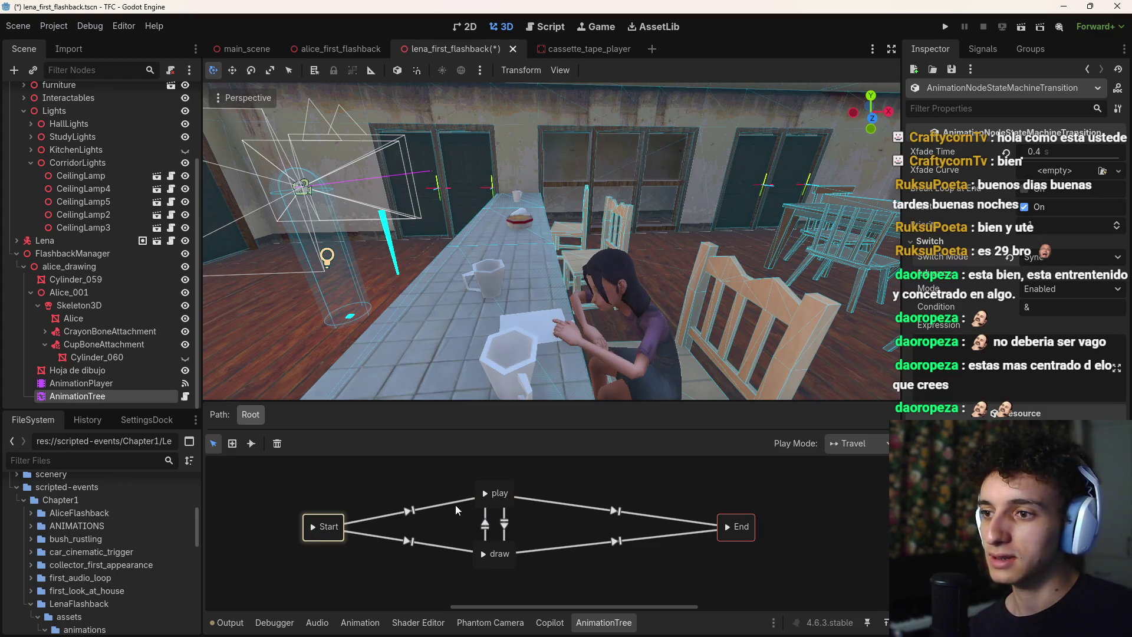
click(487, 495)
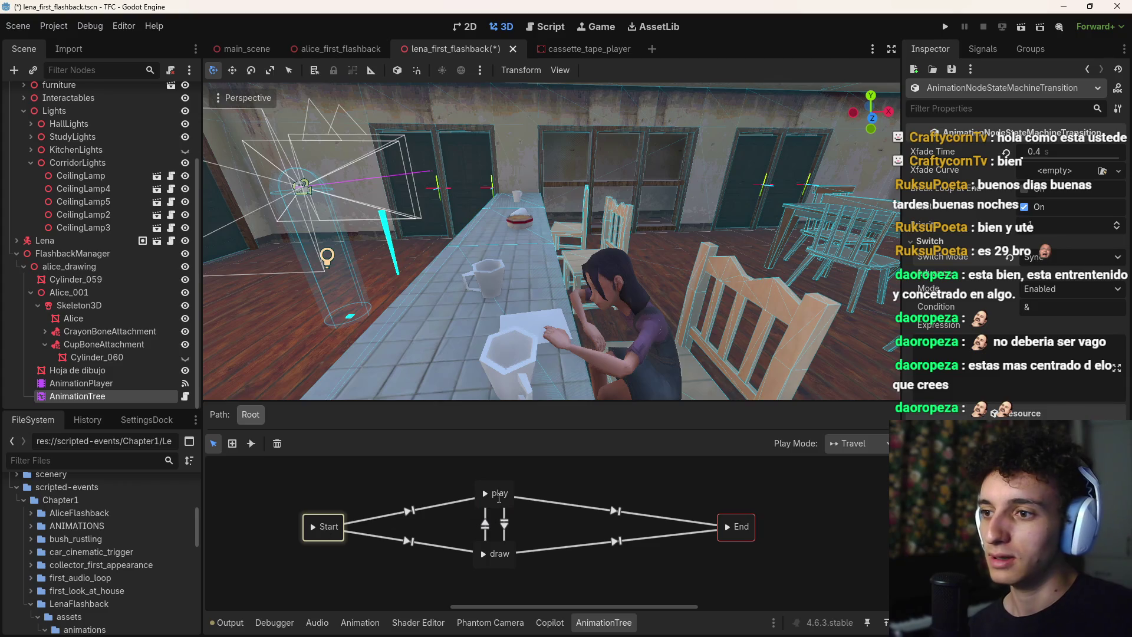
click(317, 532)
click(484, 494)
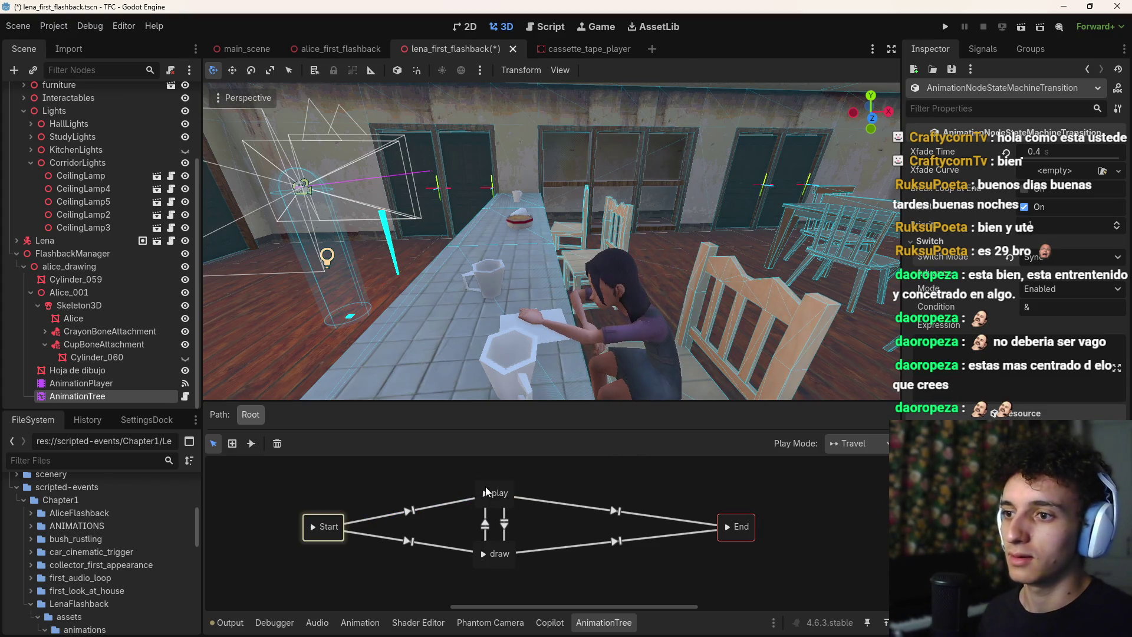
click(338, 531)
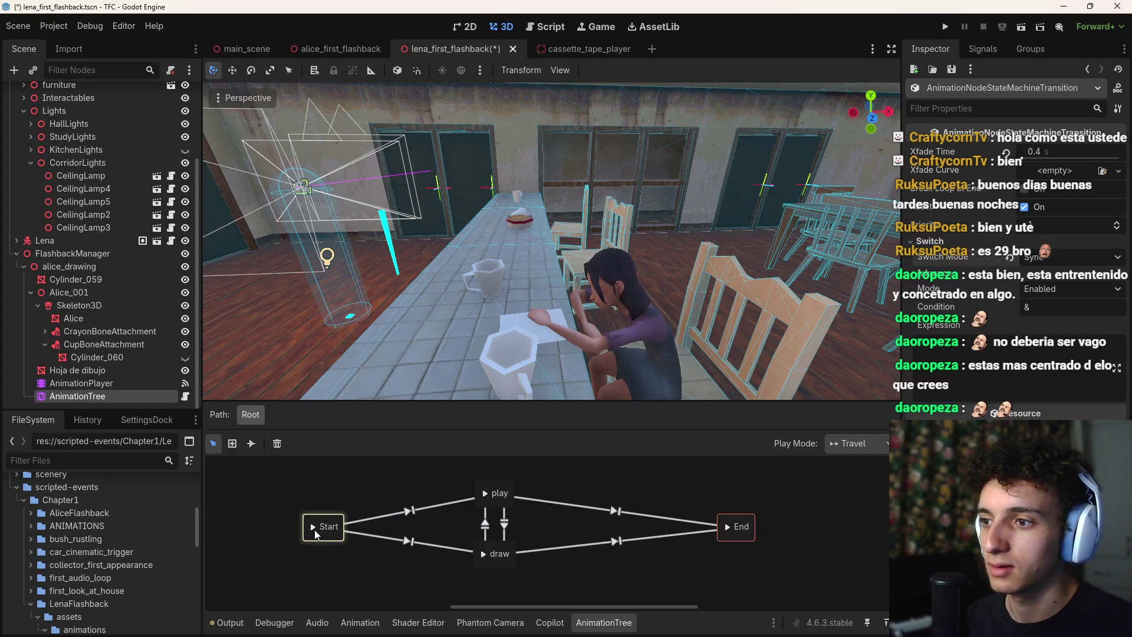
click(487, 492)
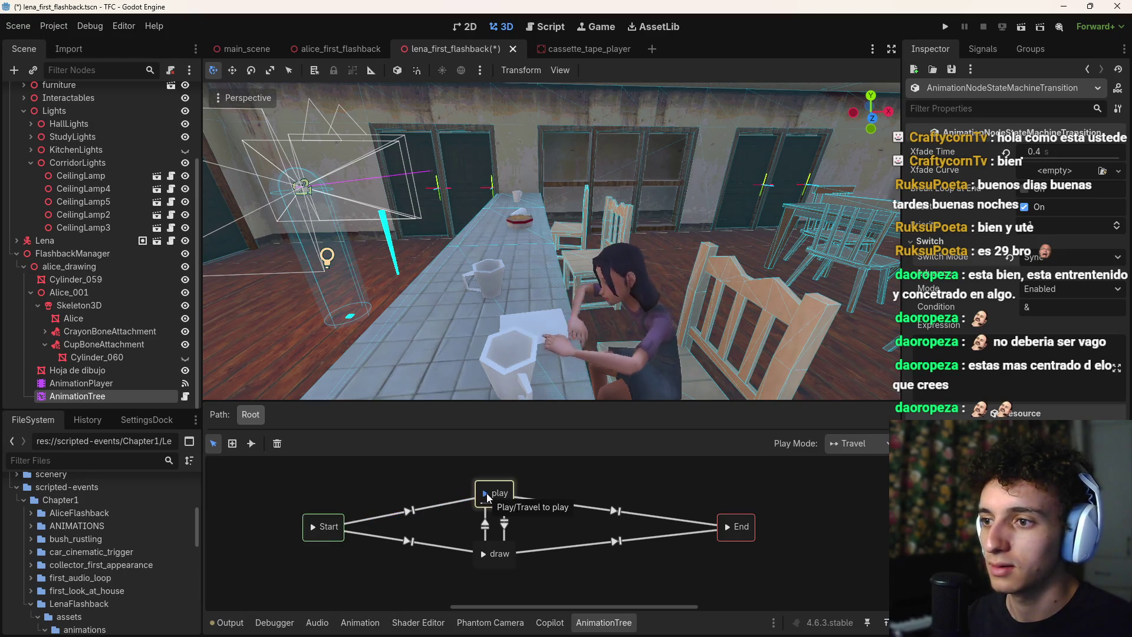
click(312, 528)
Set the Start→play transition's crossfade time to 2 seconds
click(407, 513)
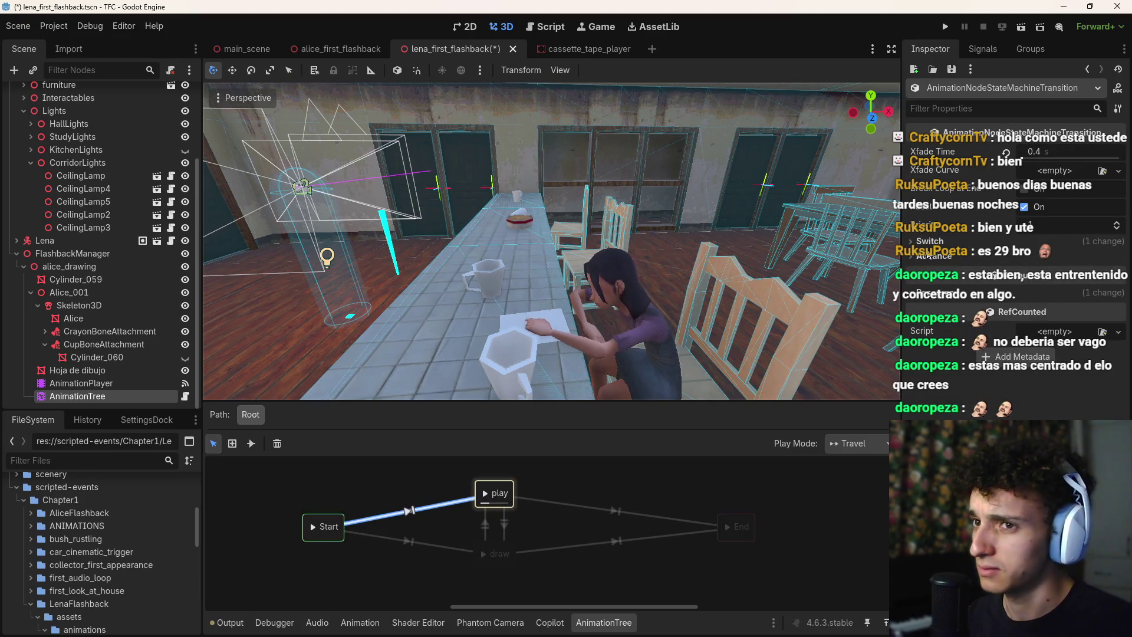
click(1052, 151)
text(2)
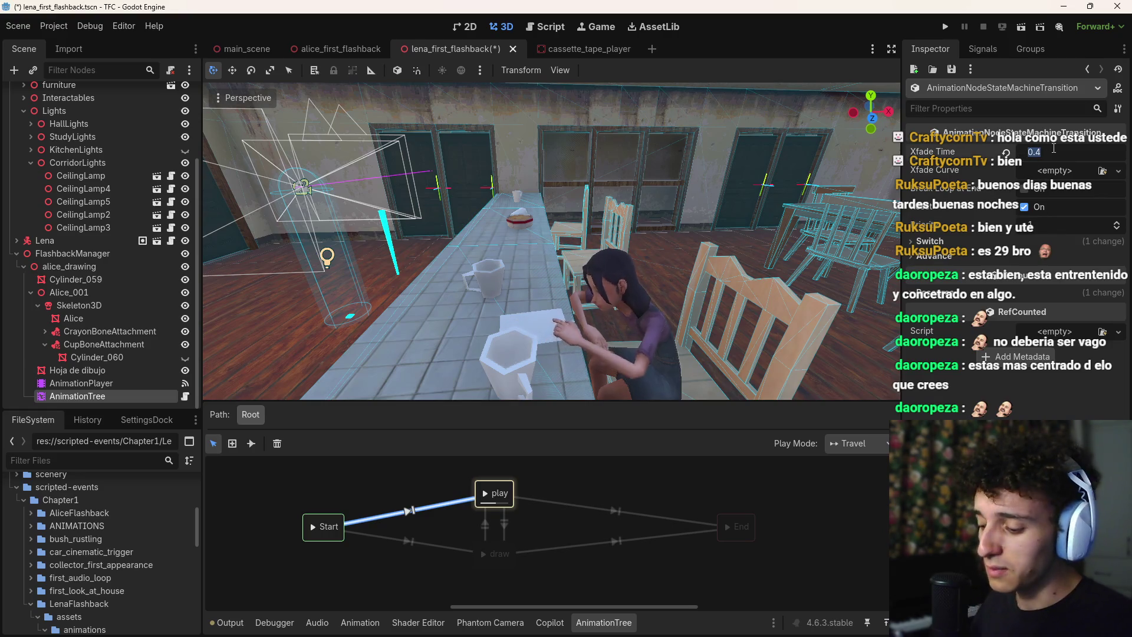
key(Return)
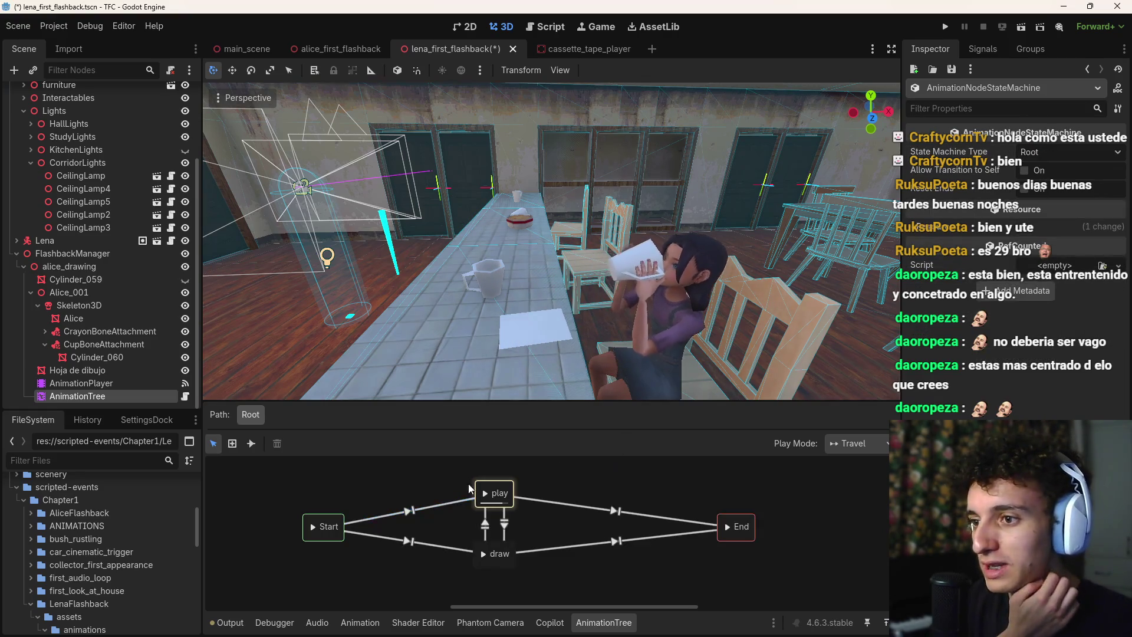
Test the longer crossfade by playing from Start and travelling between play and draw
click(312, 528)
click(313, 528)
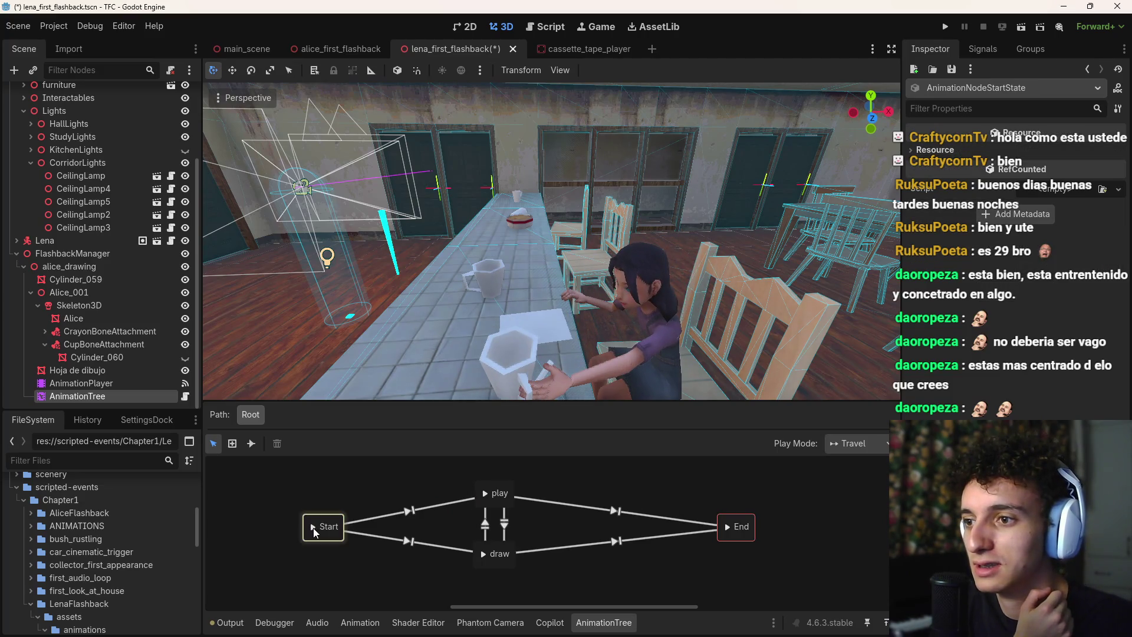
click(484, 494)
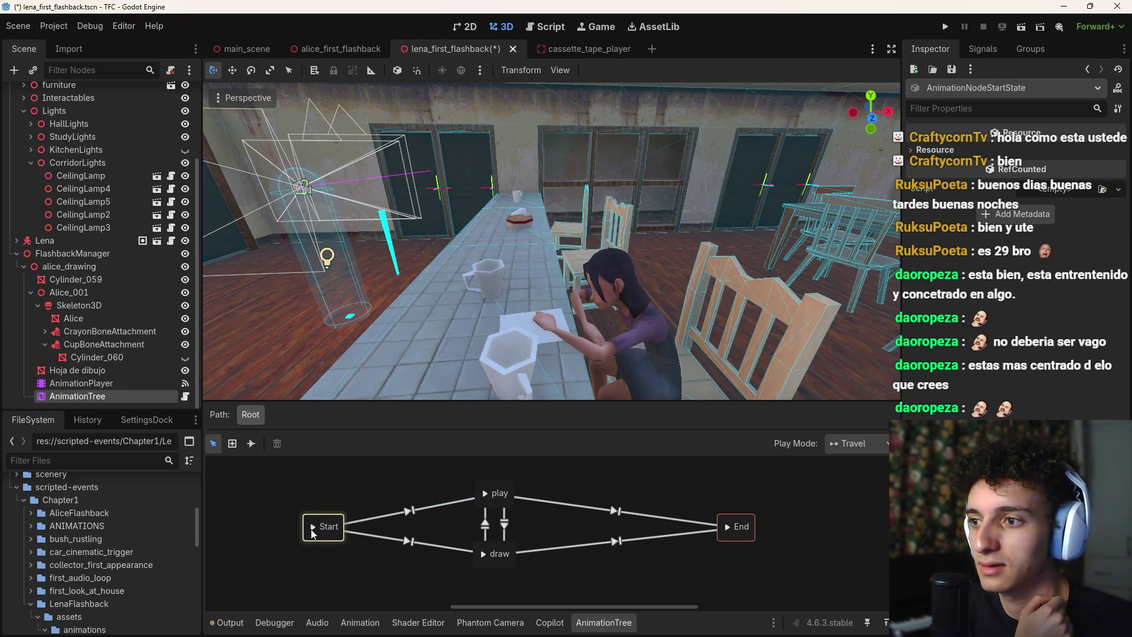
click(485, 493)
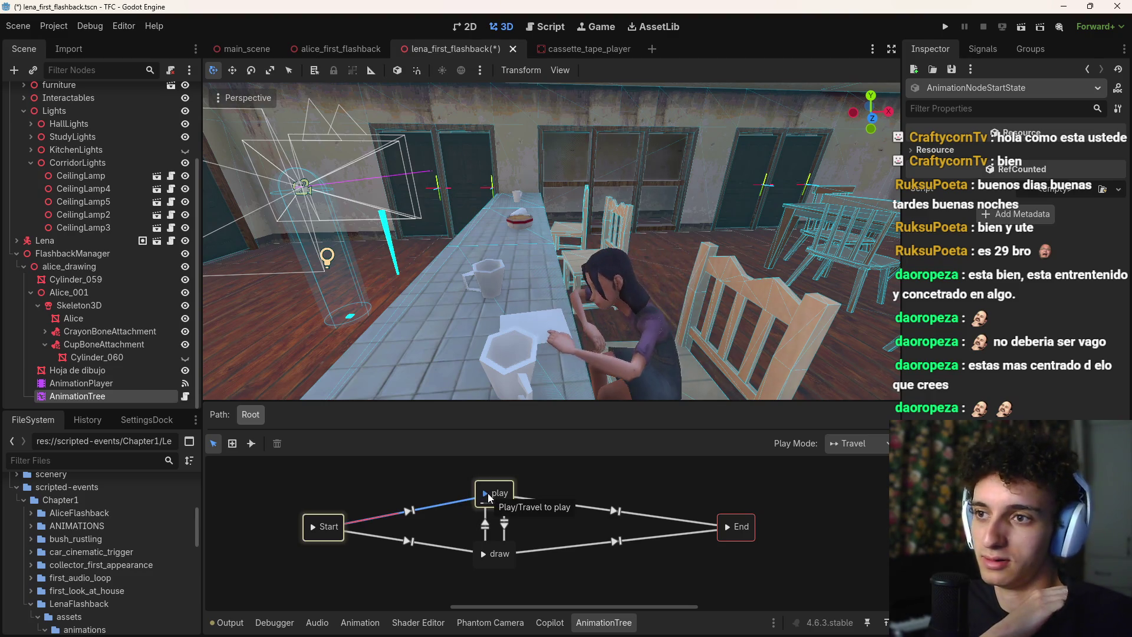
click(316, 528)
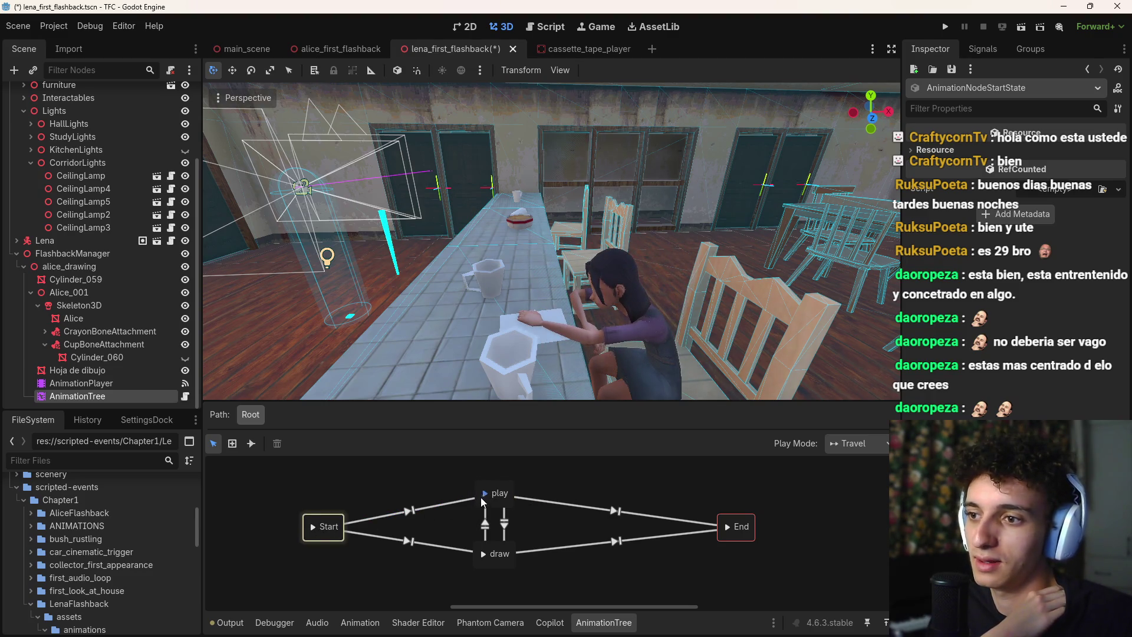
click(484, 553)
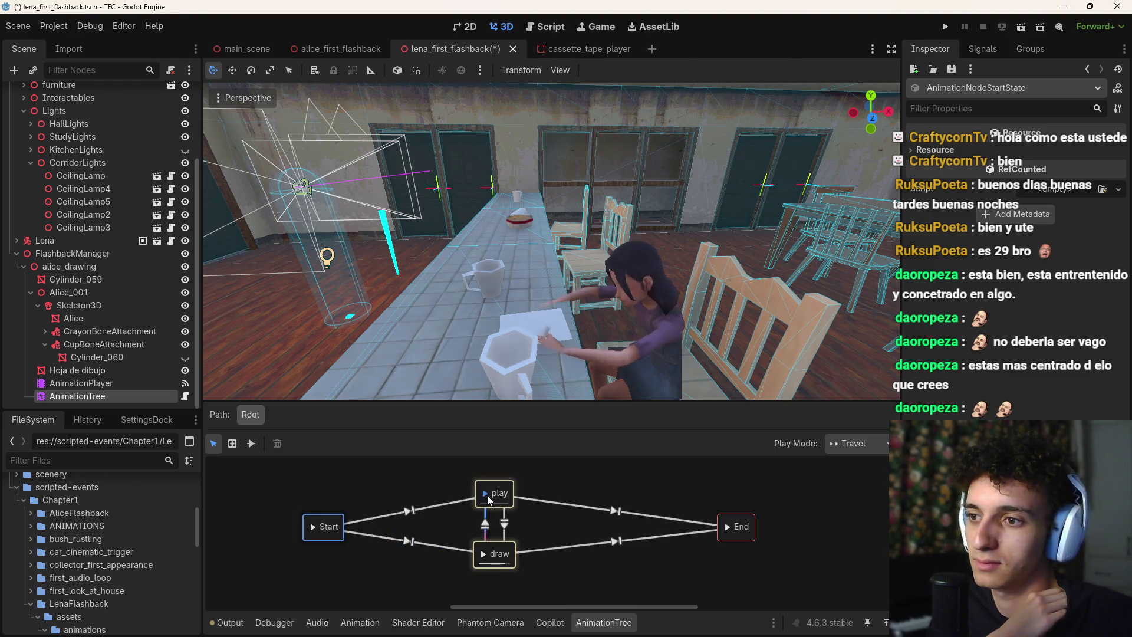
click(487, 496)
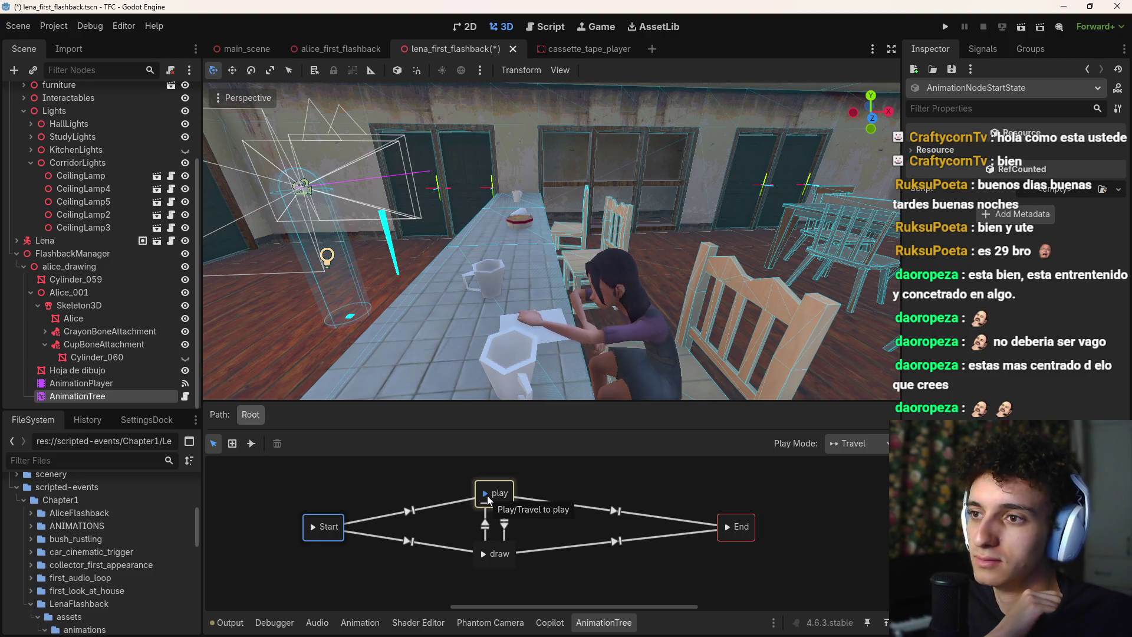
click(484, 553)
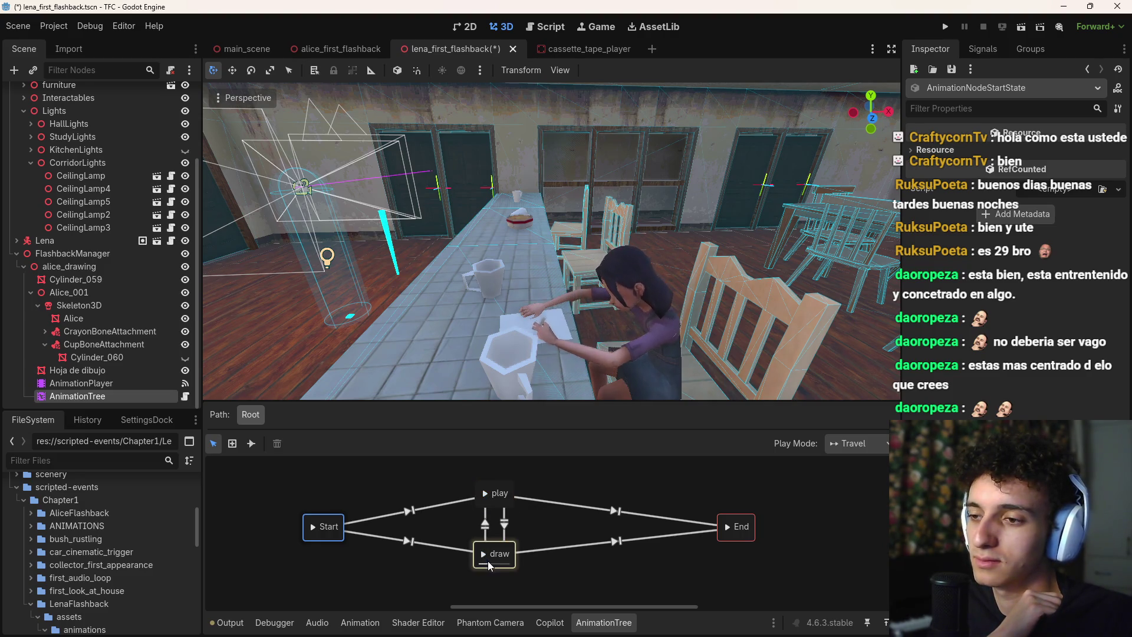
click(485, 494)
click(316, 530)
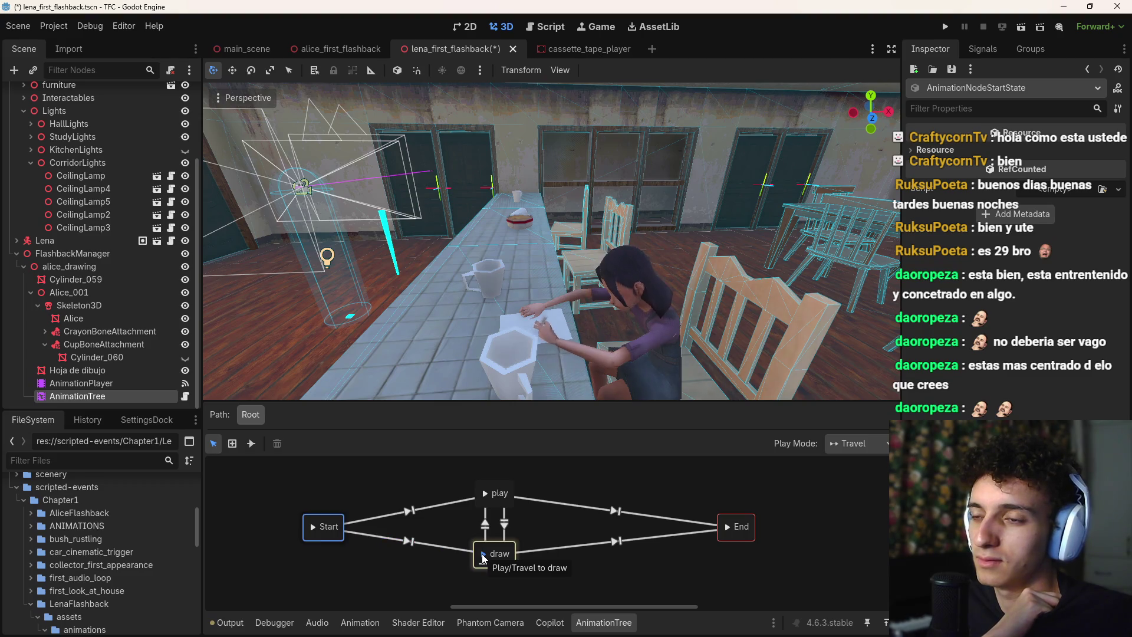
Set the Start→play transition's Switch Mode to Sync
click(405, 543)
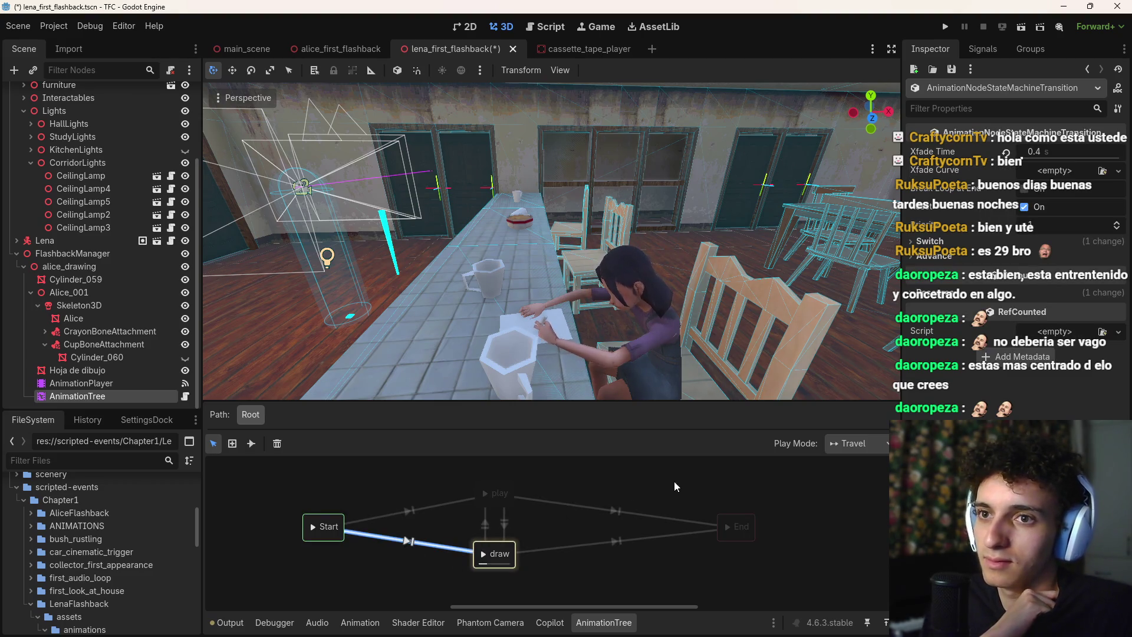
click(930, 241)
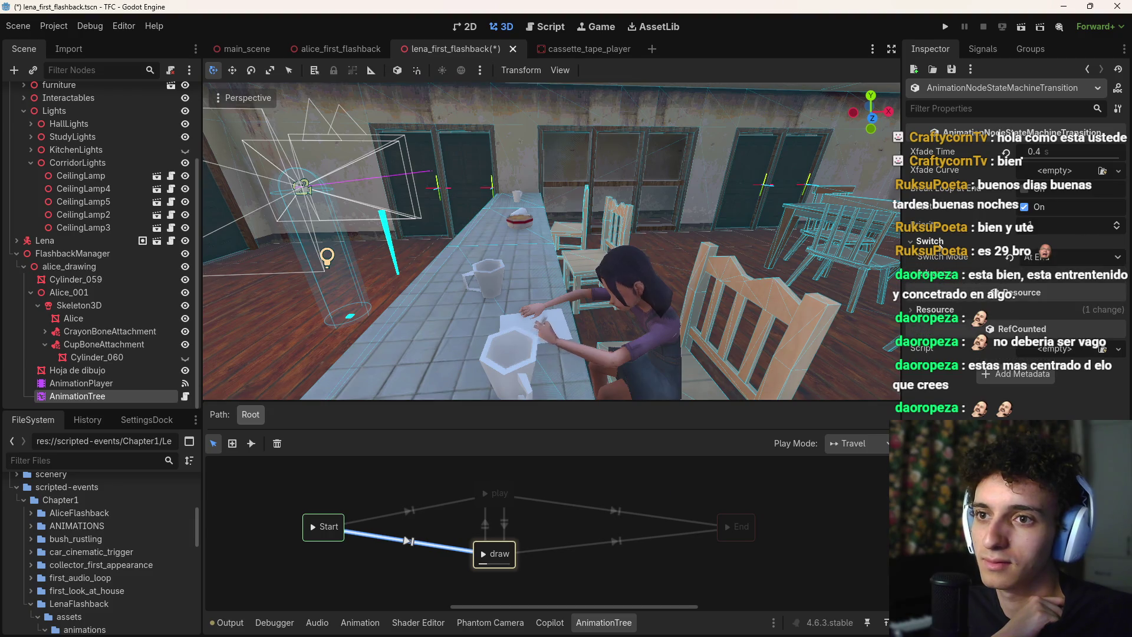
click(424, 510)
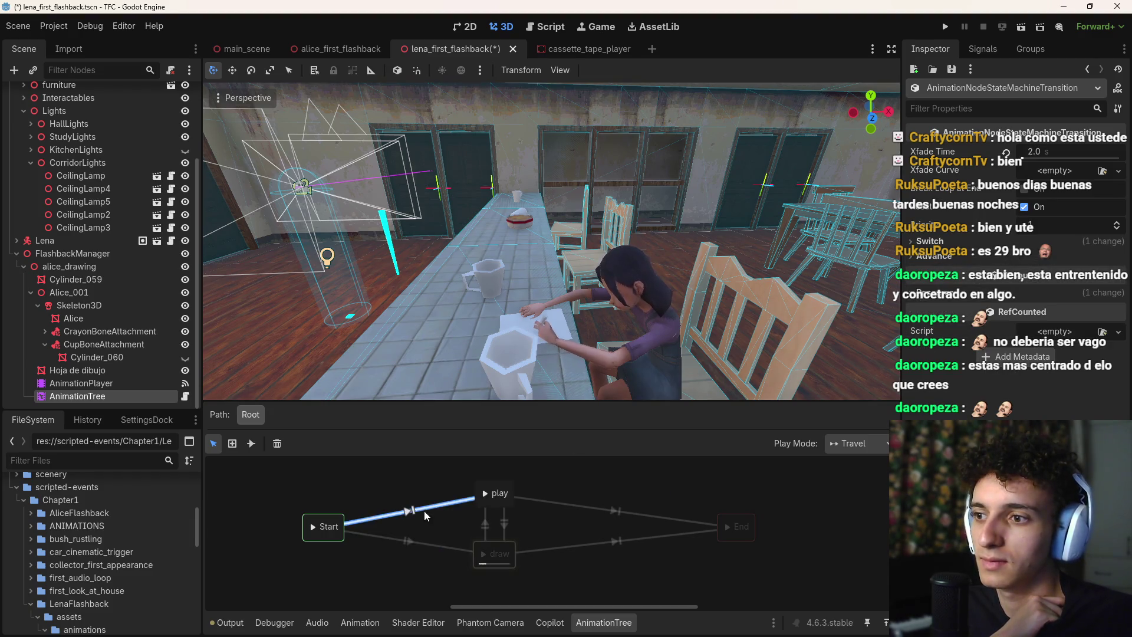
click(930, 241)
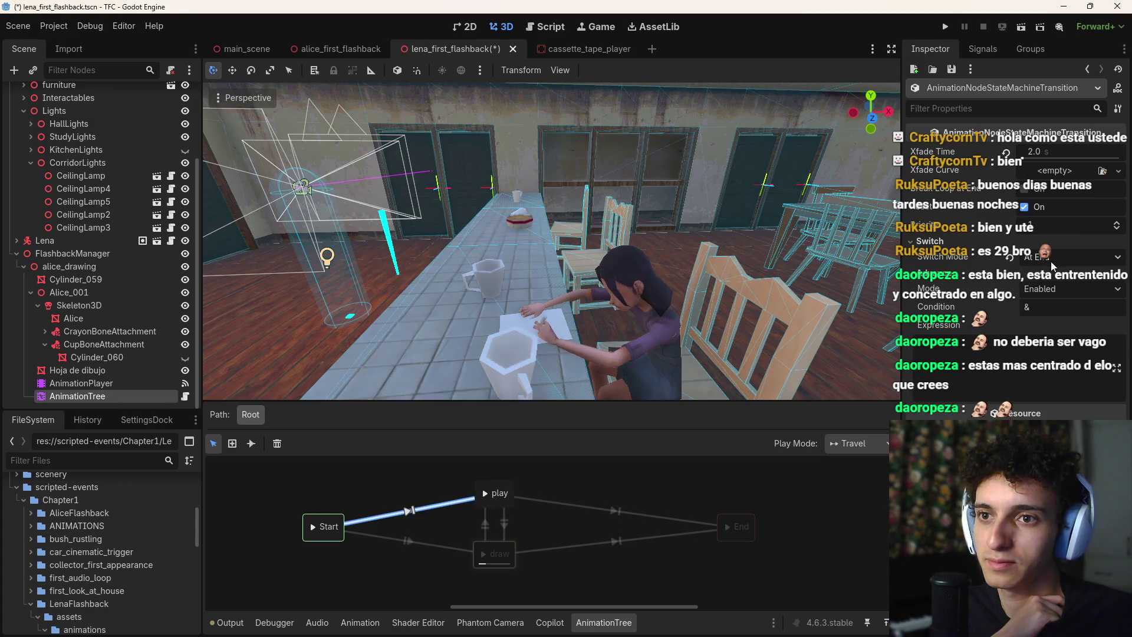
click(1061, 257)
click(1053, 291)
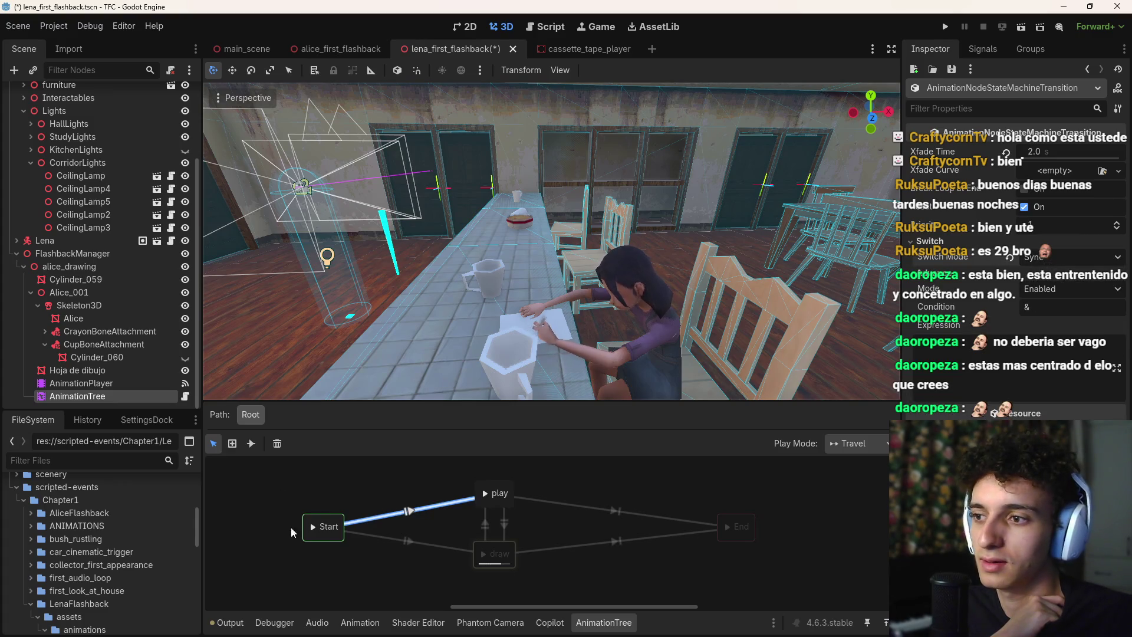
click(485, 493)
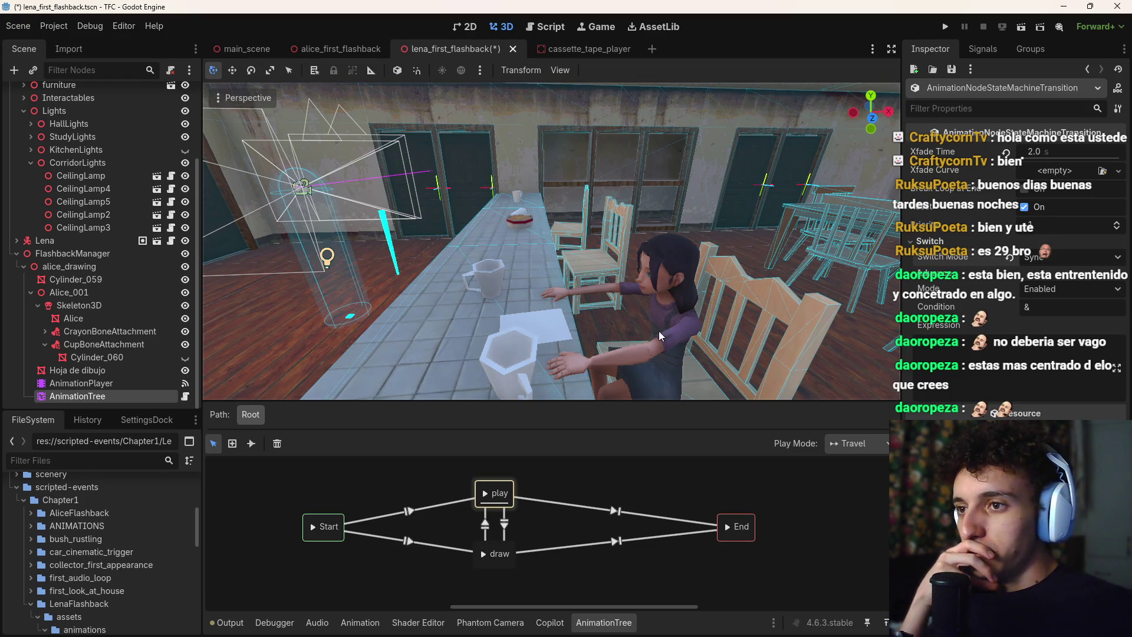
Preview travelling play→draw→play→draw, then save the lena_first_flashback scene and run it
click(485, 553)
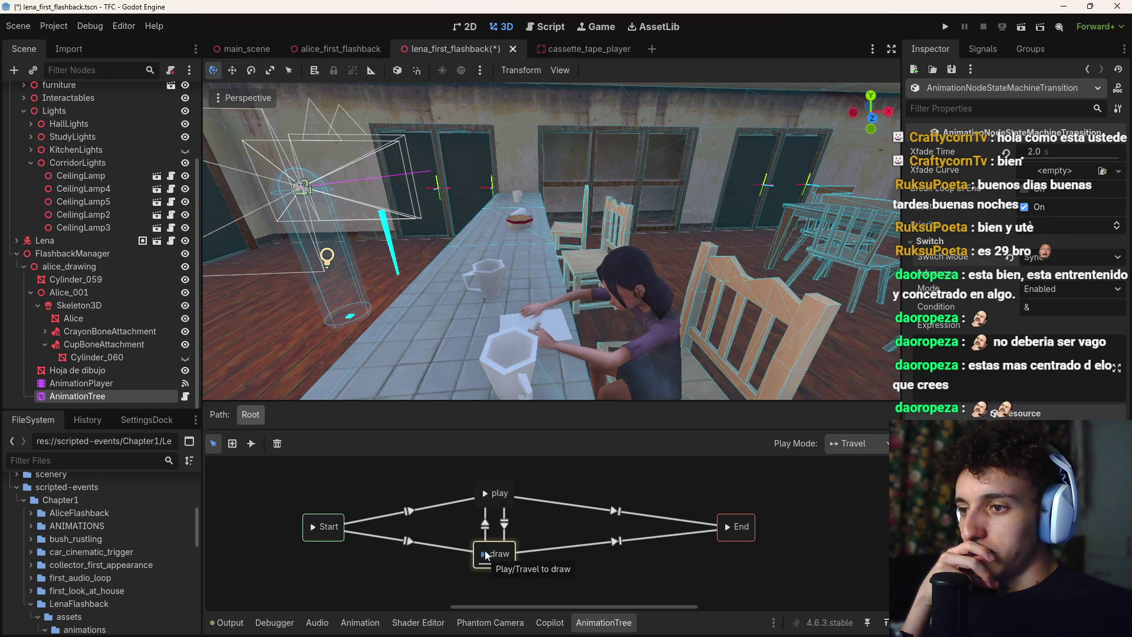
click(485, 496)
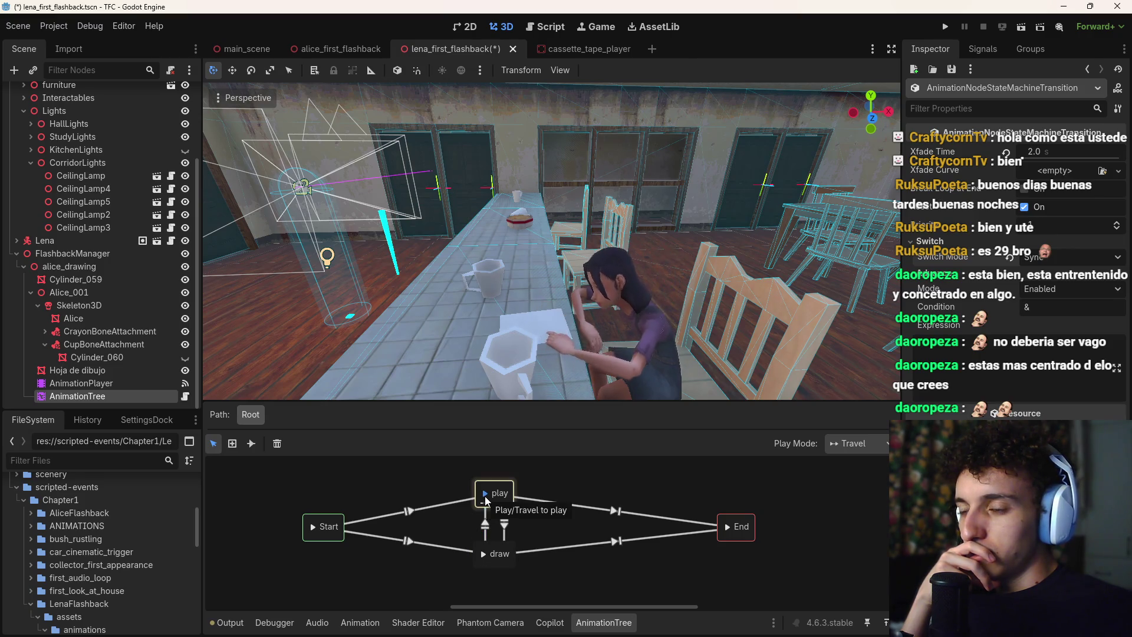
click(484, 552)
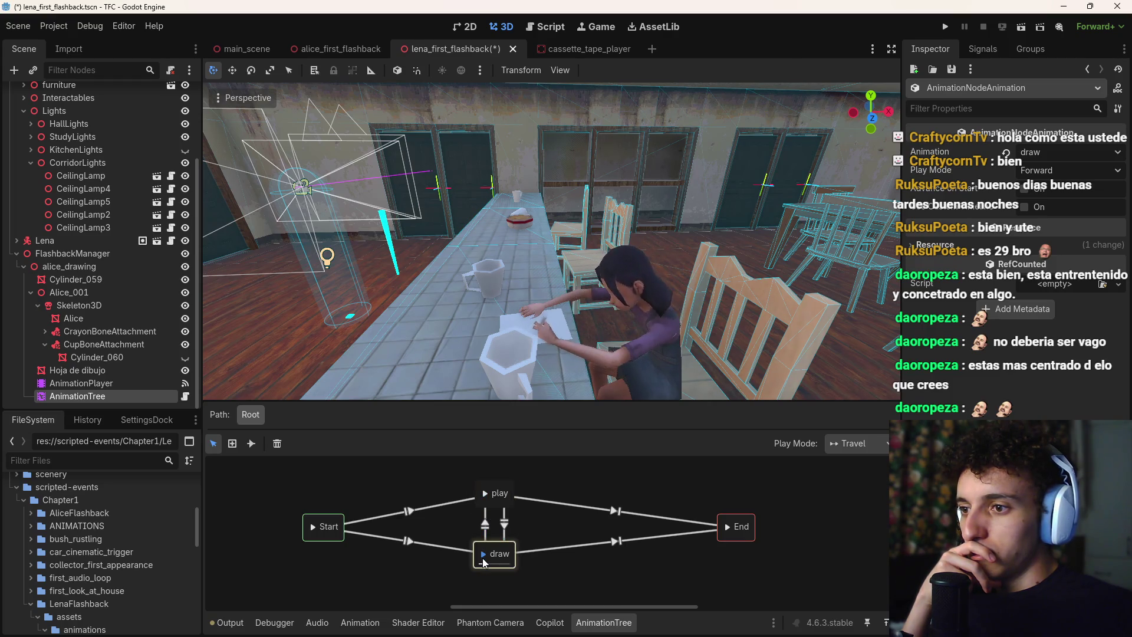
click(583, 595)
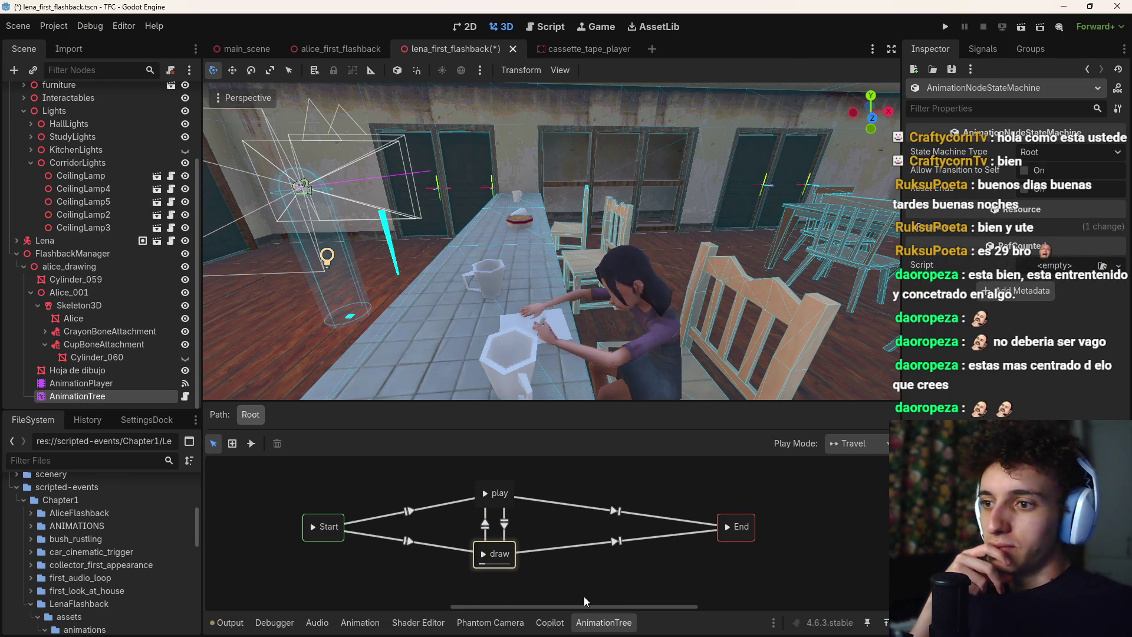
click(323, 530)
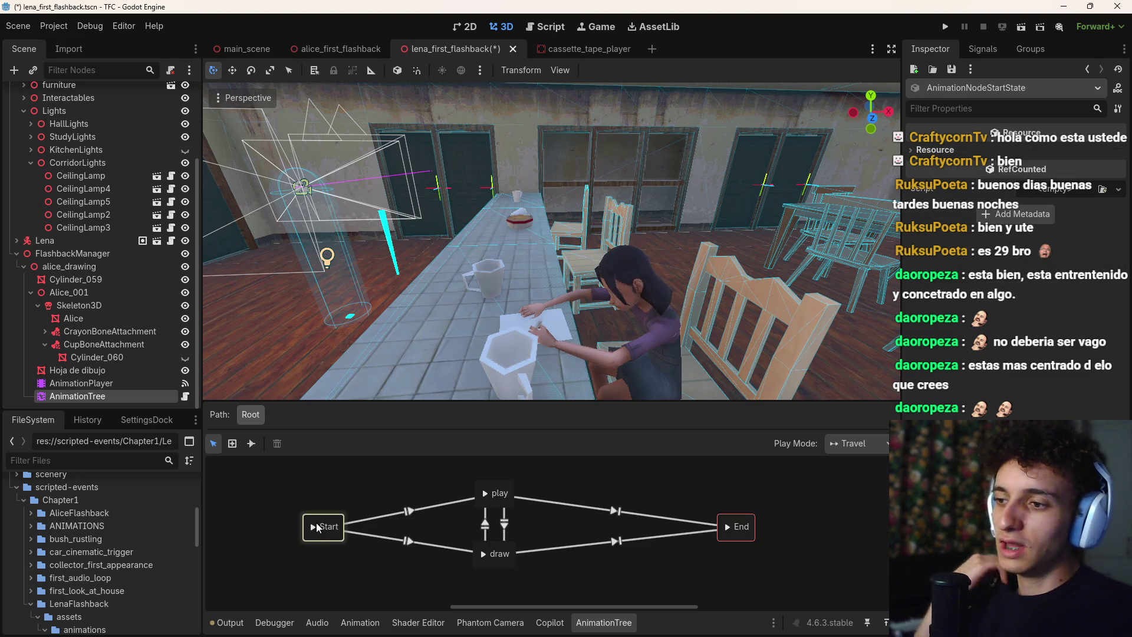
key(ctrl+s)
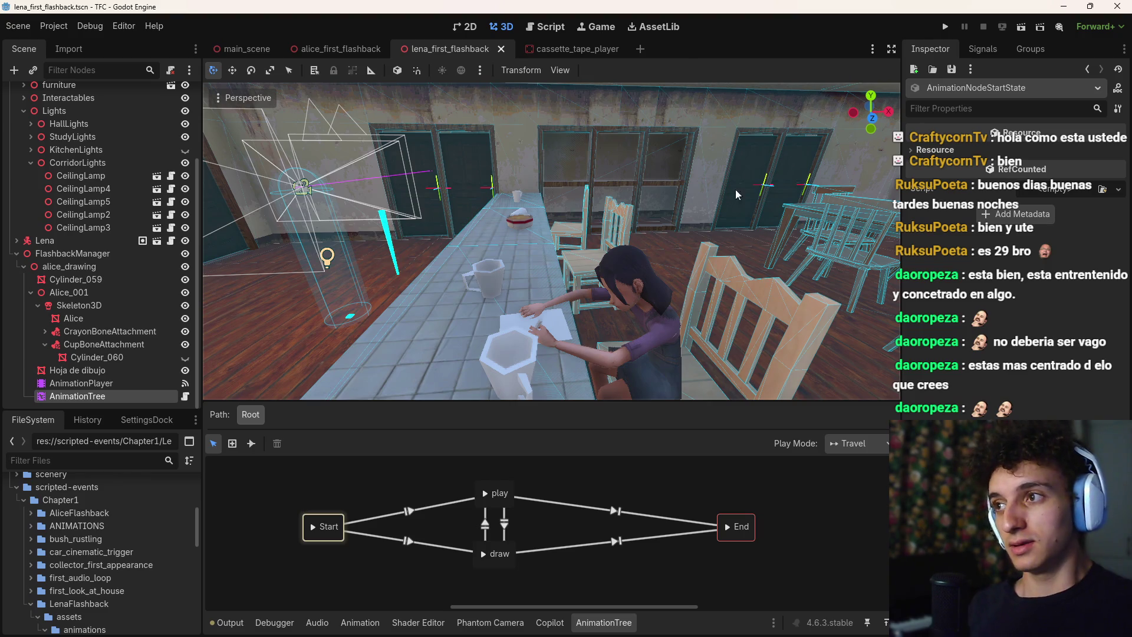
click(1027, 30)
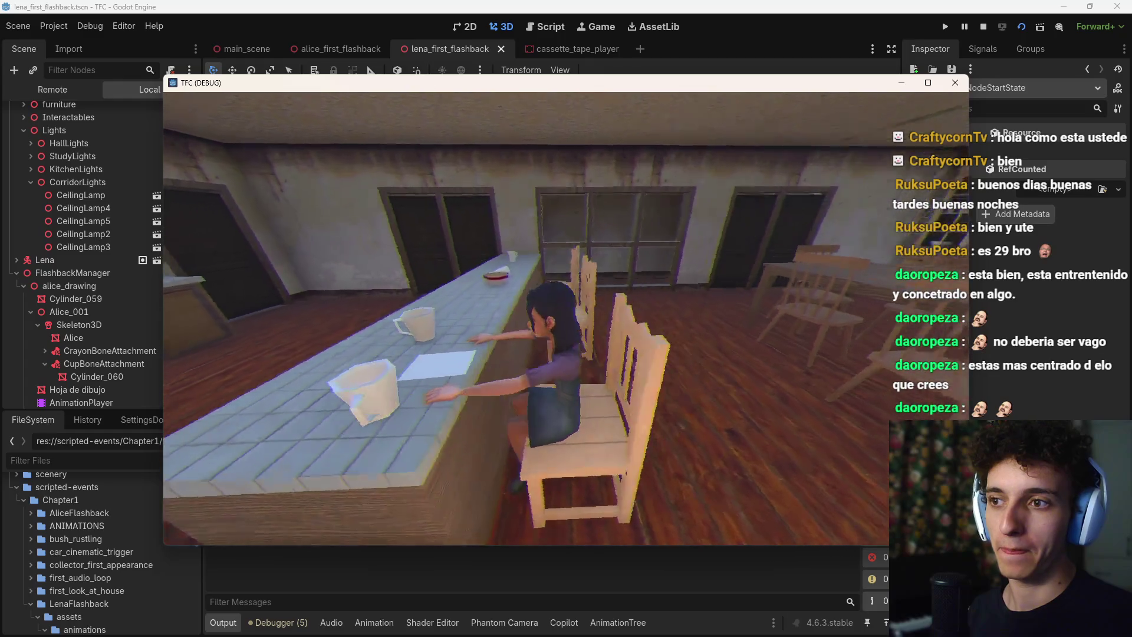
Stop the test game, save the scene, and open the AnimationTree's alice_animation_tree.gd script
key(F8)
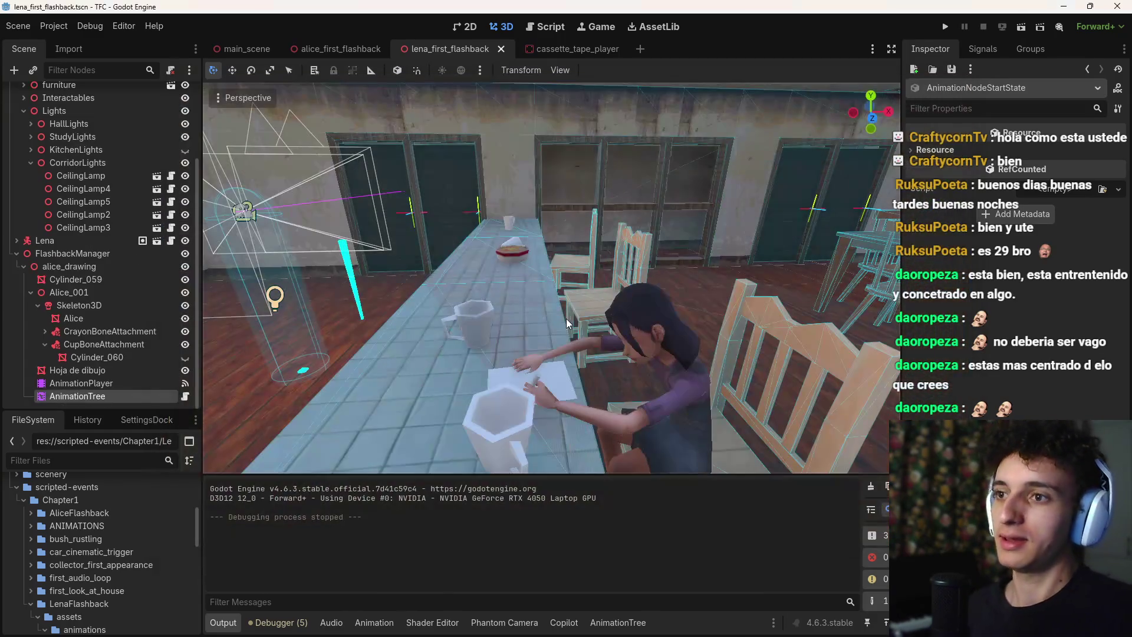
key(ctrl+s)
click(186, 395)
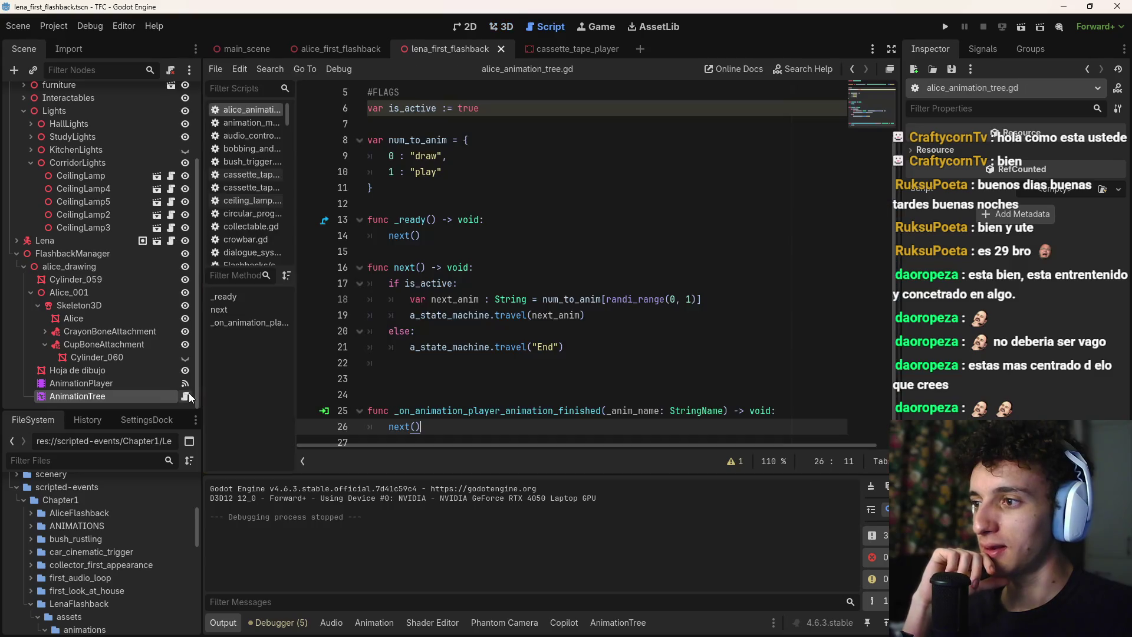
Connect the AnimationTree's animation_finished signal to a new _on_animation_finished method
click(131, 382)
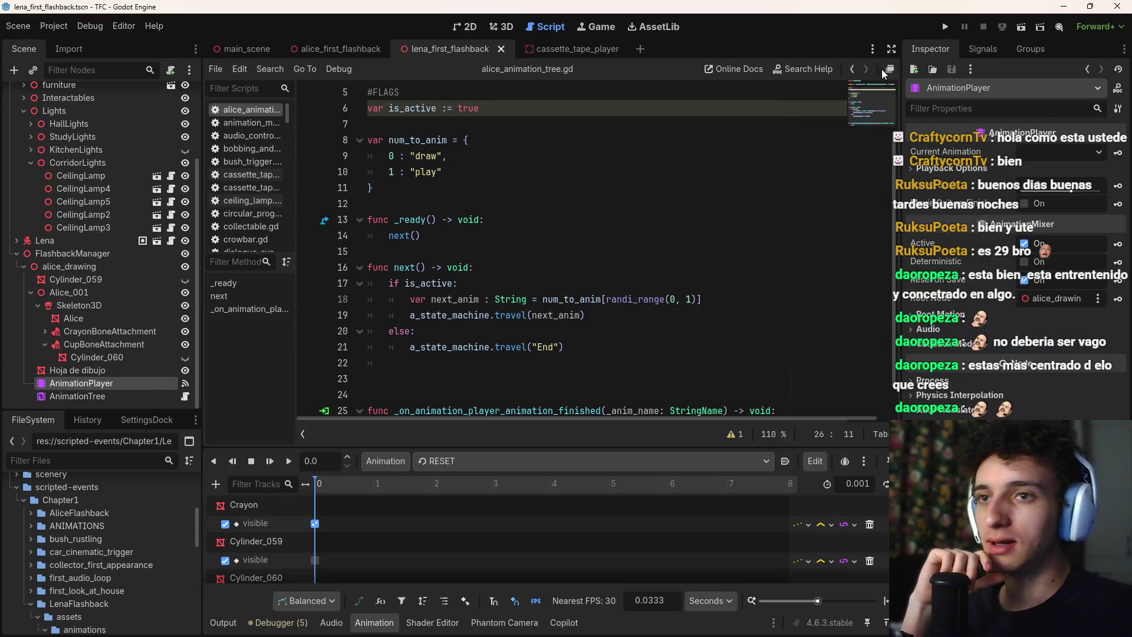
click(980, 49)
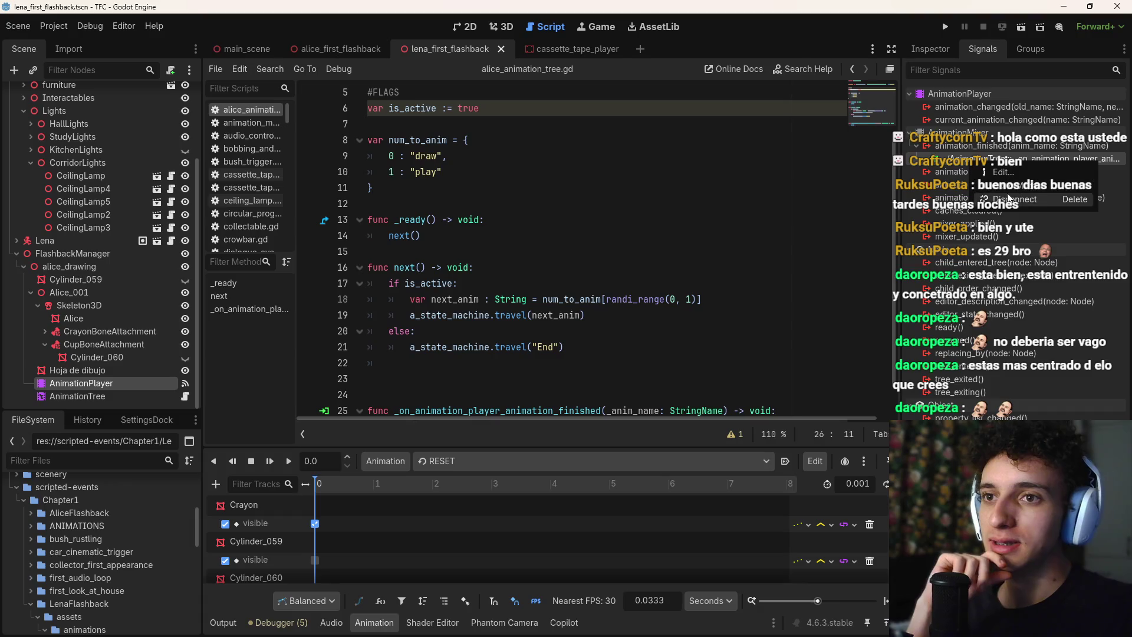
click(78, 397)
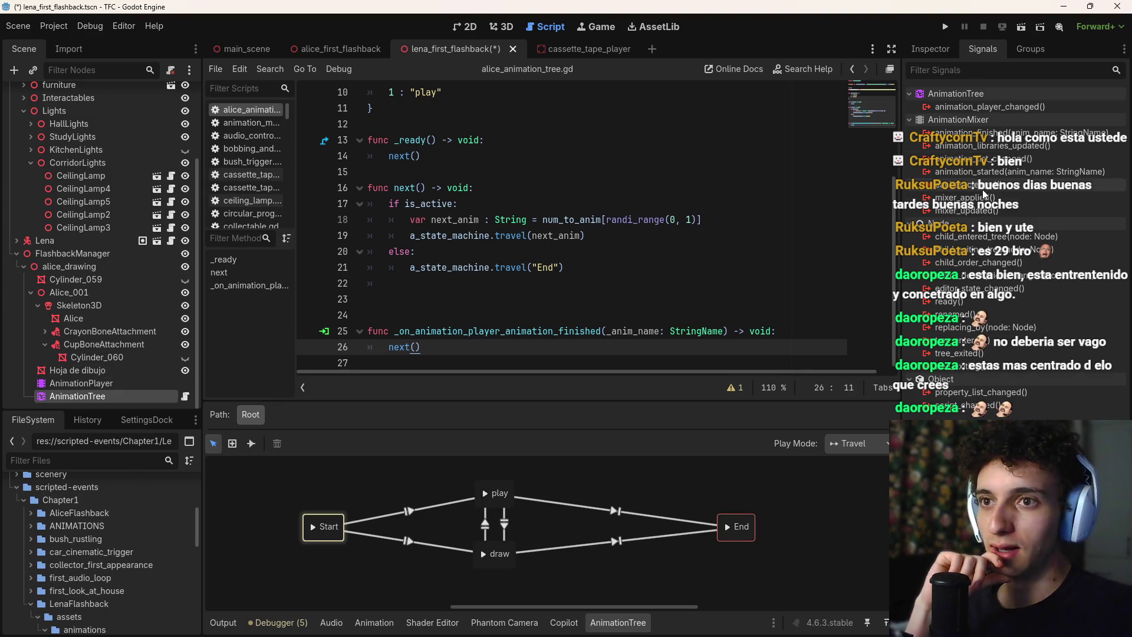
double_click(990, 133)
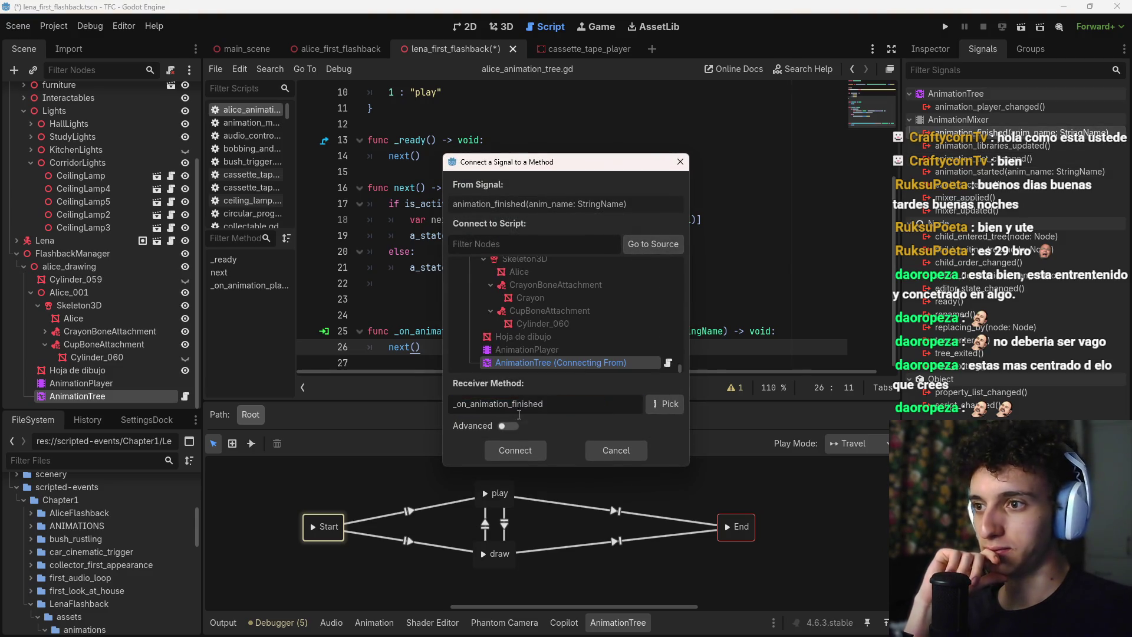
key(Return)
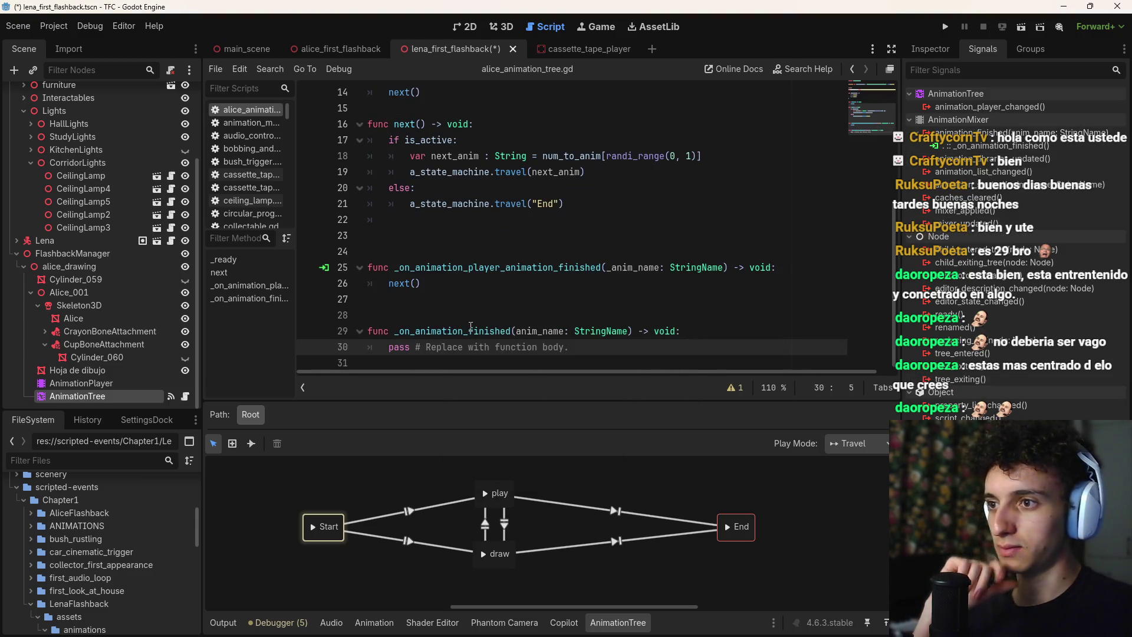
Move next() into _on_animation_finished, delete the old AnimationPlayer handler, and run the scene
drag(422, 283, 368, 284)
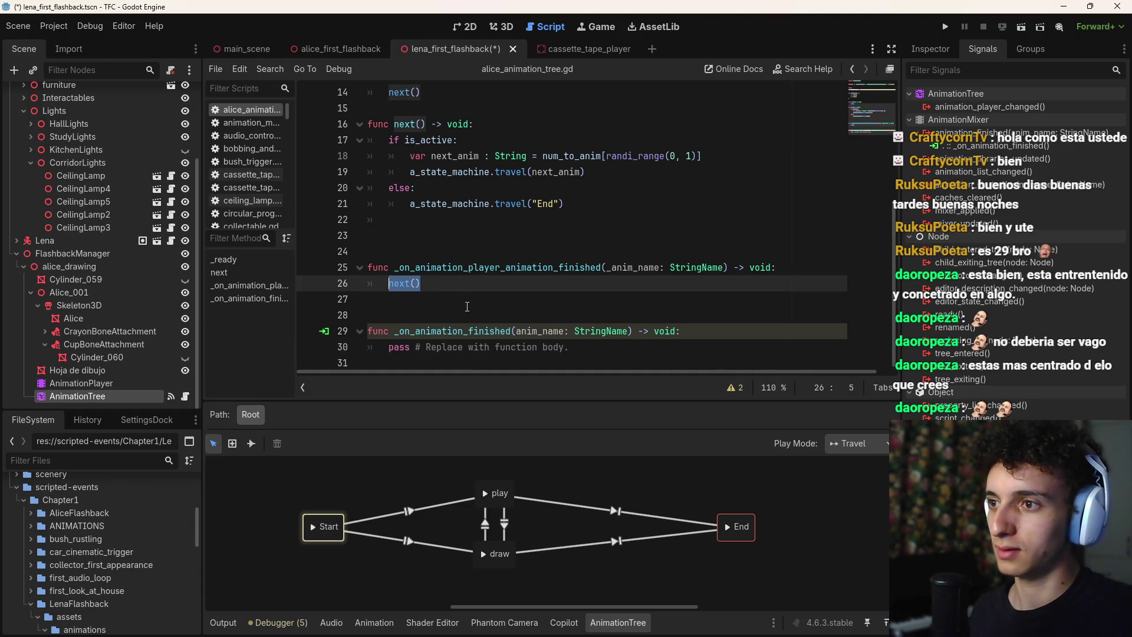
key(ctrl+x)
drag(569, 347, 389, 346)
key(ctrl+v)
click(438, 267)
key(ctrl+shift+k)
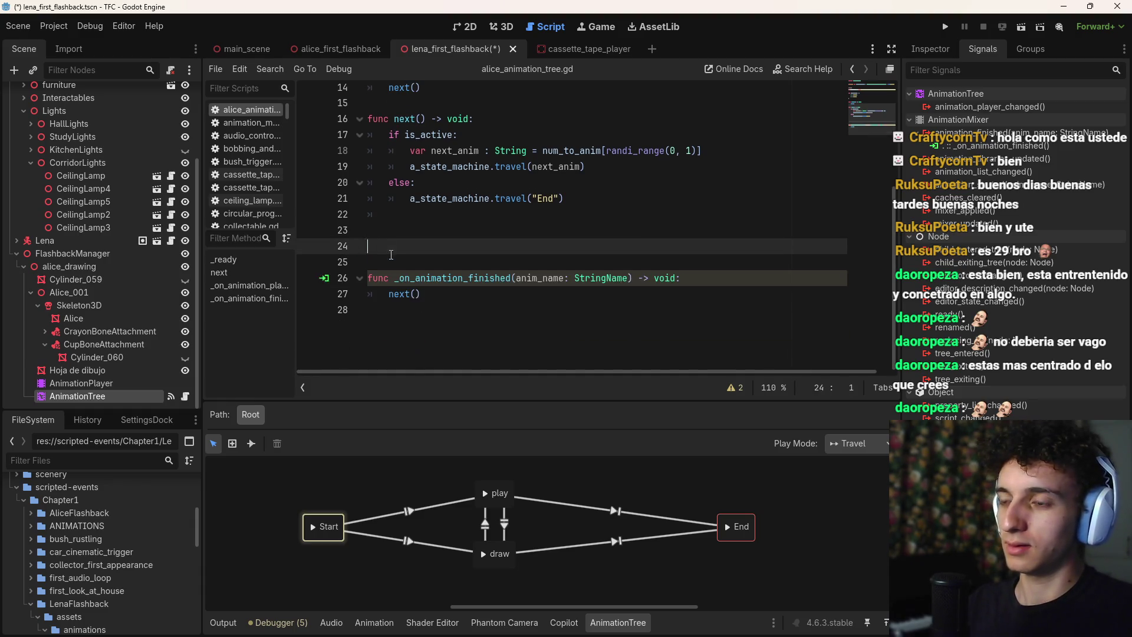
key(BackSpace)
key(BackSpace)
key(BackSpace)
key(F6)
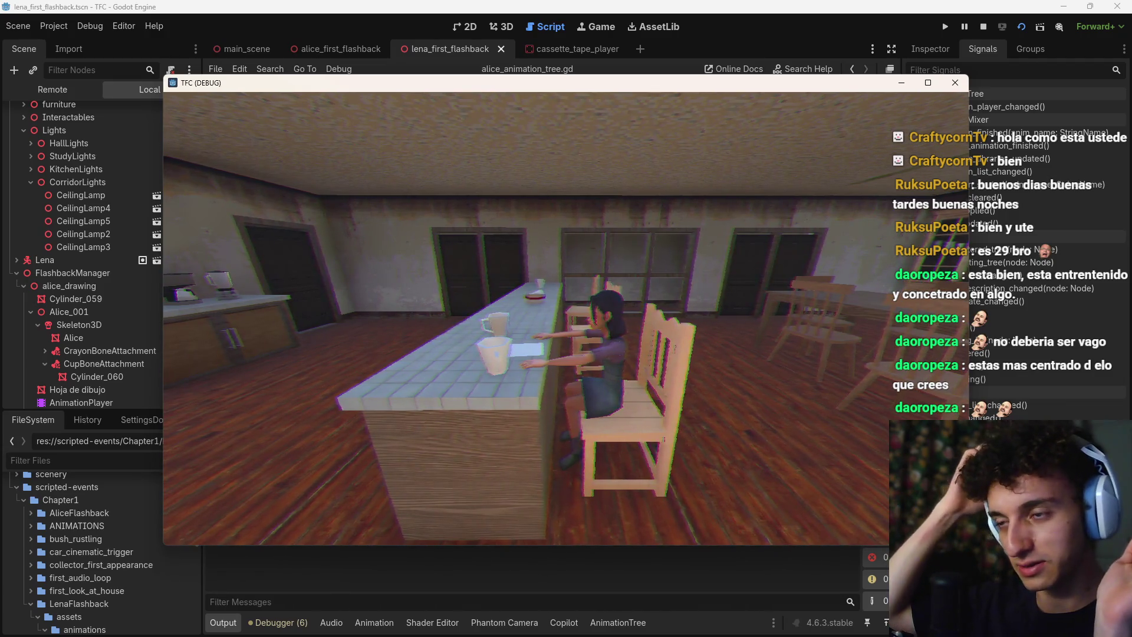
Stop the game, rename the parameter to _anim_name and save, then view the script warnings
key(F8)
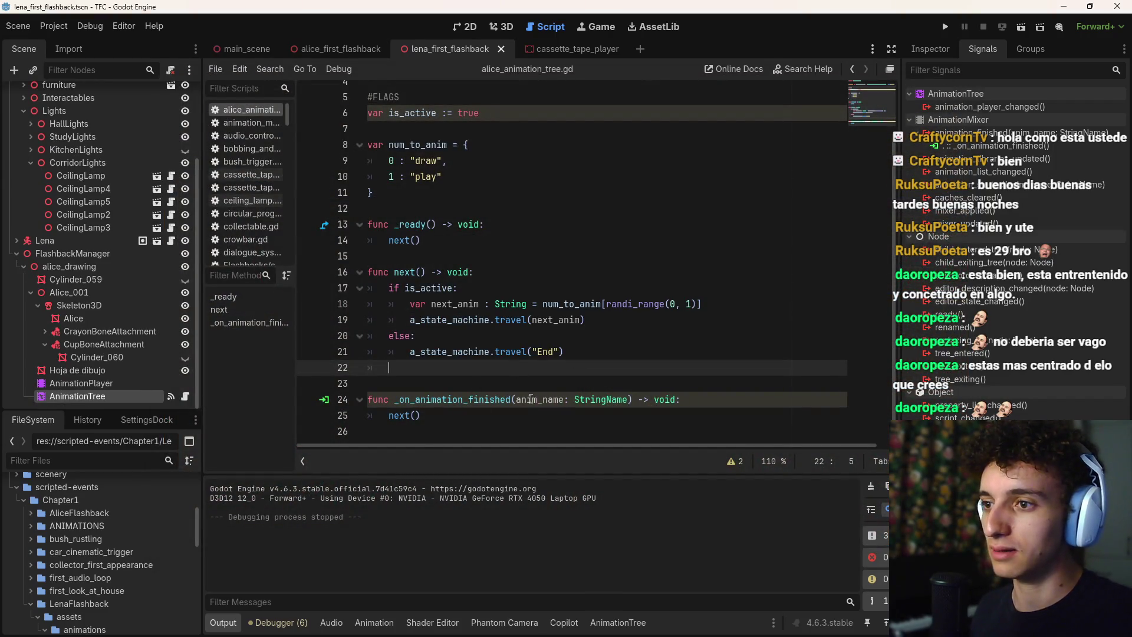
click(517, 399)
text(_)
key(ctrl+s)
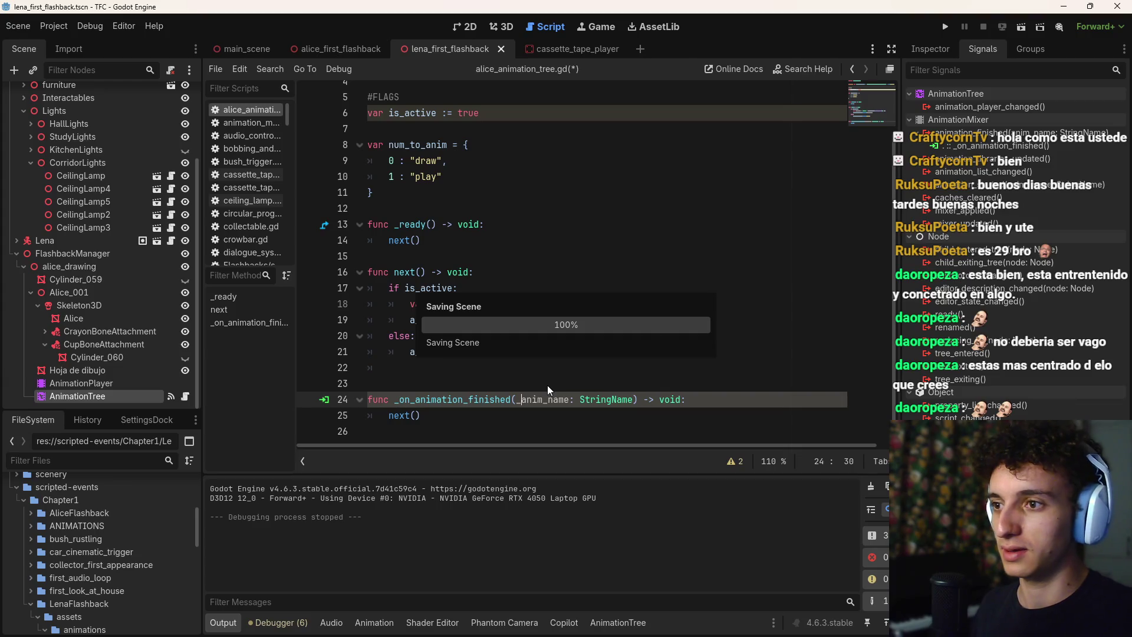
click(480, 419)
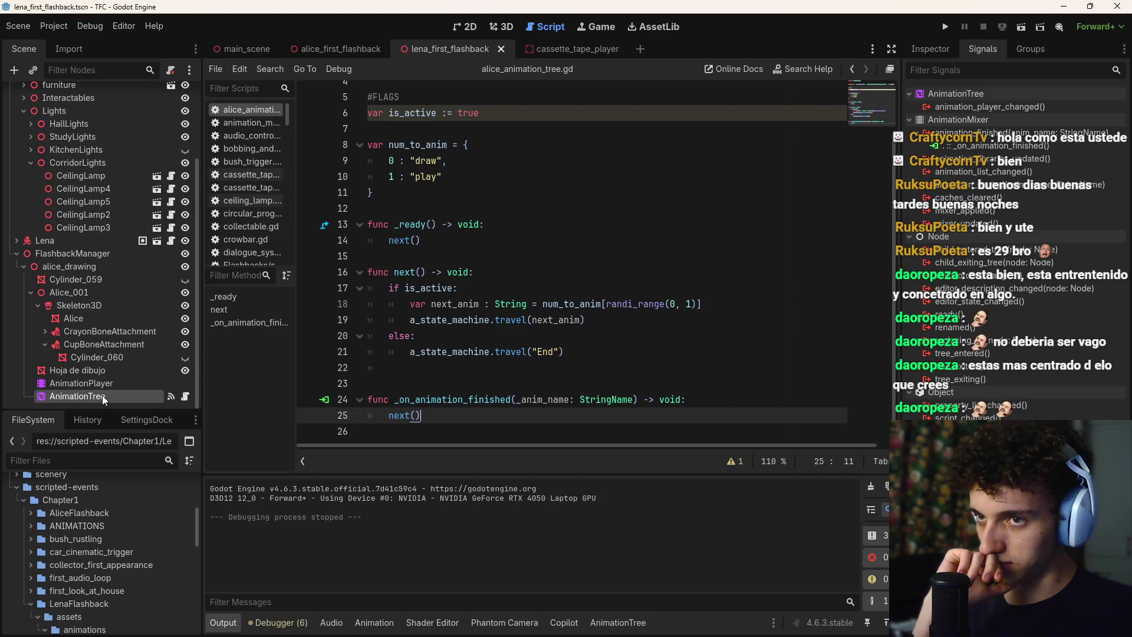
click(507, 112)
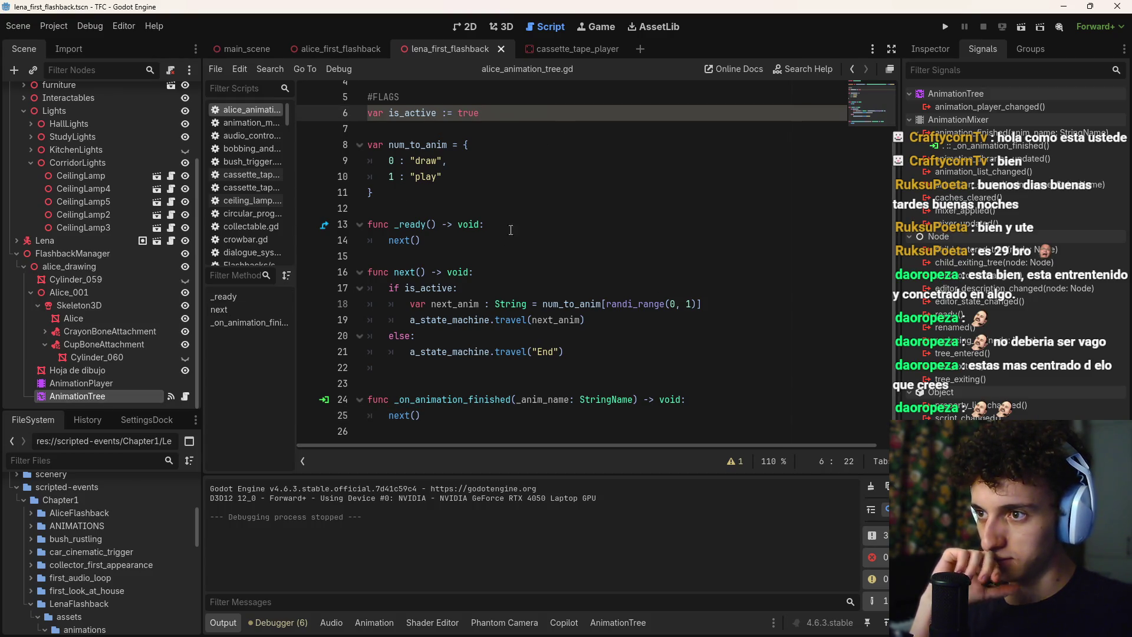
click(731, 461)
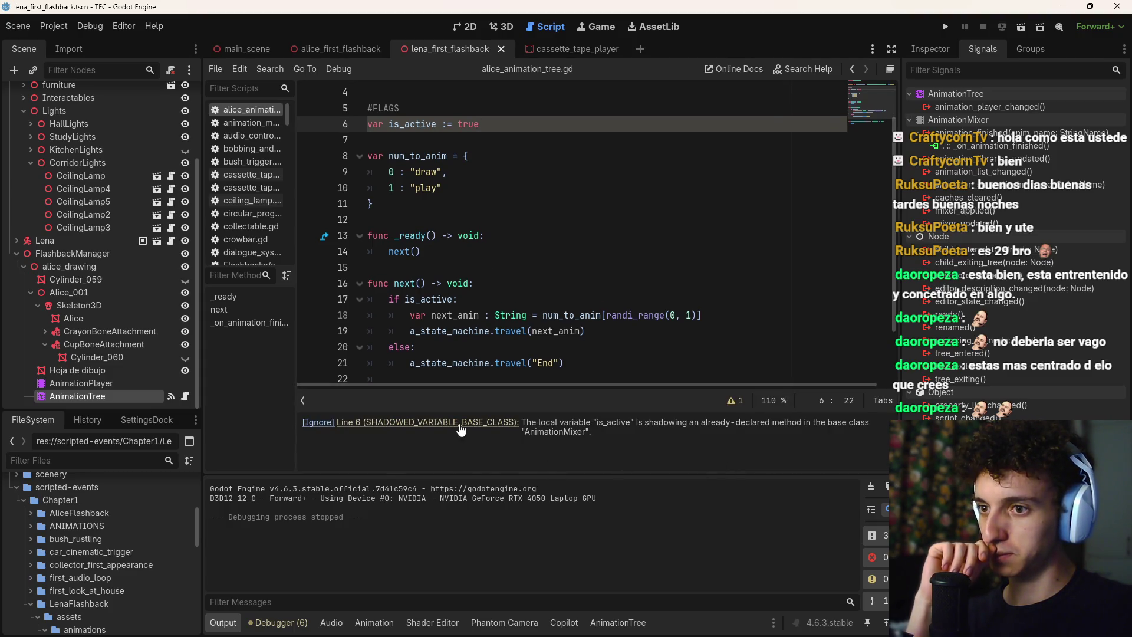
Rename the is_active declaration on line 6 to is_on and save
scroll(489, 330, up, 2)
scroll(489, 330, down, 2)
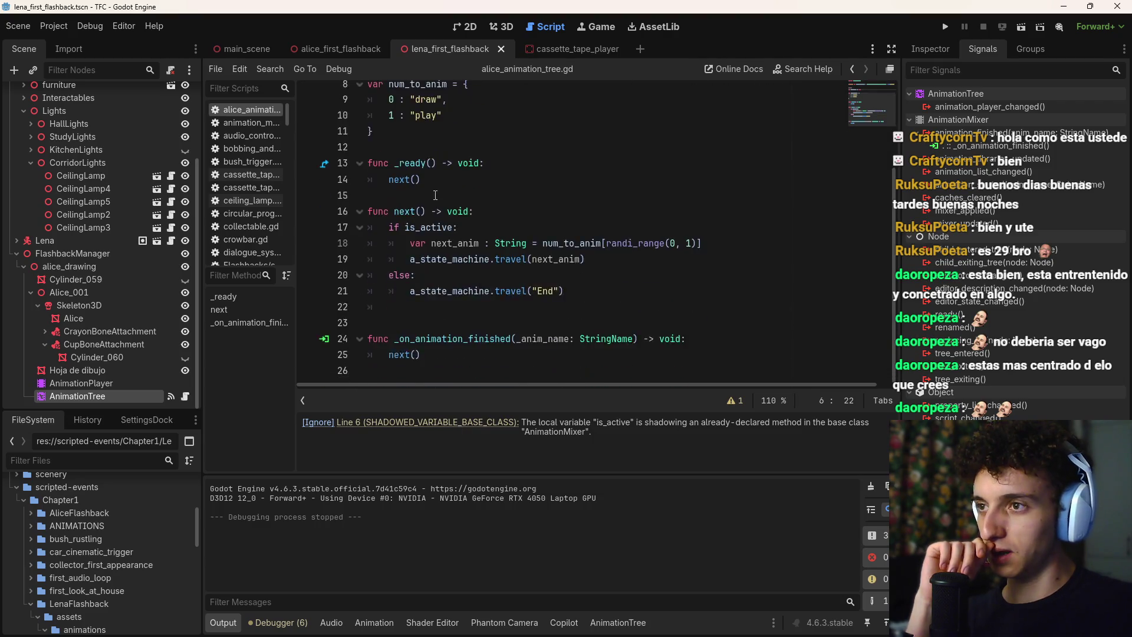
scroll(404, 147, up, 2)
click(390, 148)
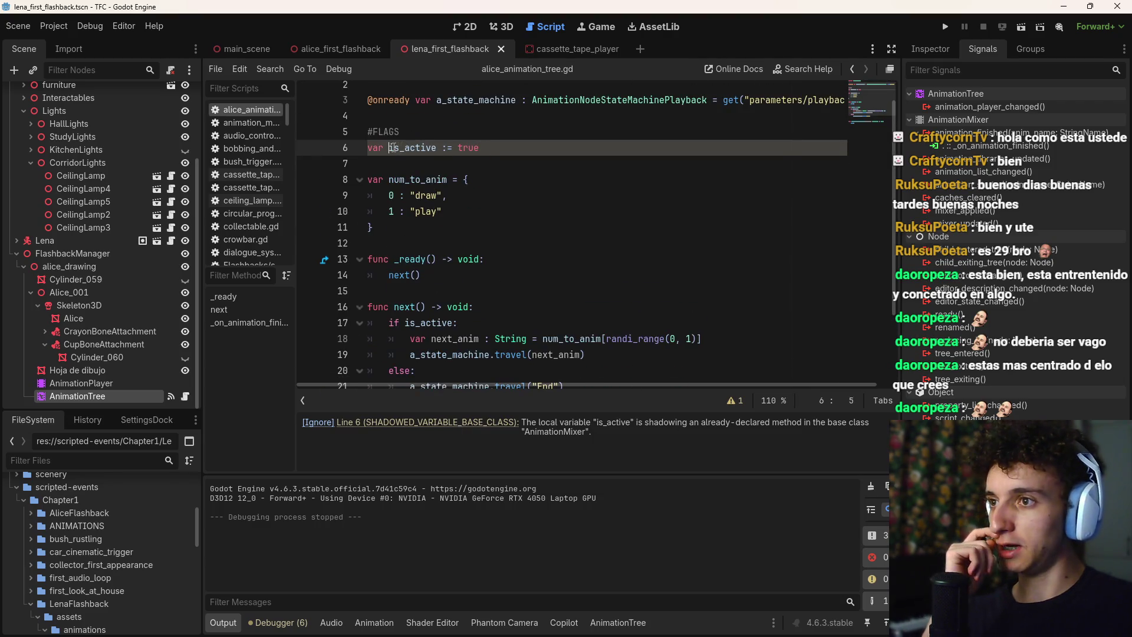
click(405, 148)
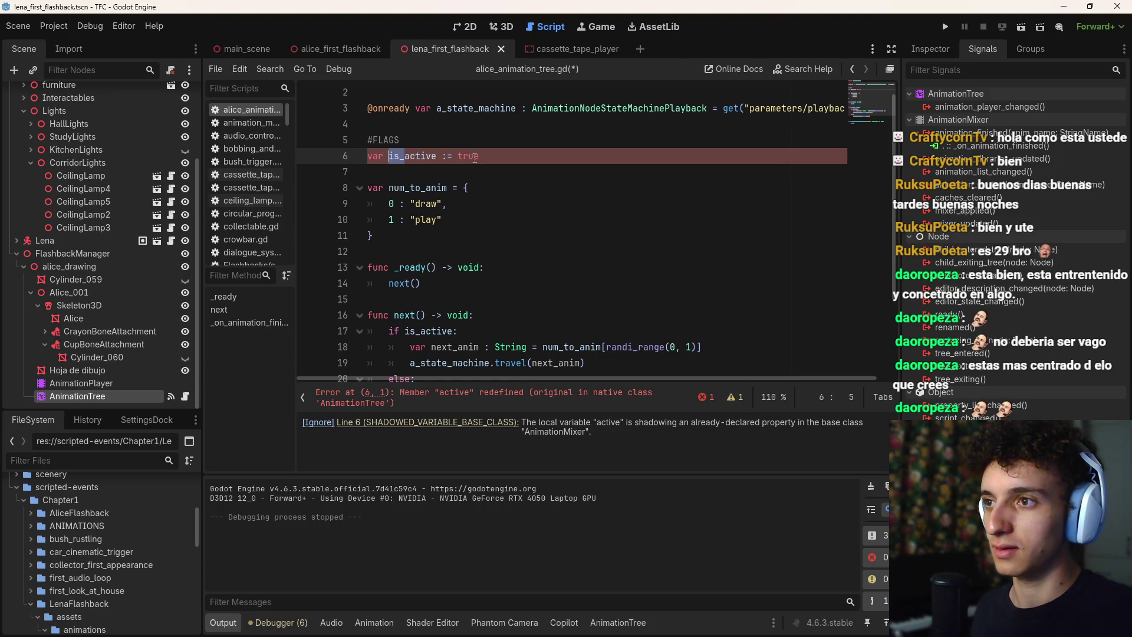
click(405, 157)
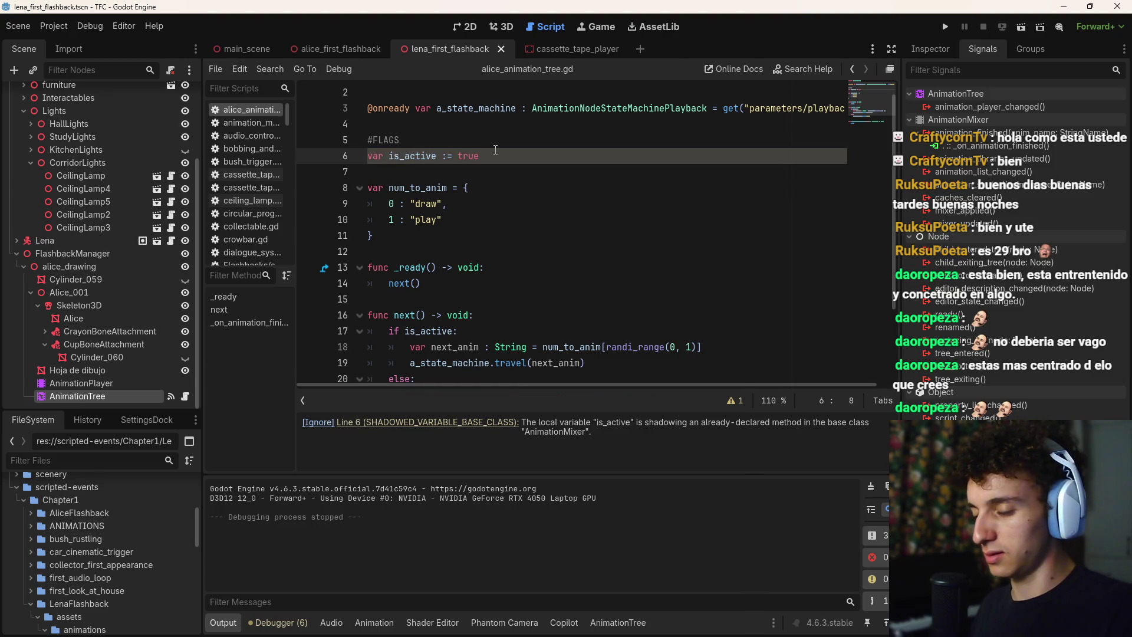
key(ctrl+shift+Right)
key(Delete)
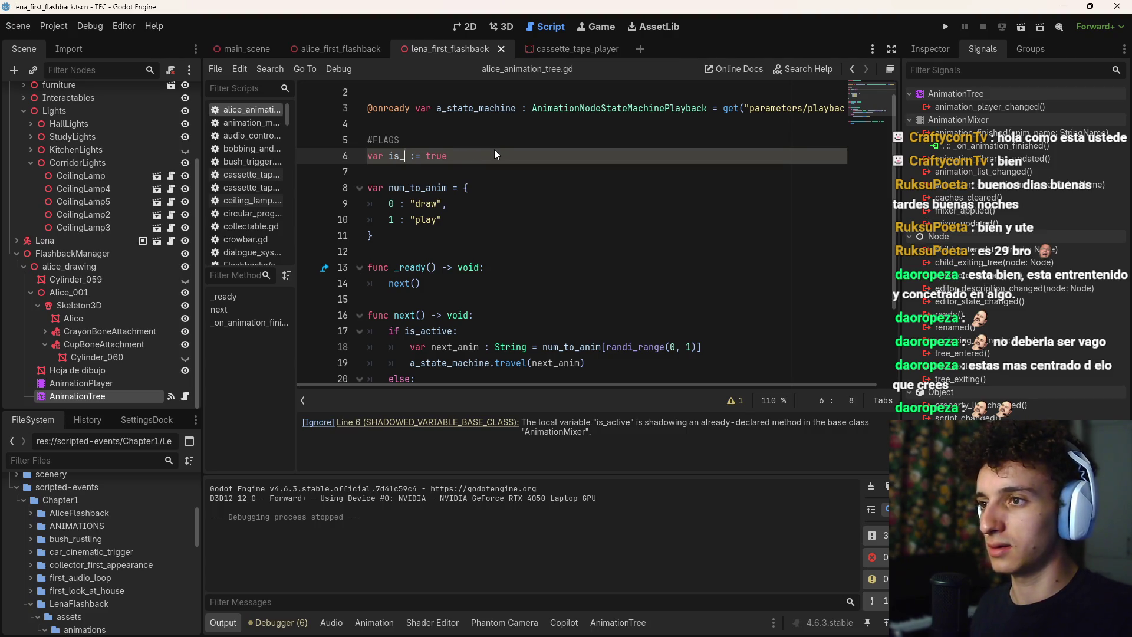
text(on)
click(495, 158)
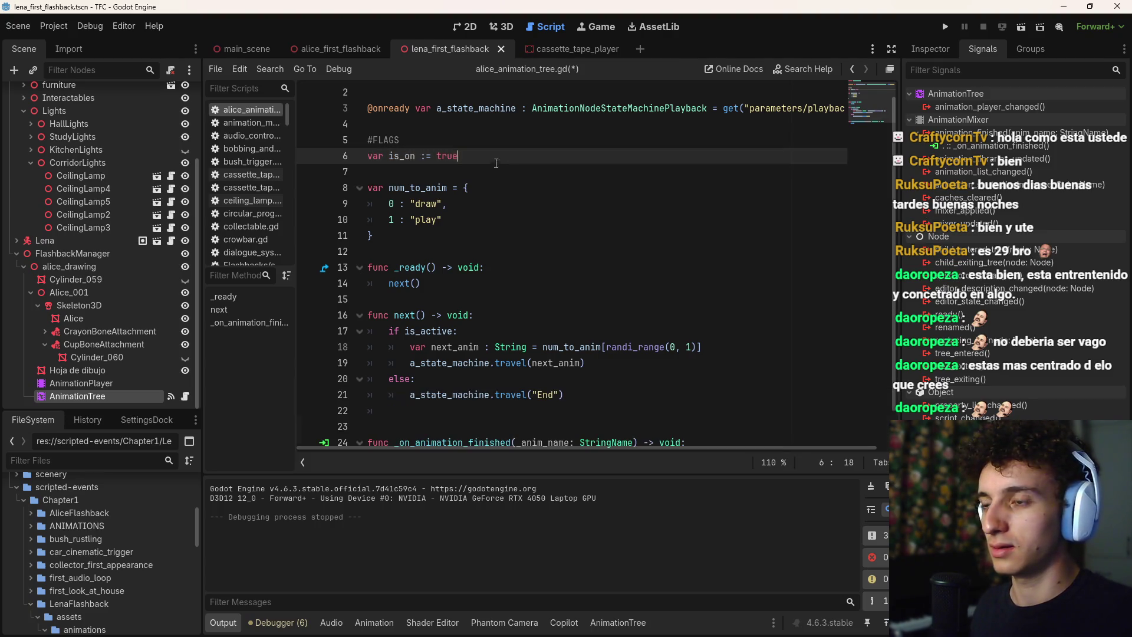
key(ctrl+s)
Change next()'s check to 'if is_on:', save, and run the scene again
scroll(514, 193, down, 1)
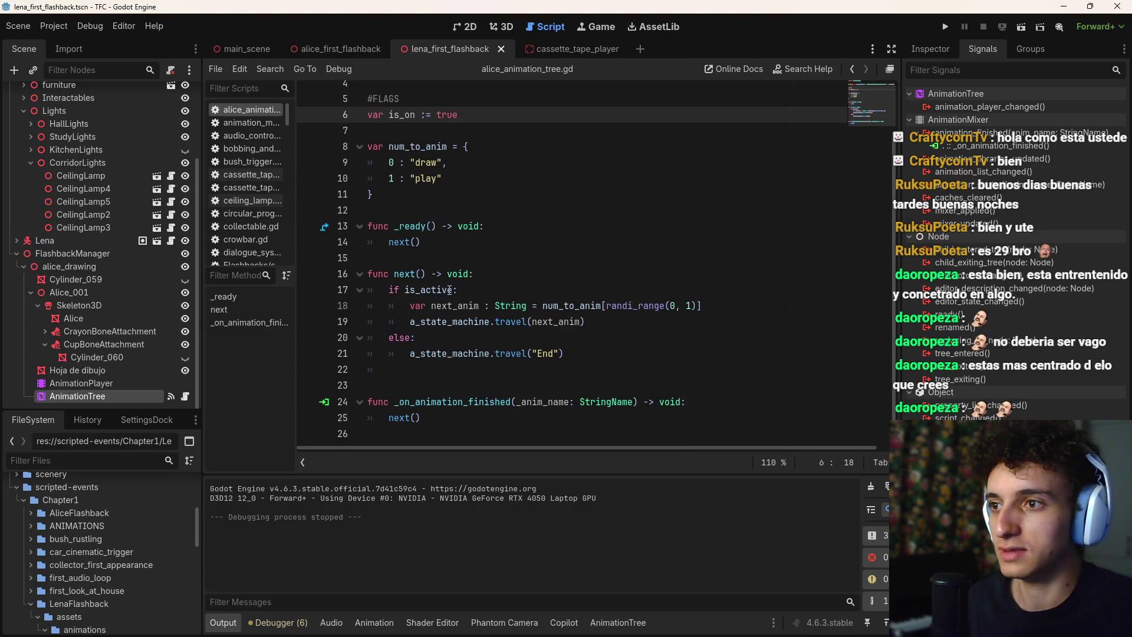
drag(452, 289, 438, 290)
text(on)
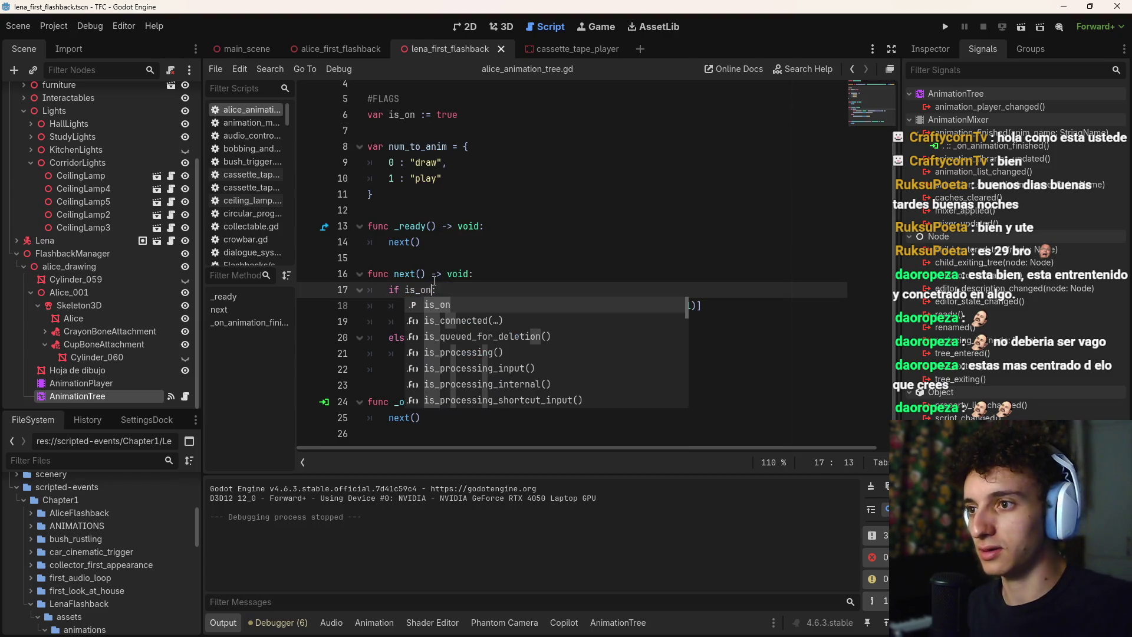
key(ctrl+s)
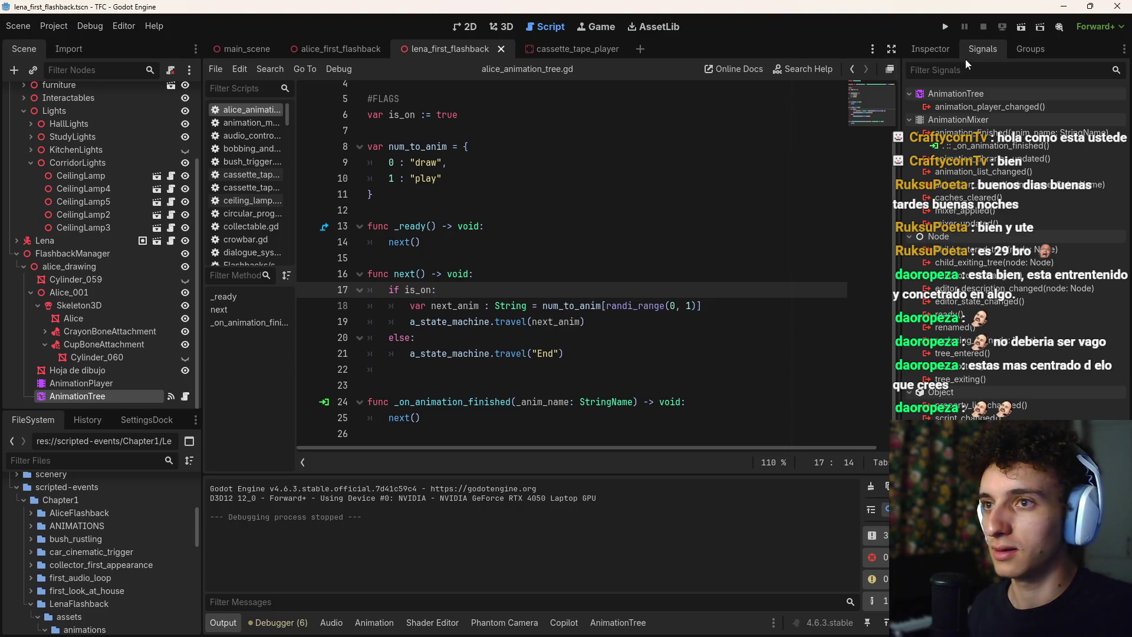
click(1024, 29)
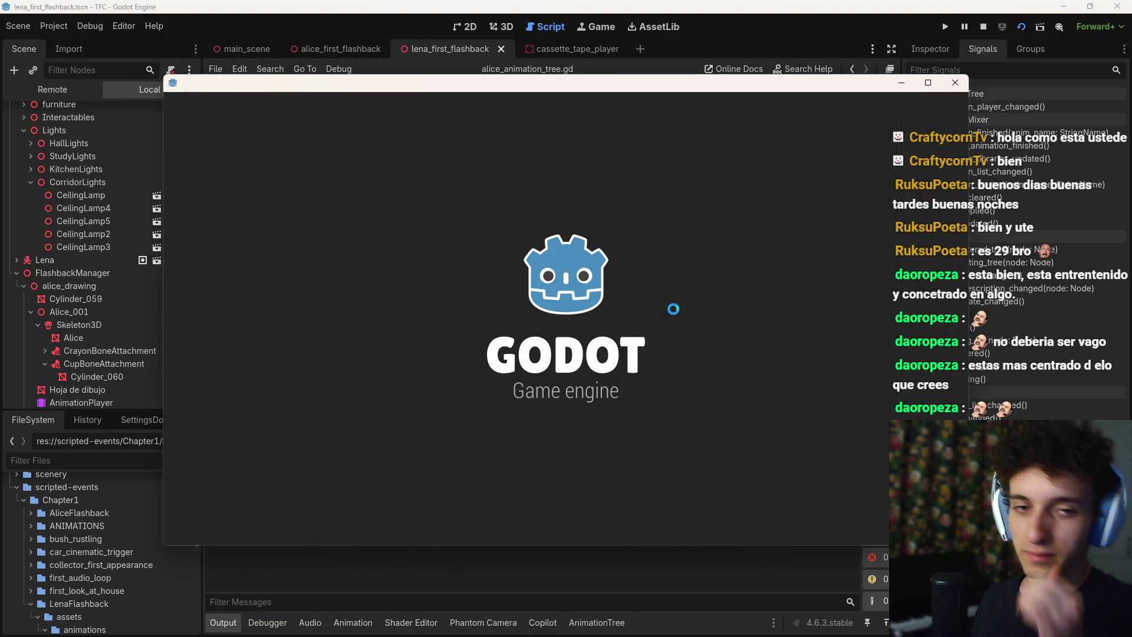
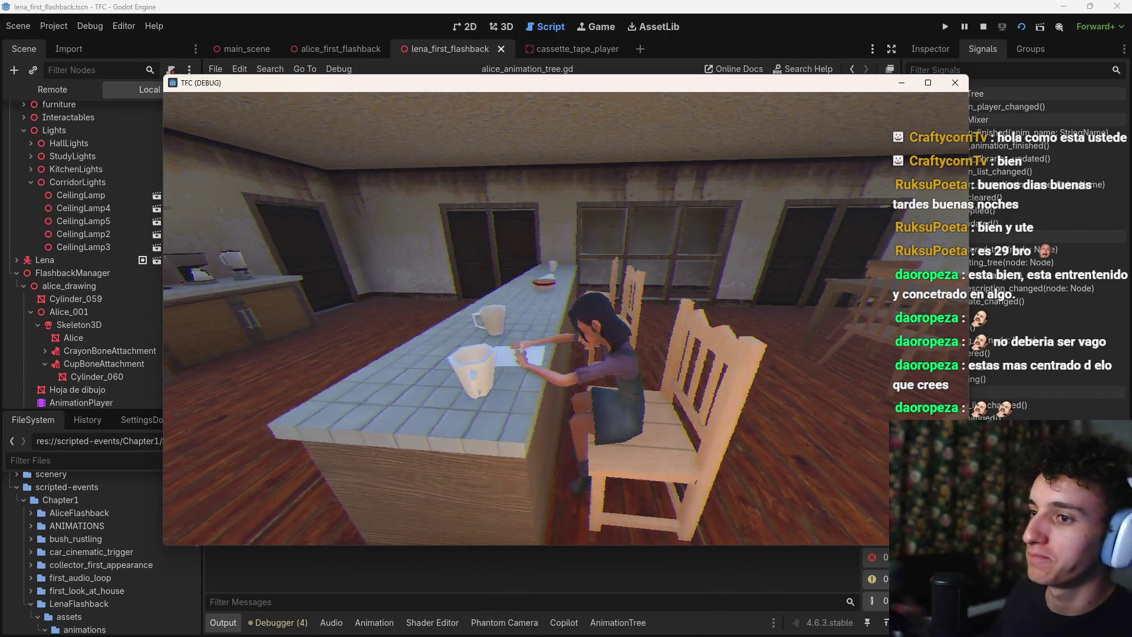
Stop the running game and return to the lena_first_flashback scene
key(F8)
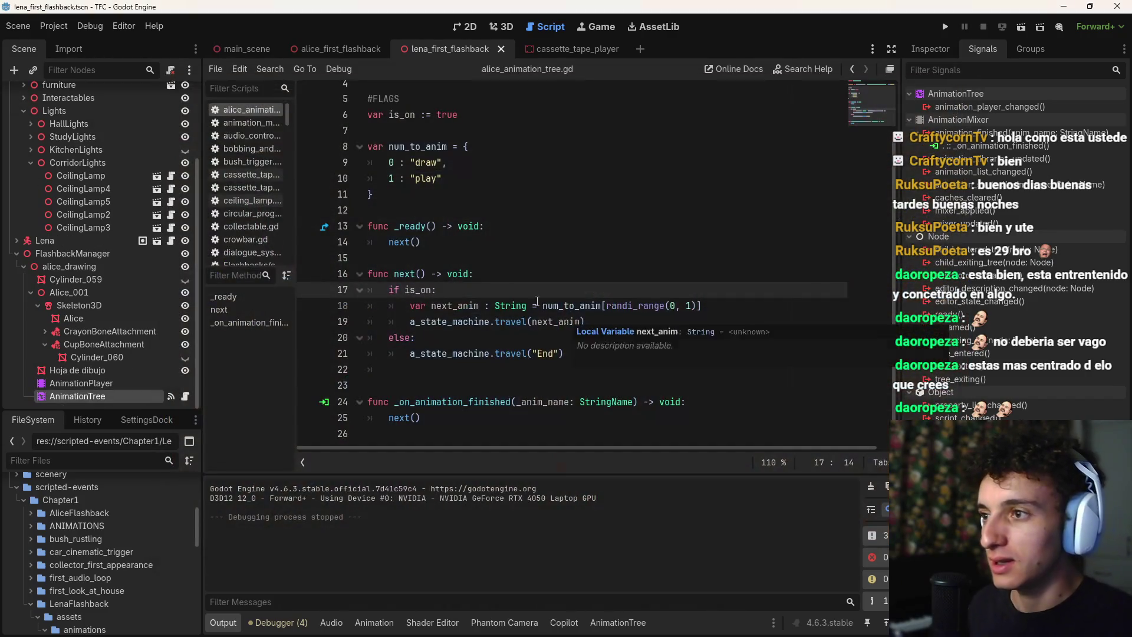
click(336, 50)
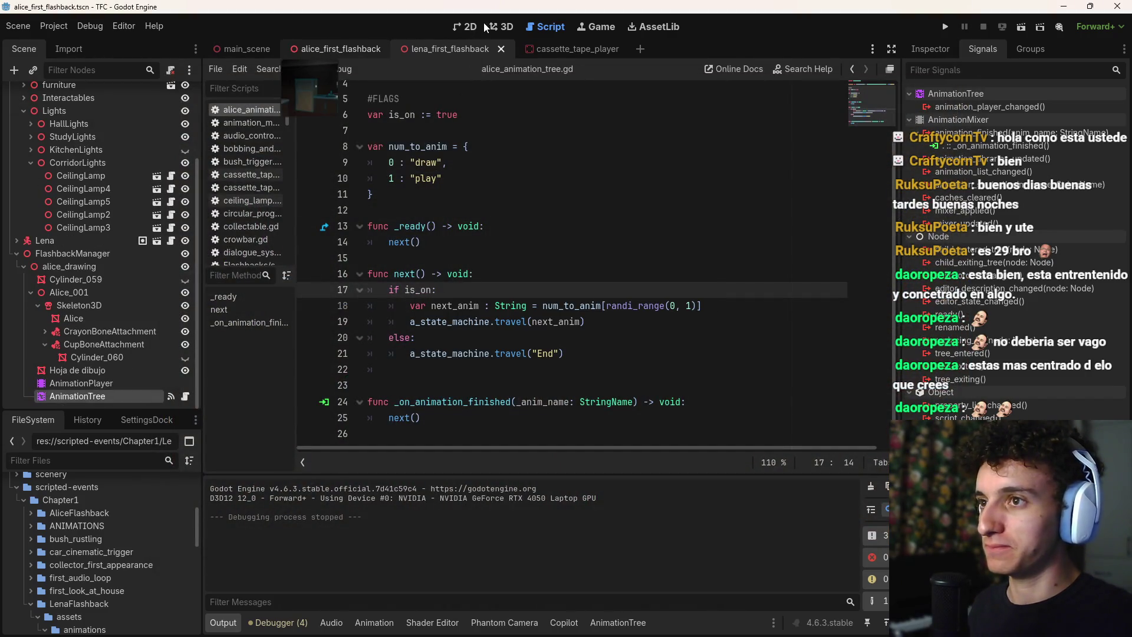
click(485, 39)
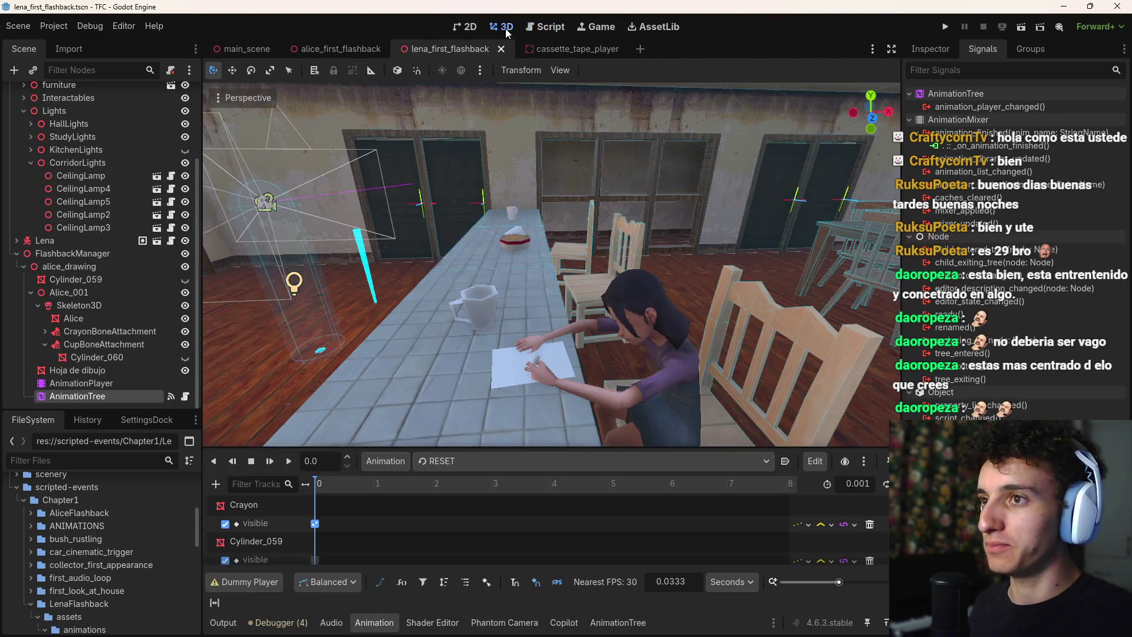
Toggle looping on the draw animation and save the scene
click(542, 461)
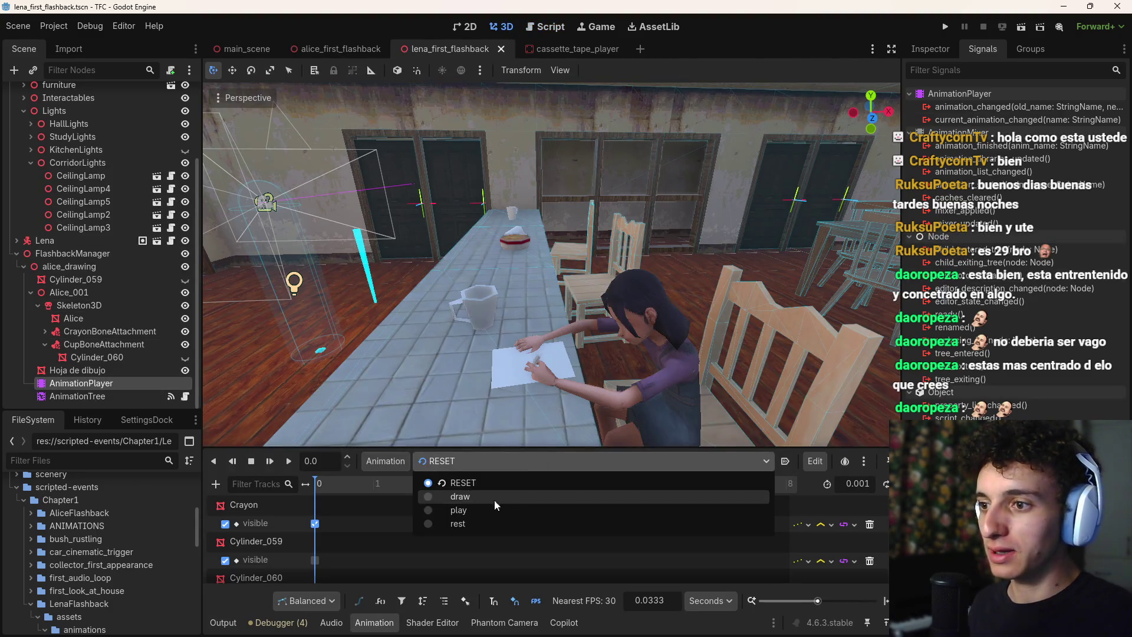
click(473, 501)
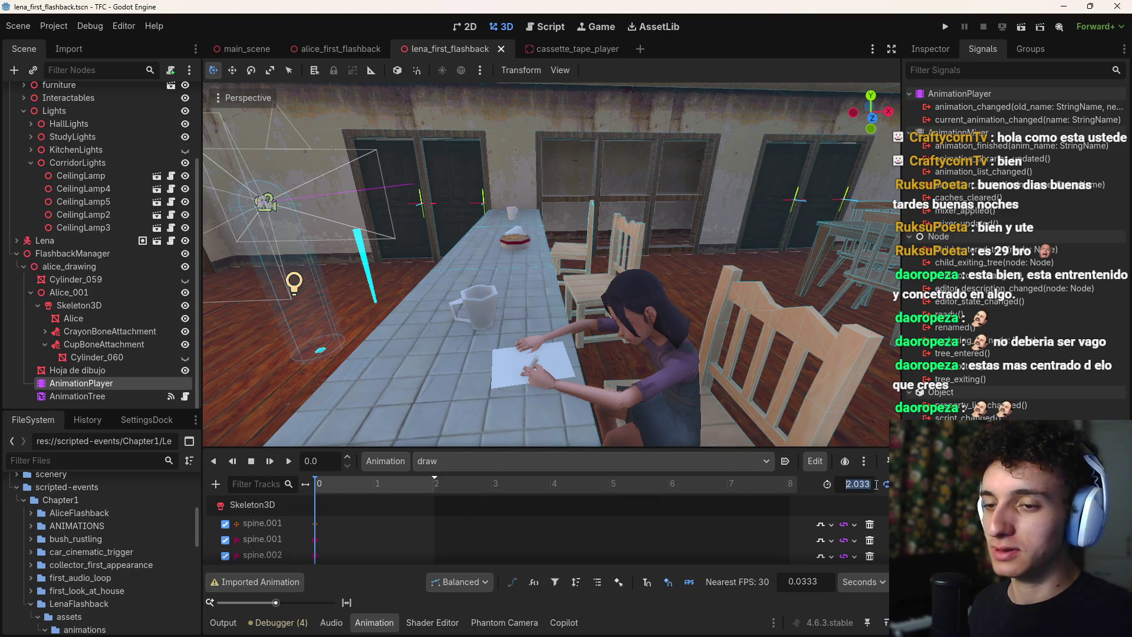
click(885, 485)
key(ctrl+s)
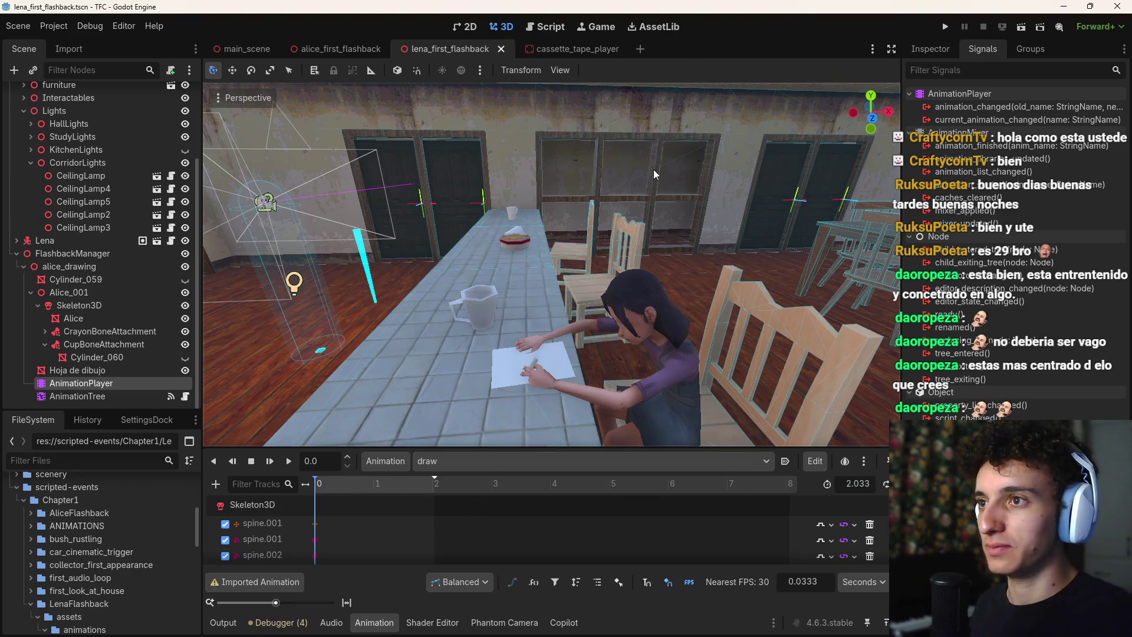
Collapse the animation panel, move the view toward Alice, and reopen alice_animation_tree.gd
click(362, 624)
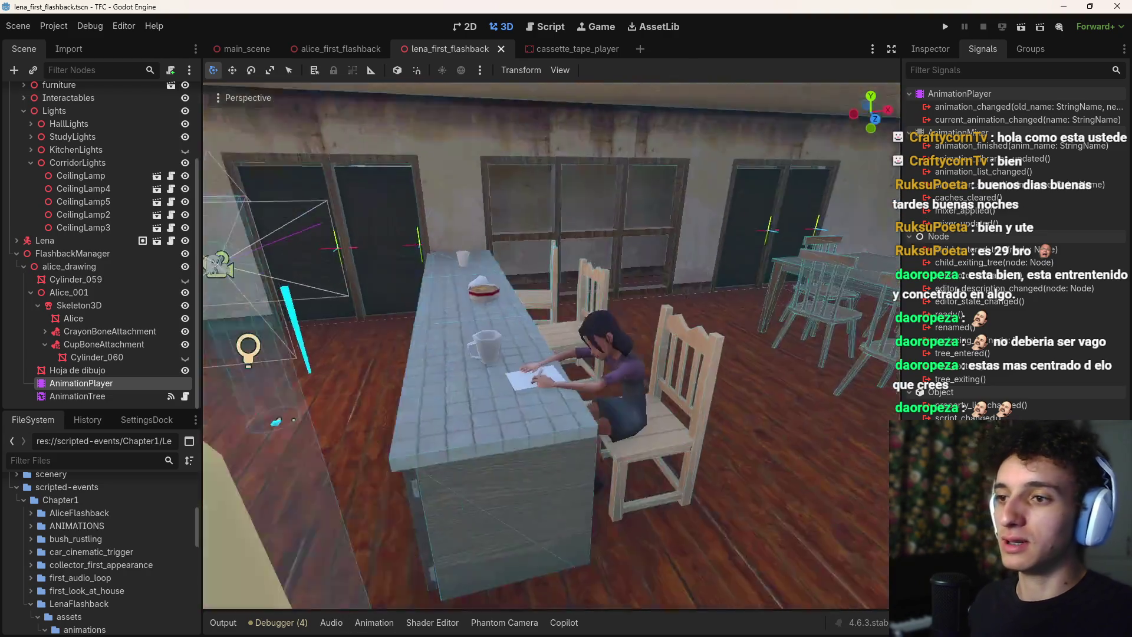
key(w)
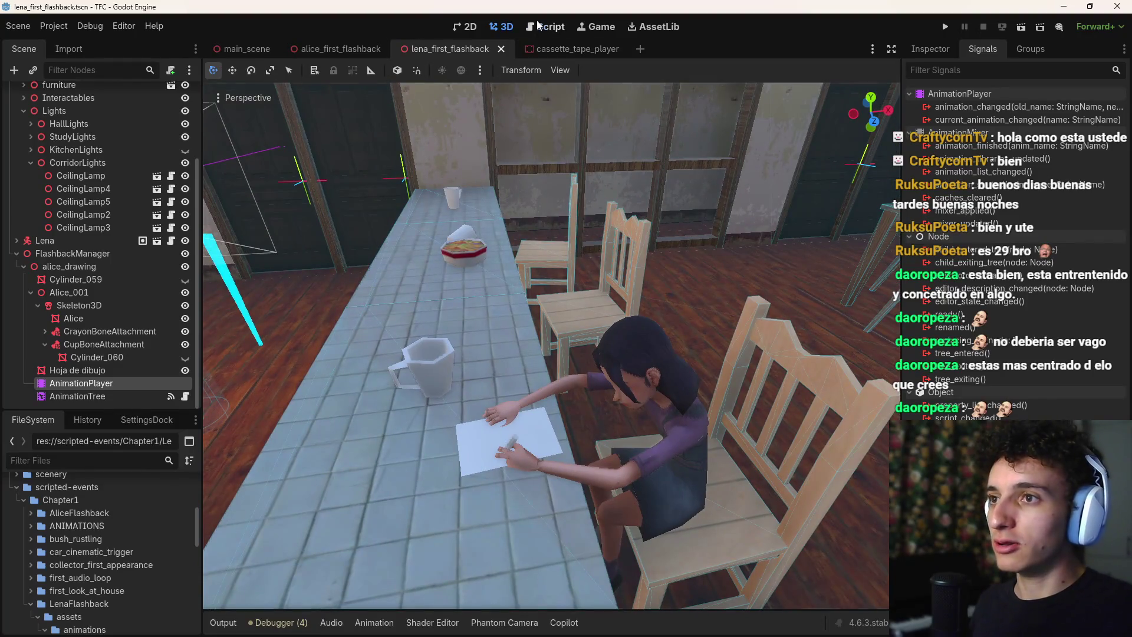
click(543, 26)
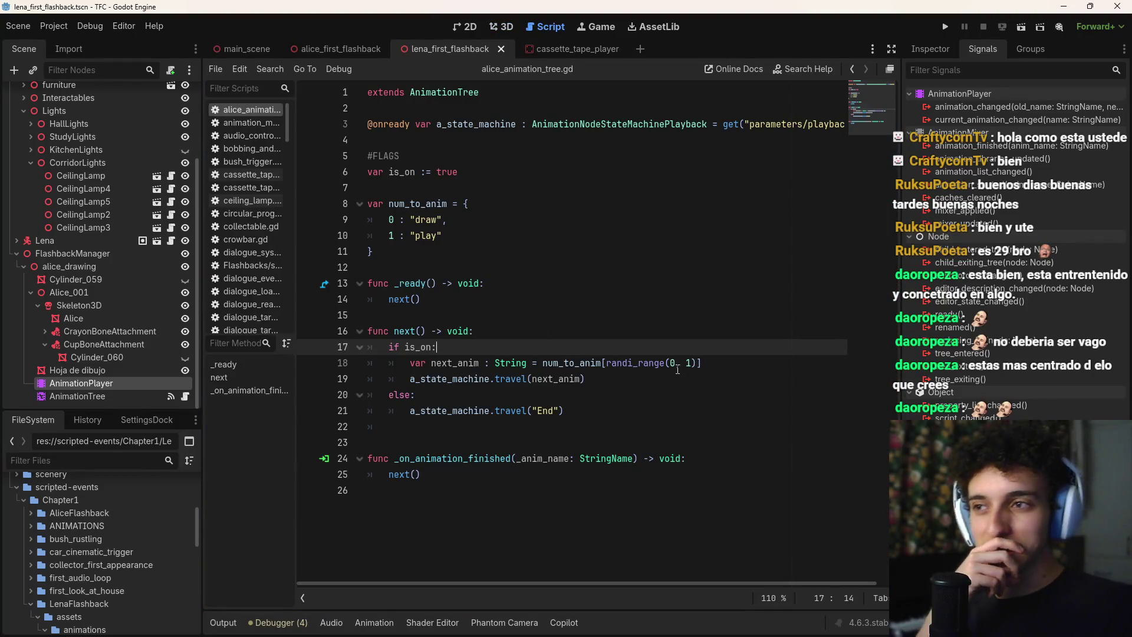
Try an edit to line 18's range arguments, then undo it
click(693, 363)
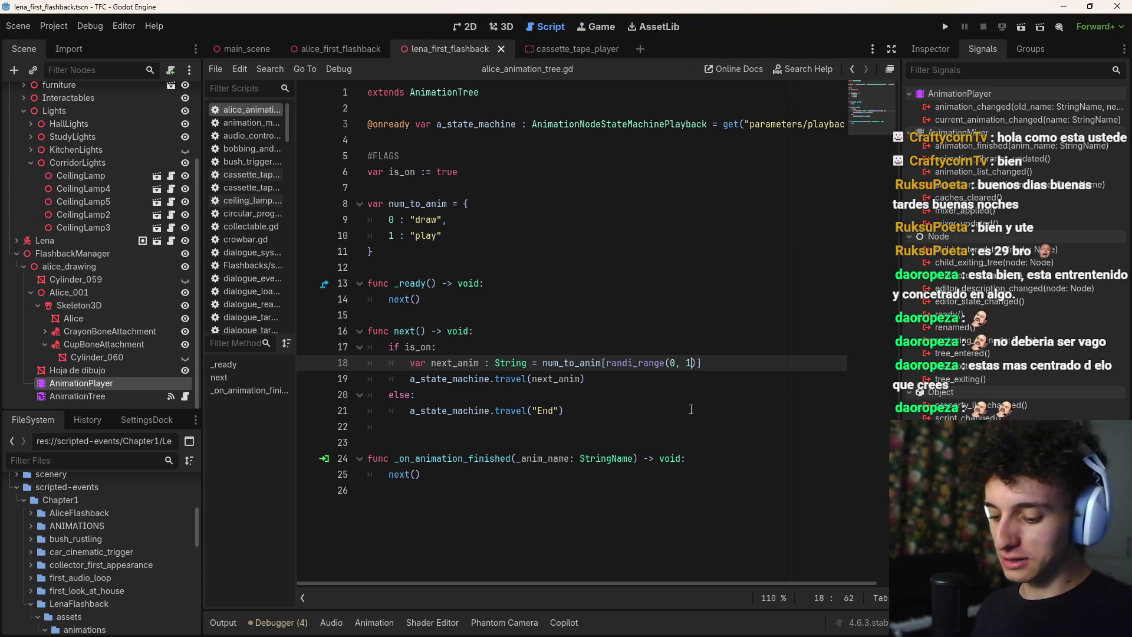
text(,)
key(BackSpace)
key(BackSpace)
key(Left)
key(Left)
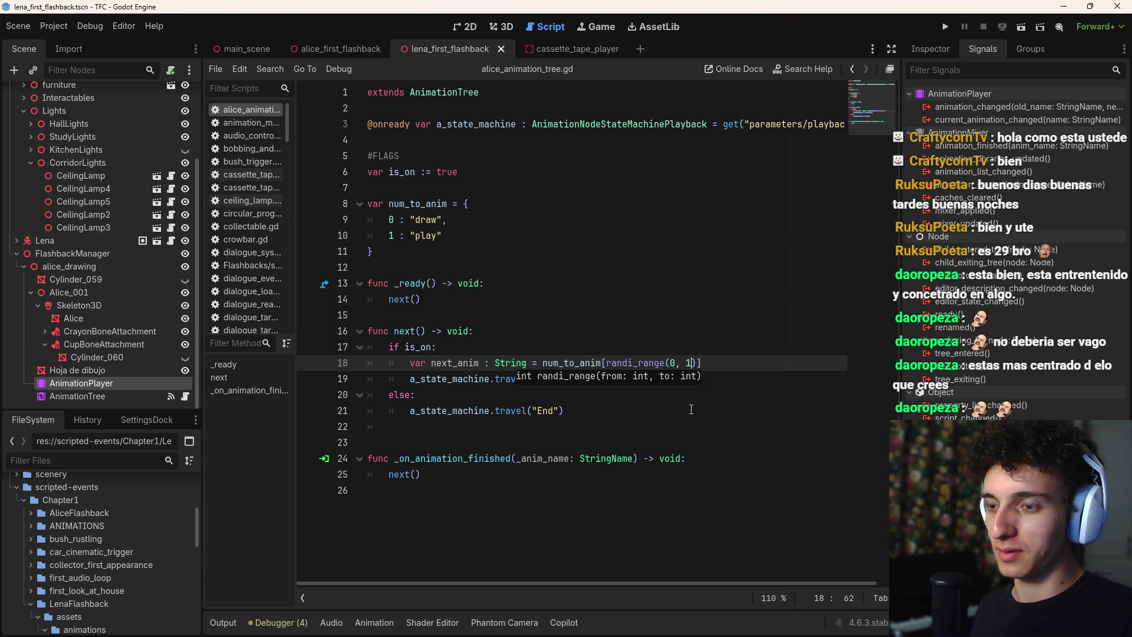
key(Right)
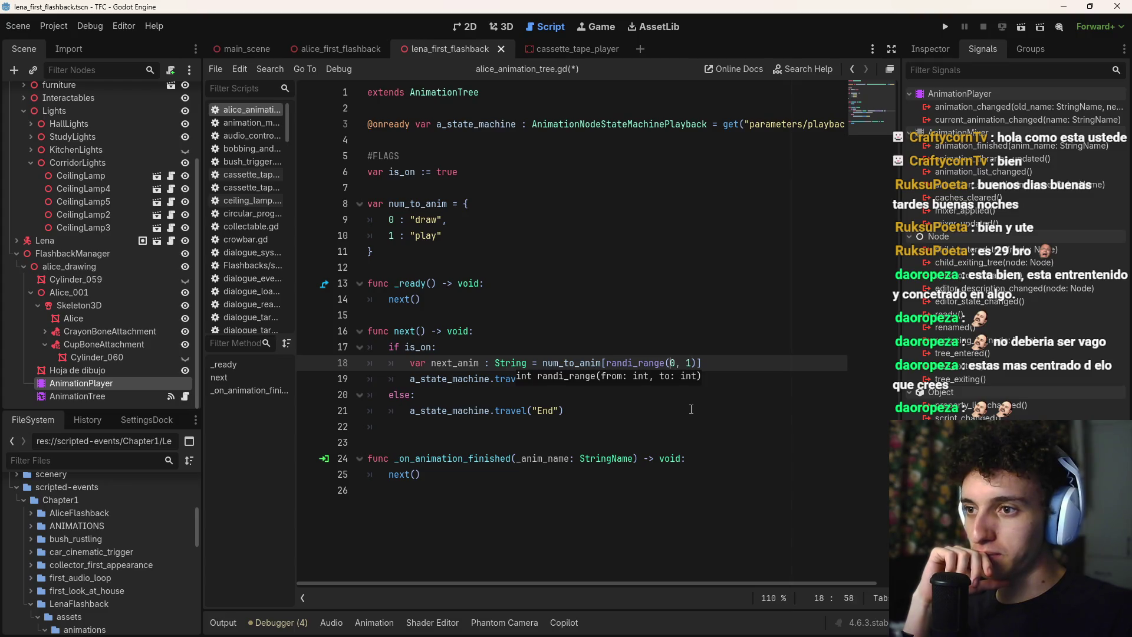
key(Down)
key(Home)
key(Home)
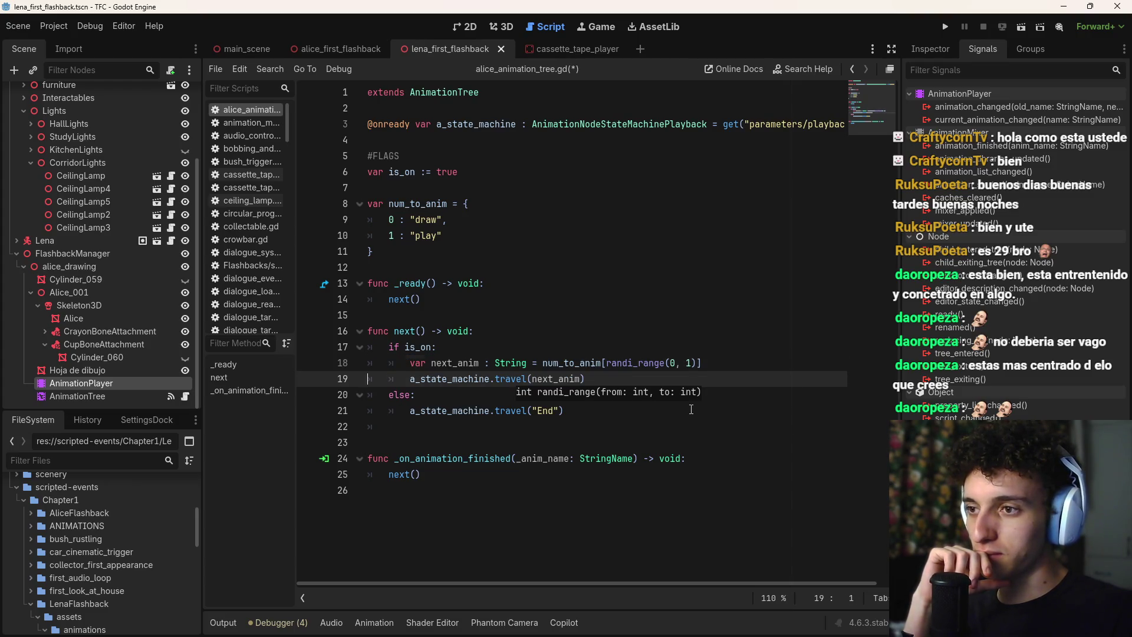
key(ctrl+z)
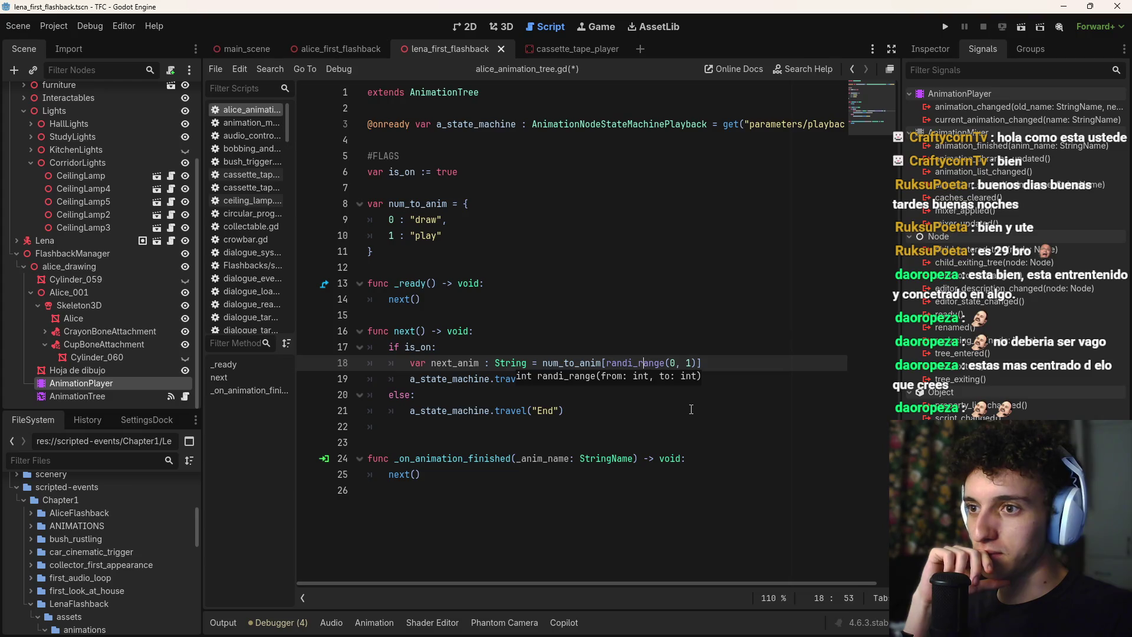
Change randi_range to randf_range on line 18 and select the randf_range(0, 1) call
key(Right)
key(Right)
key(Right)
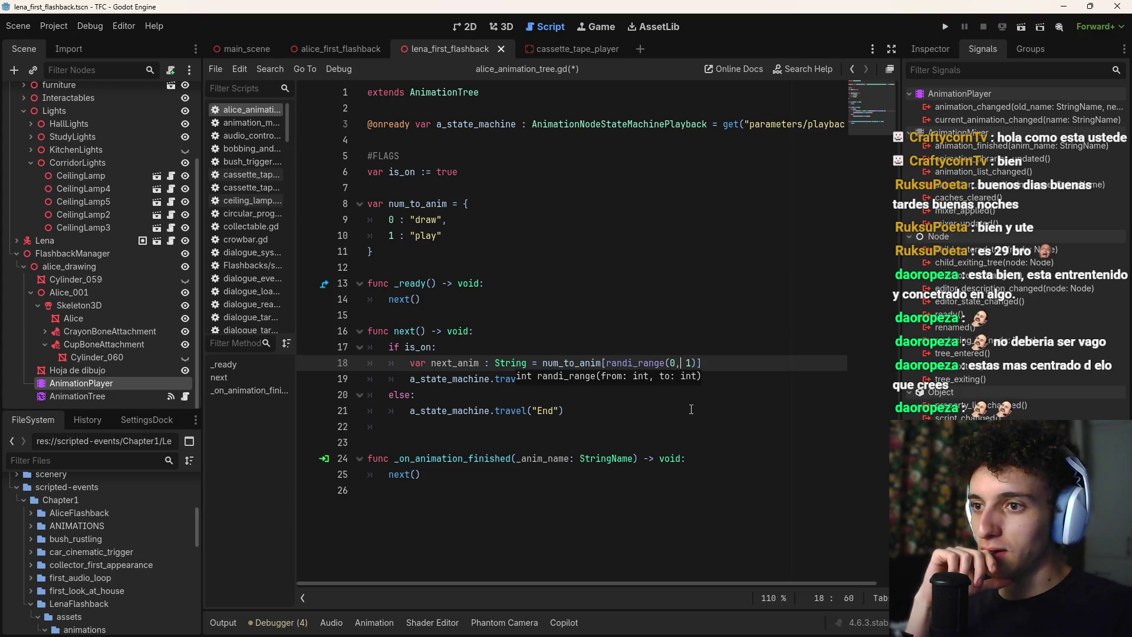
key(Left)
key(Left)
key(Left)
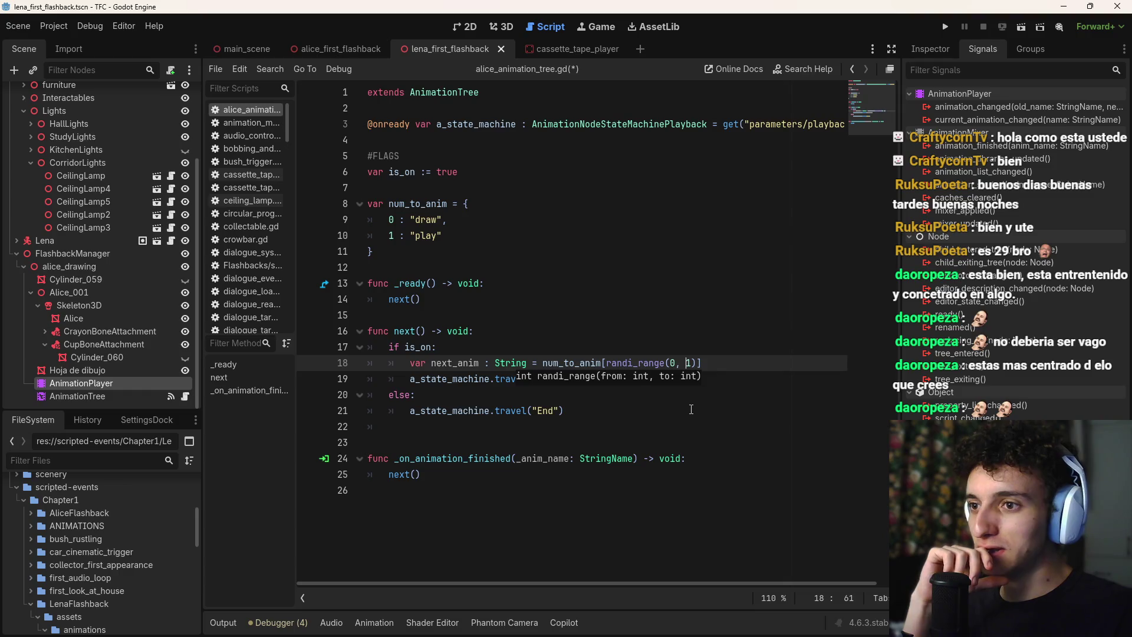
key(Left)
key(Left)
key(Left)
key(BackSpace)
text(f)
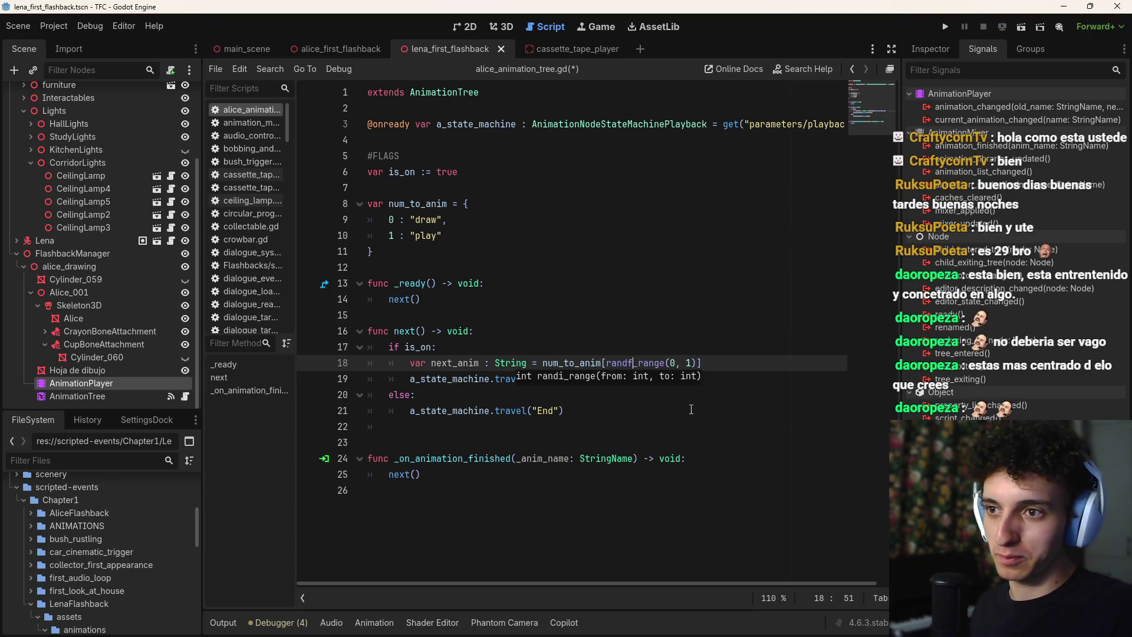
key(Right)
key(Right)
key(Right)
key(Right)
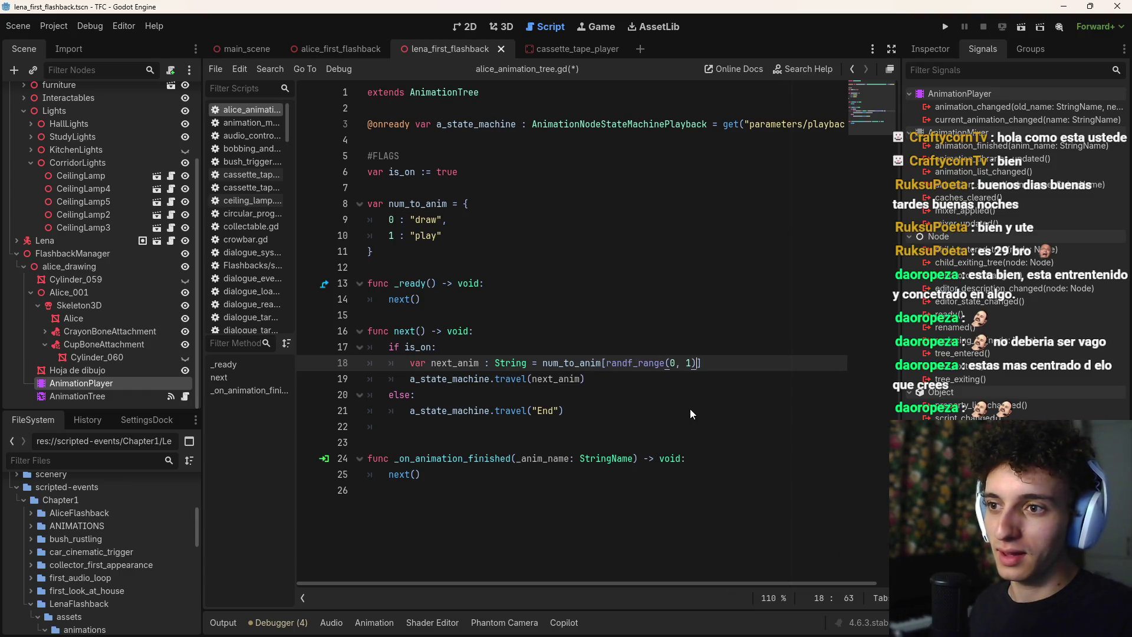
key(shift+ctrl+Left)
key(shift+ctrl+Left)
key(shift+ctrl+Left)
key(shift+ctrl+Right)
key(shift+ctrl+Right)
key(shift+ctrl+Left)
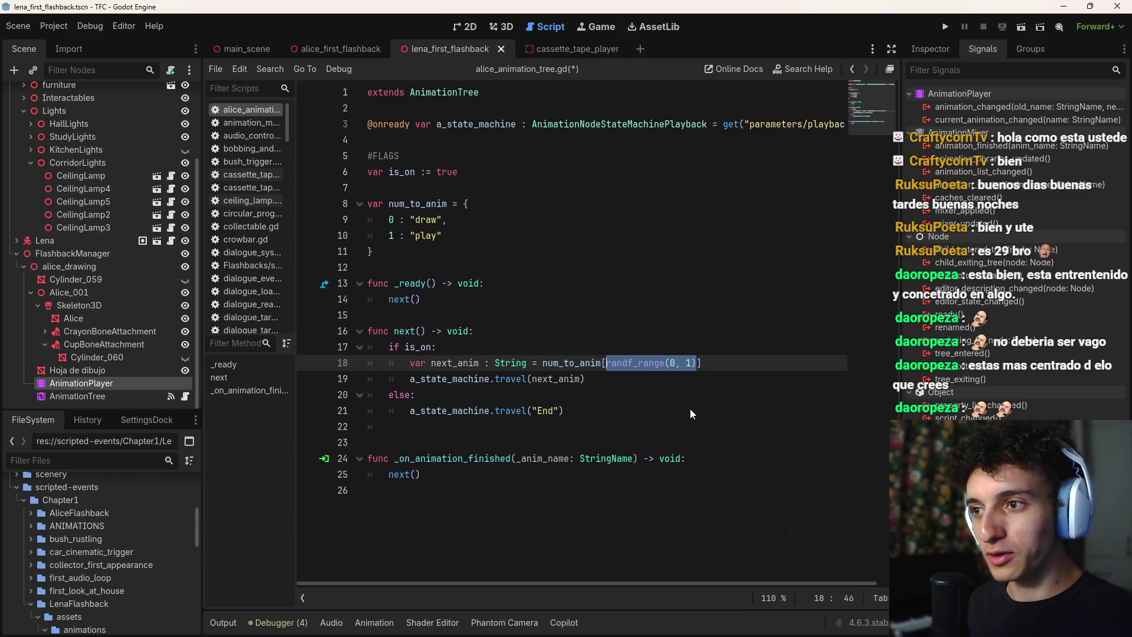
Cut the random call out and start a var next_anim_int : int declaration line
key(ctrl+x)
key(ctrl+shift+Return)
text(var )
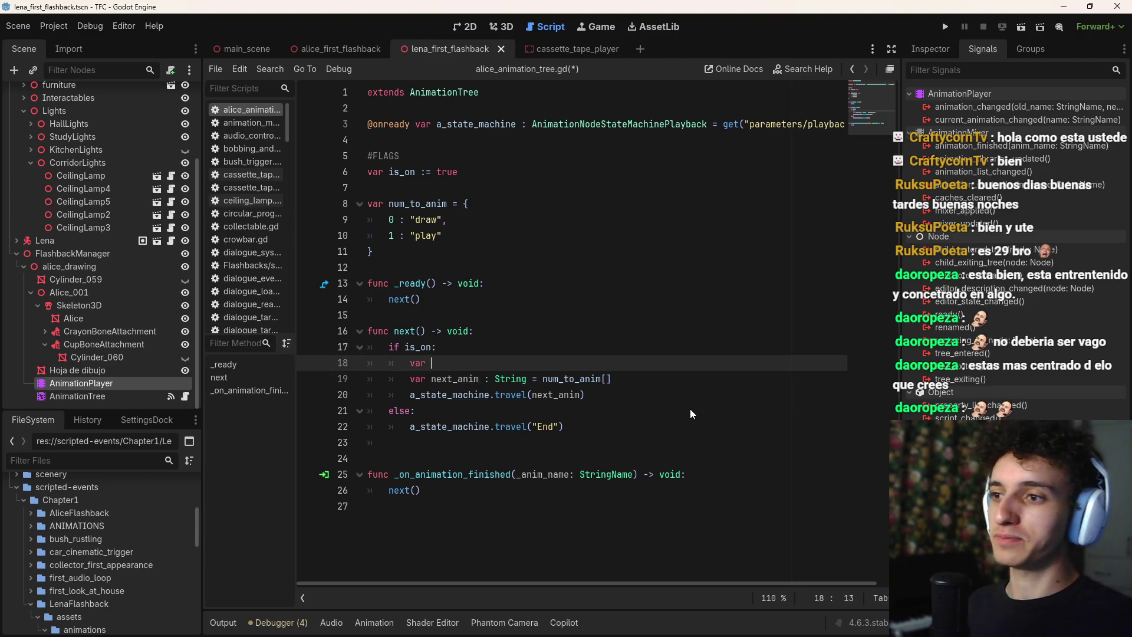
text(next_am)
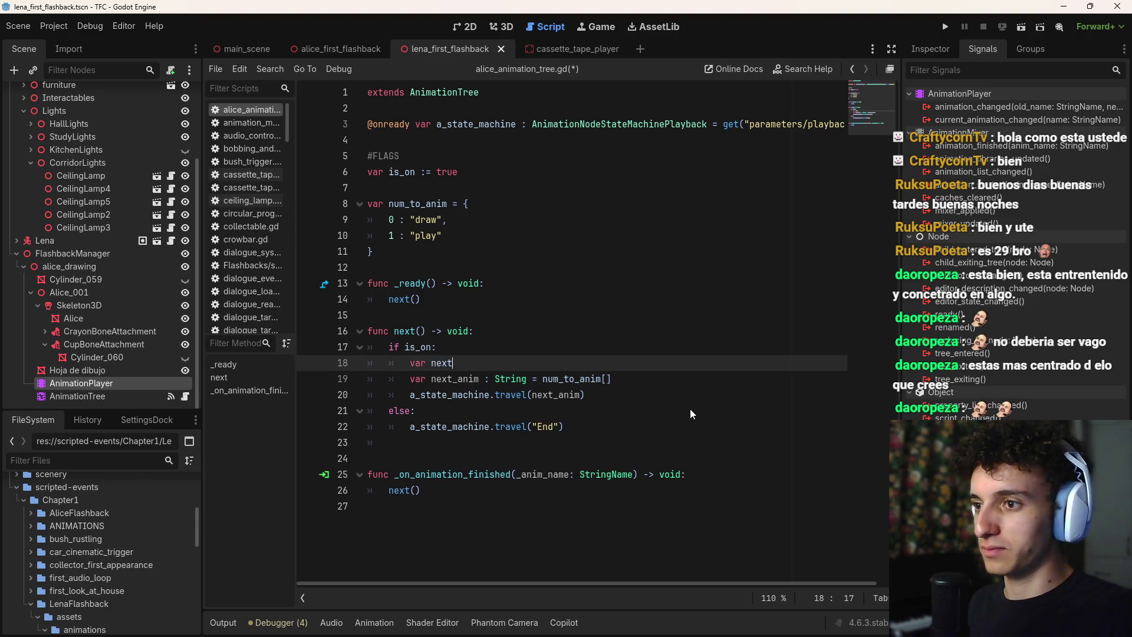
key(BackSpace)
key(BackSpace)
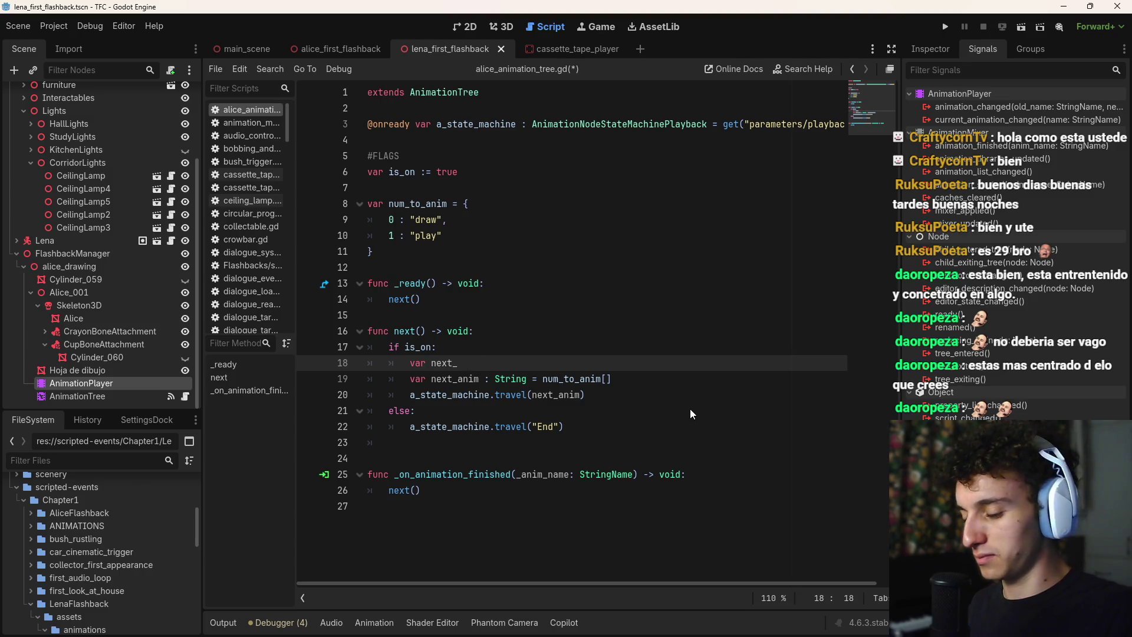
text(anim_)
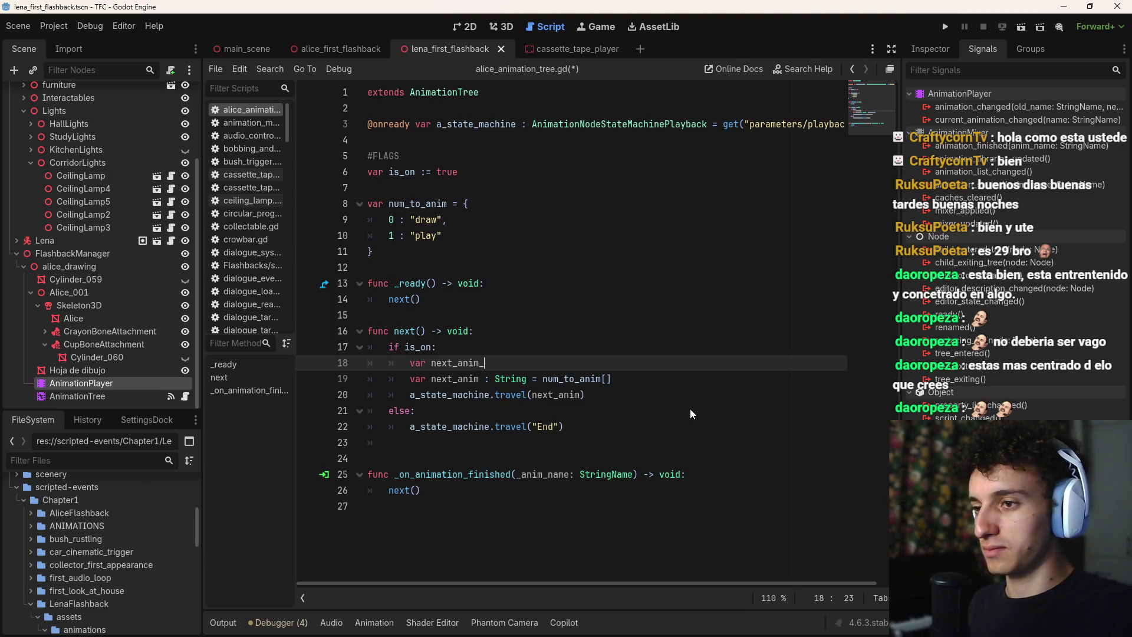
text(int = randf_range(0, 1))
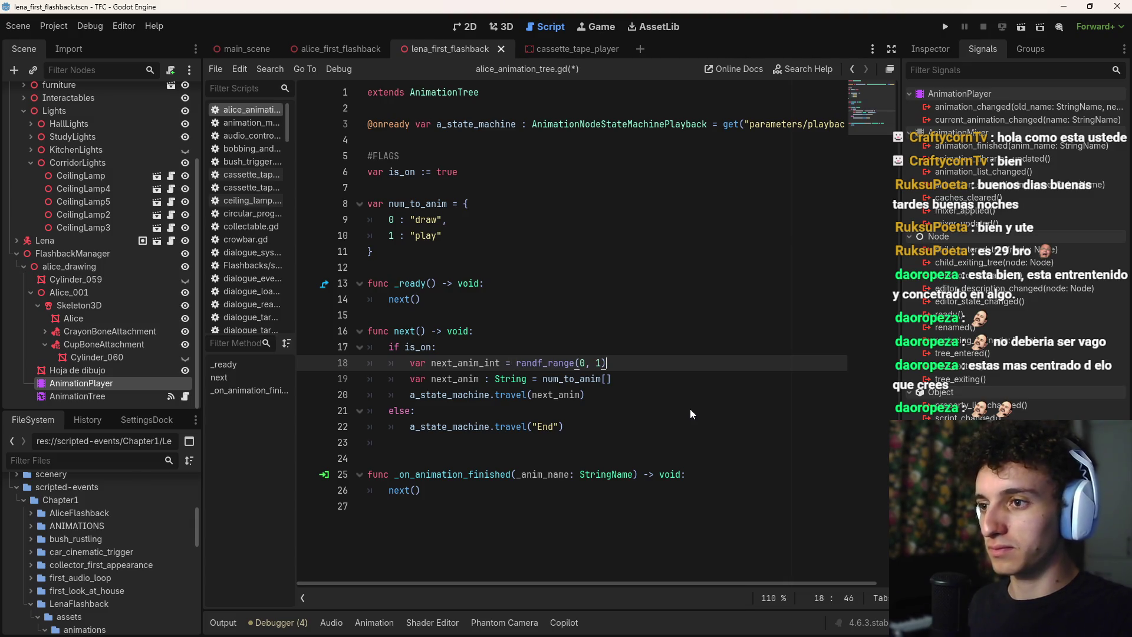
key(ctrl+shift+Left)
key(ctrl+shift+Left)
key(ctrl+shift+Left)
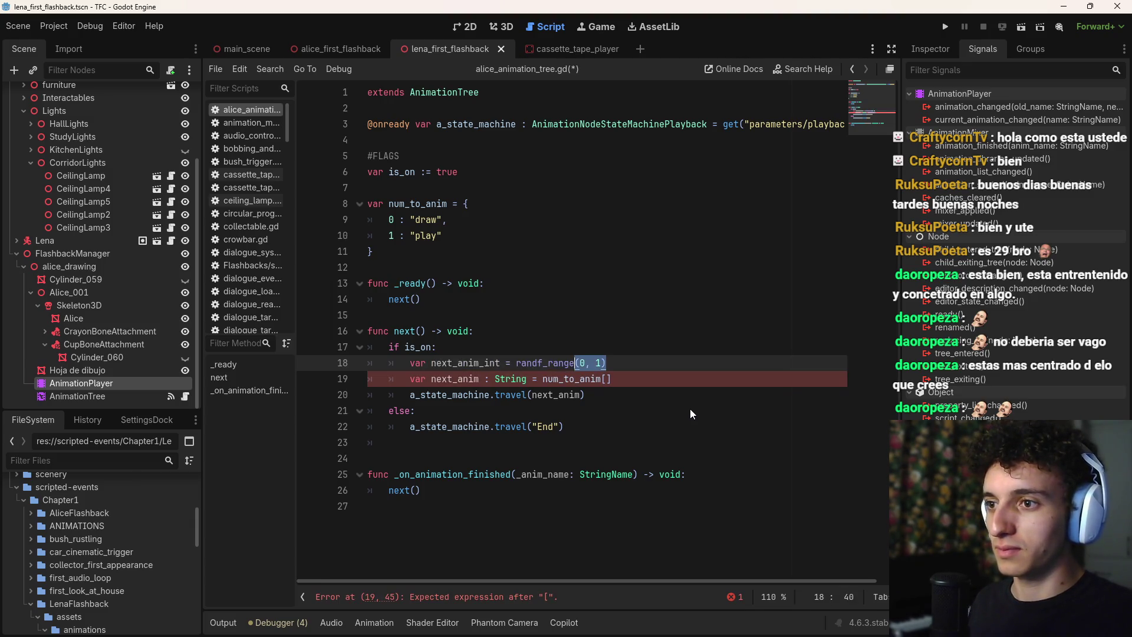
key(Left)
key(Left)
key(Left)
text(: int)
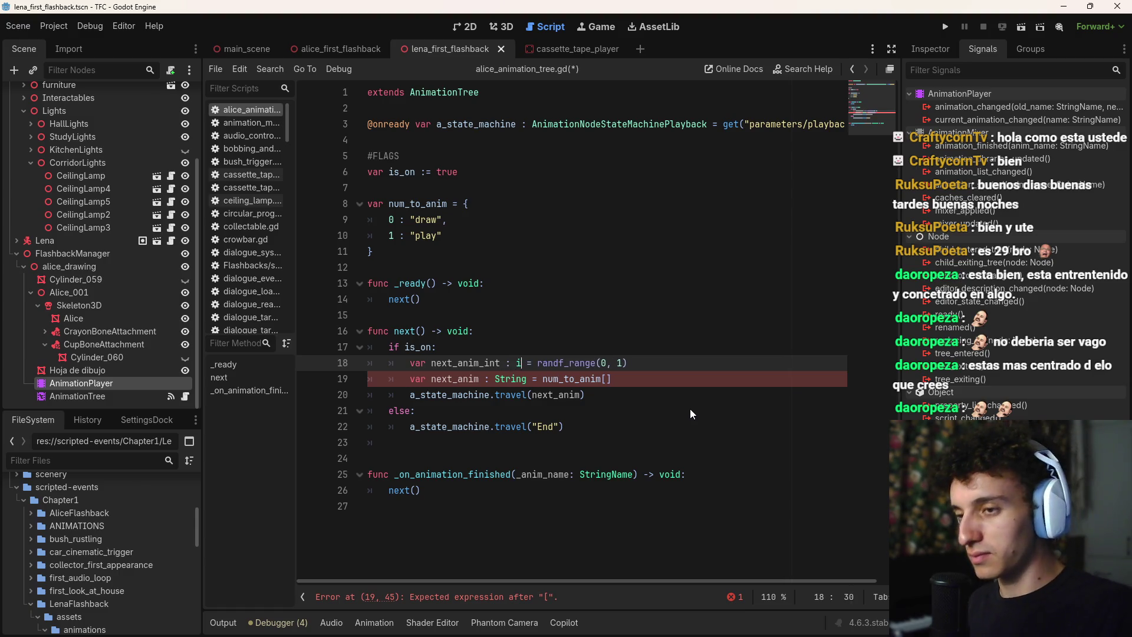
key(ctrl+Right)
key(ctrl+shift+Right)
key(ctrl+shift+Right)
key(ctrl+shift+Right)
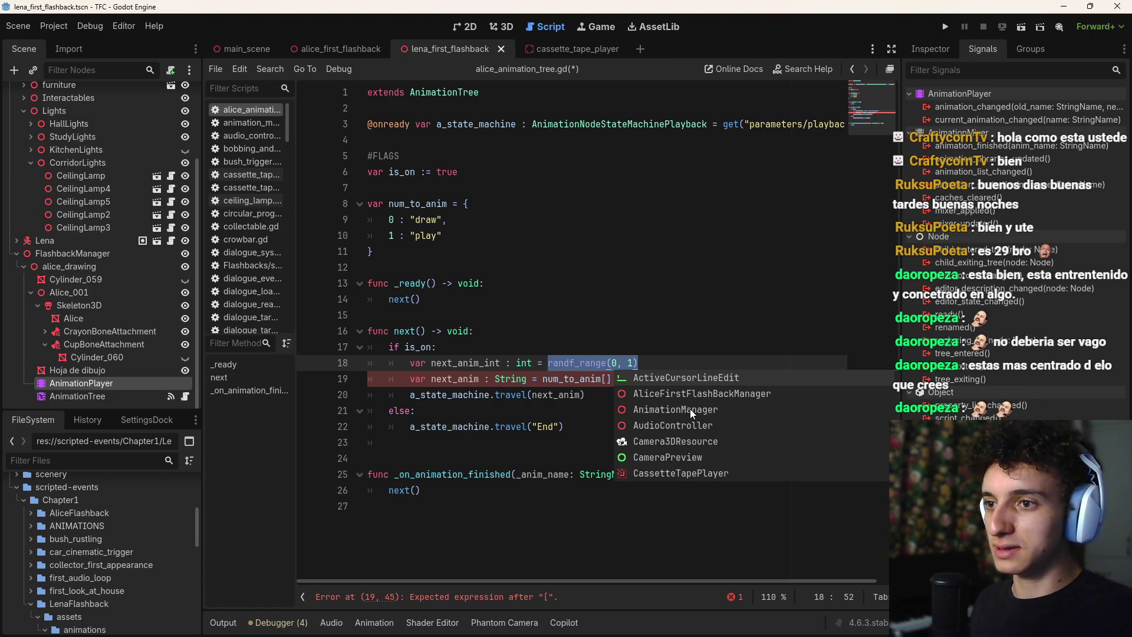
key(Escape)
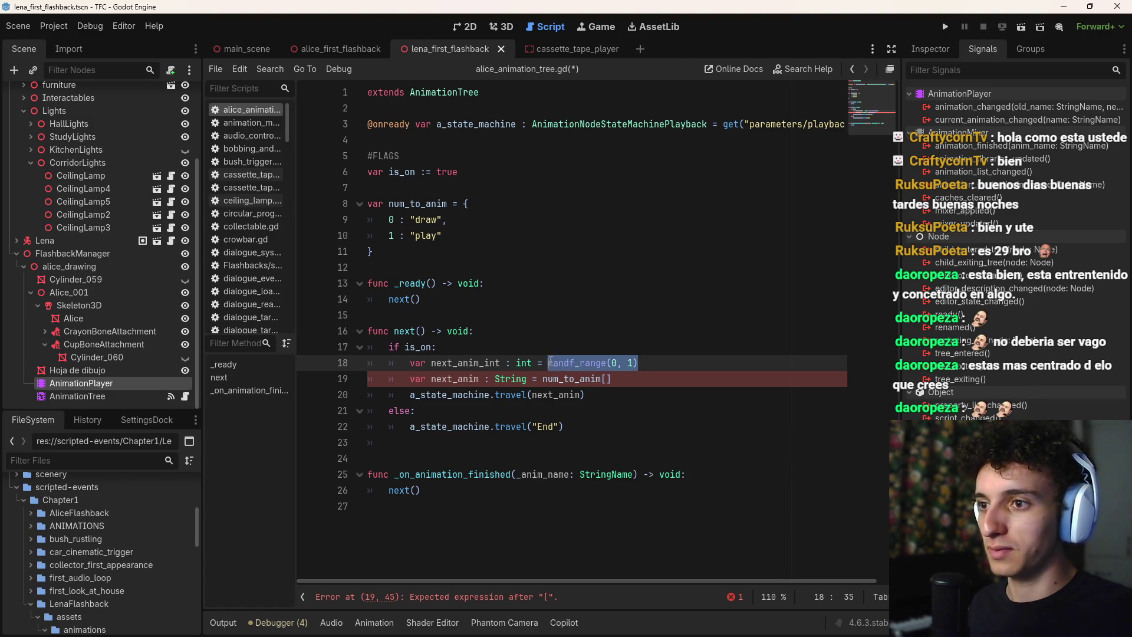
key(BackSpace)
Add var next_anim_float : float = randf_range(0, 1) above it and save the script
key(ctrl+shift+Return)
text(var)
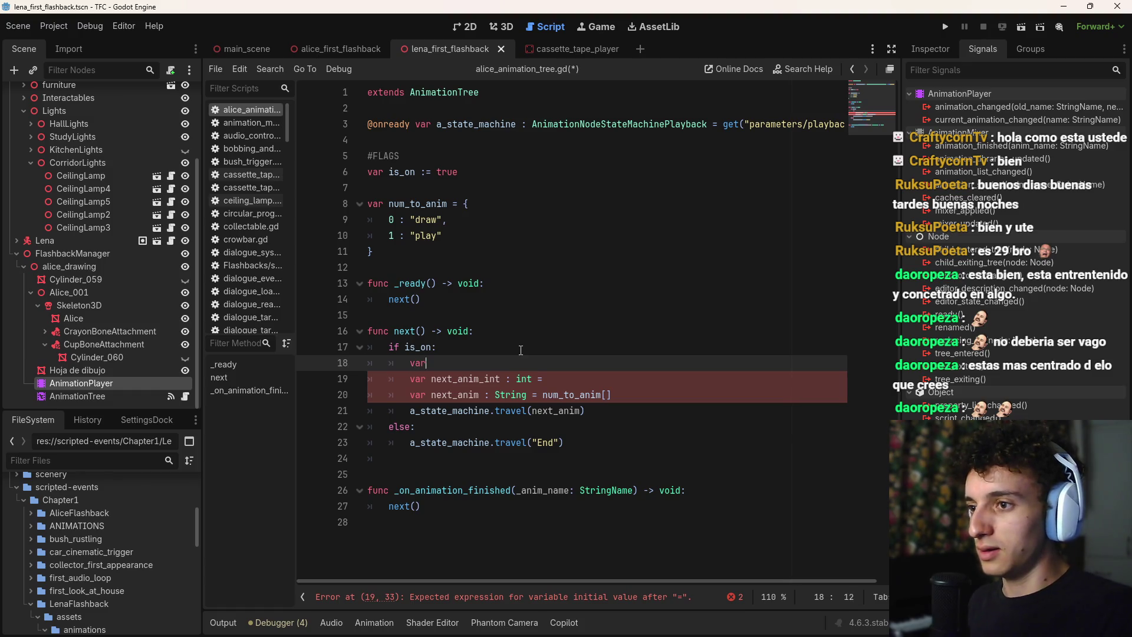
text( next_anim_fl)
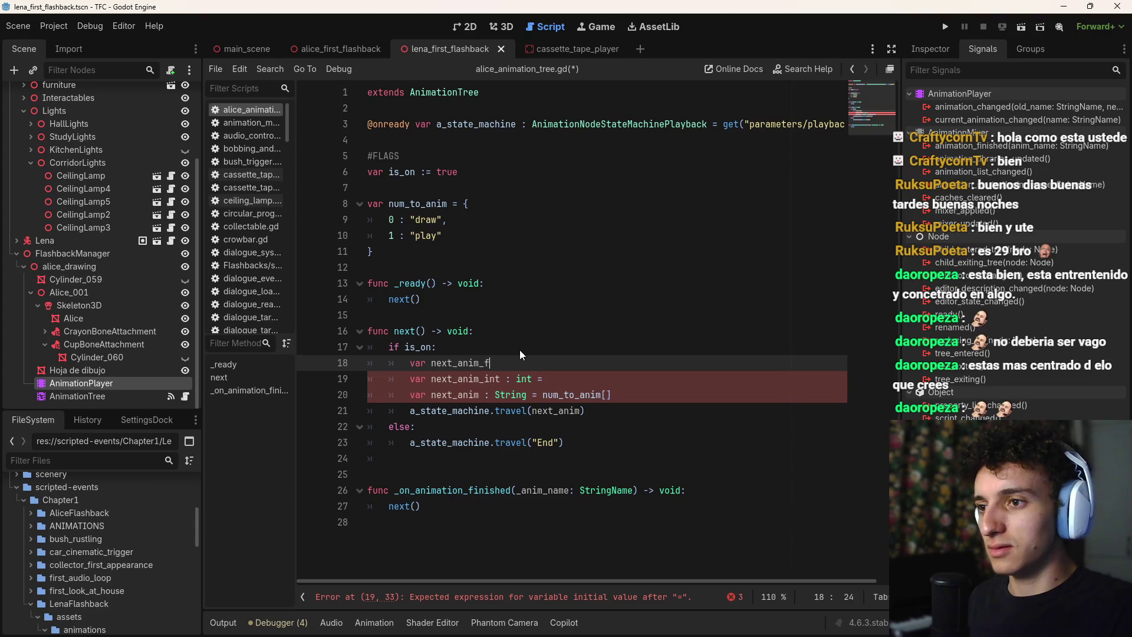
text(oat : float = randf_range(0, 1))
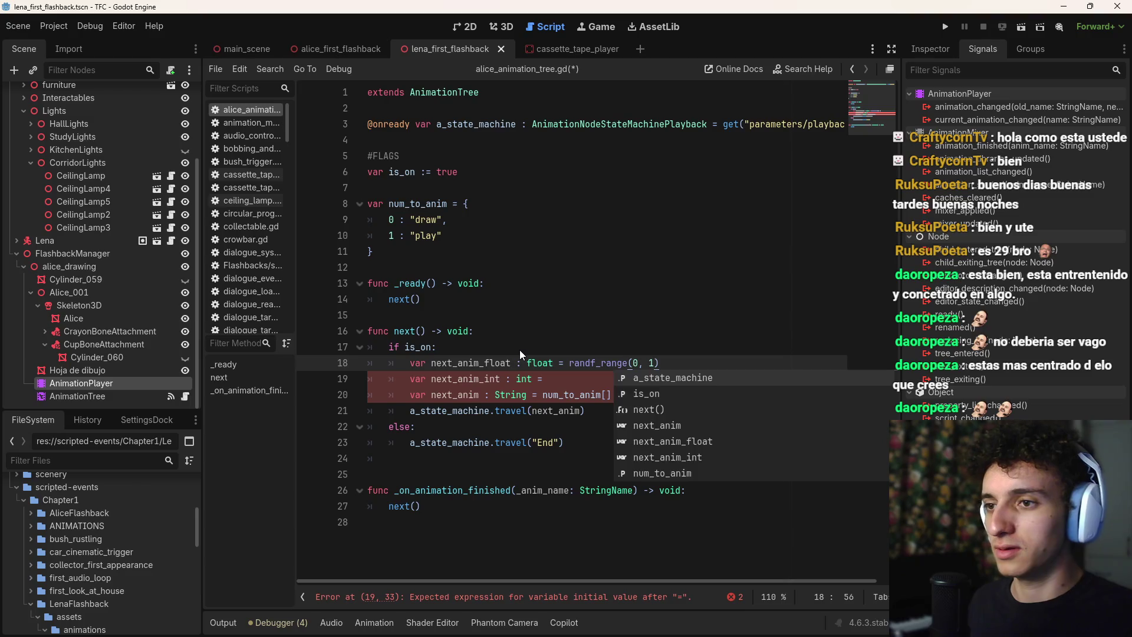
key(Left)
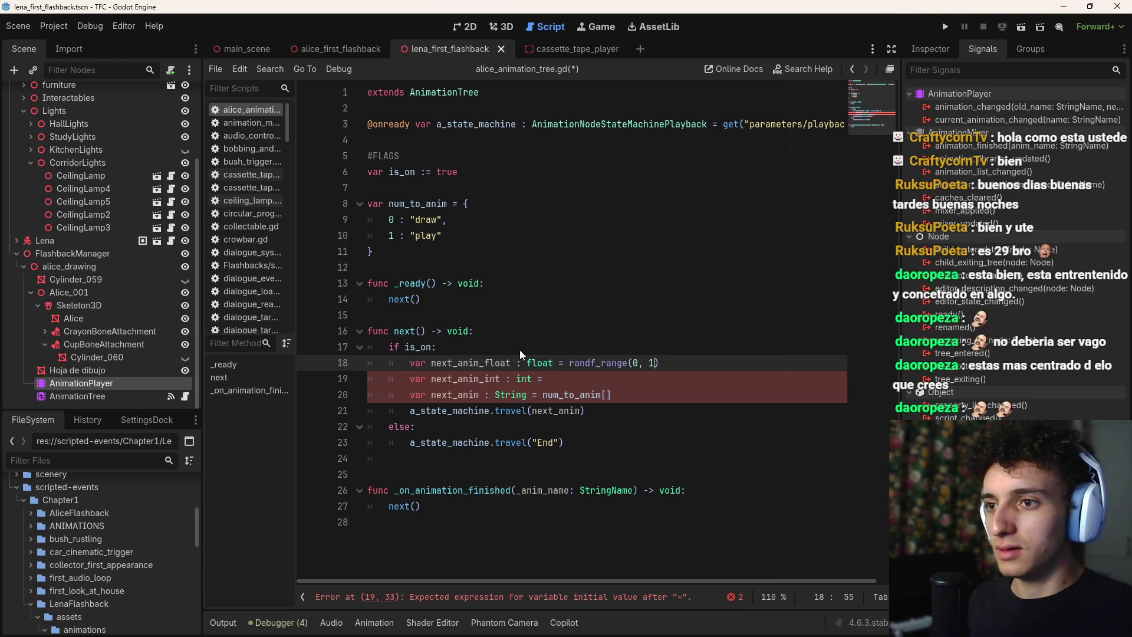
key(End)
key(ctrl+s)
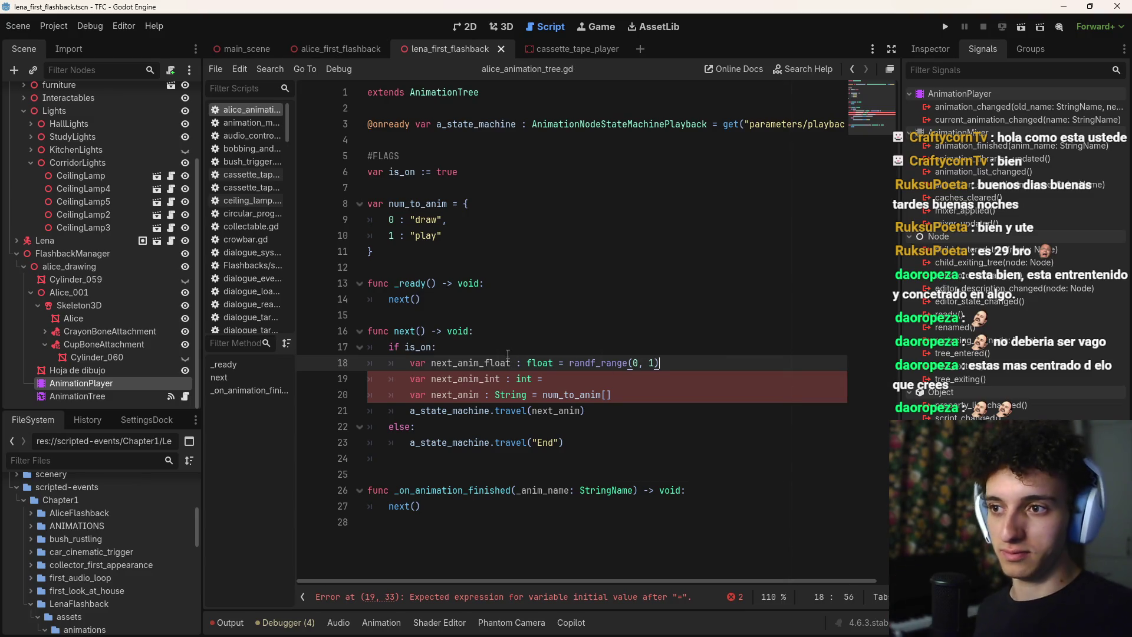
Clear line 19's unfinished assignment and begin 'int =' with next_anim_float
click(570, 380)
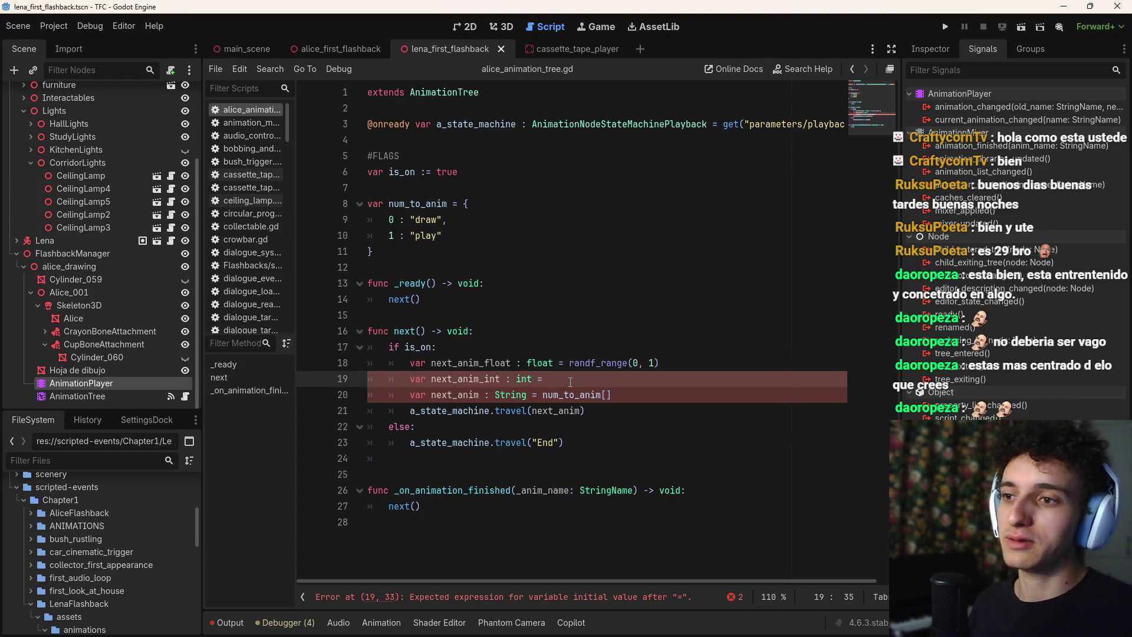
key(BackSpace)
key(BackSpace)
key(BackSpace)
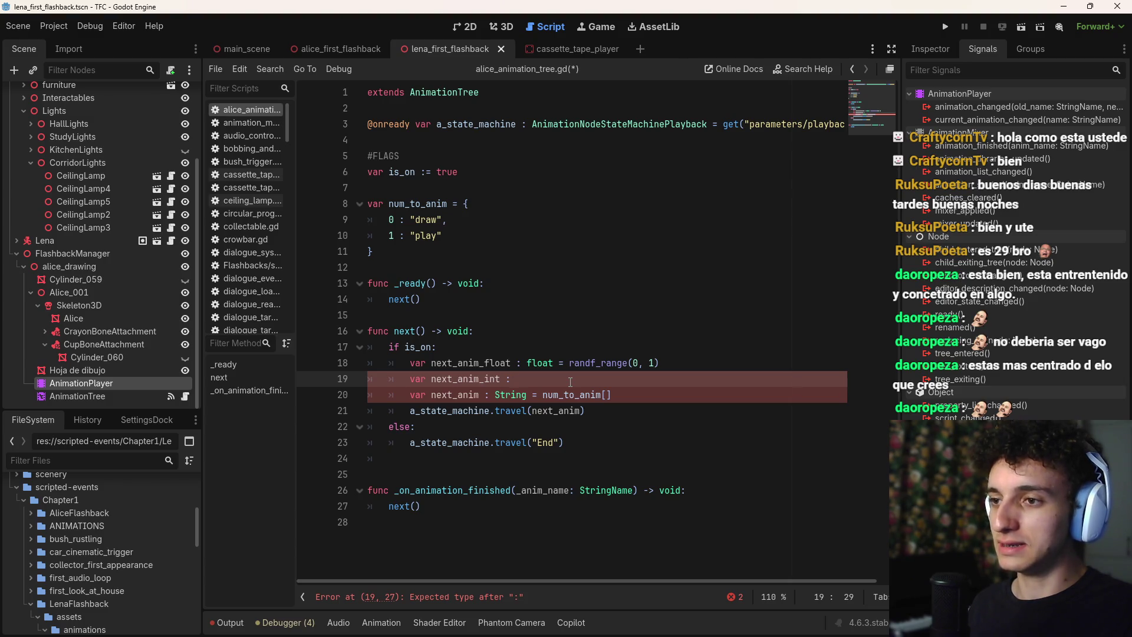
text(int =)
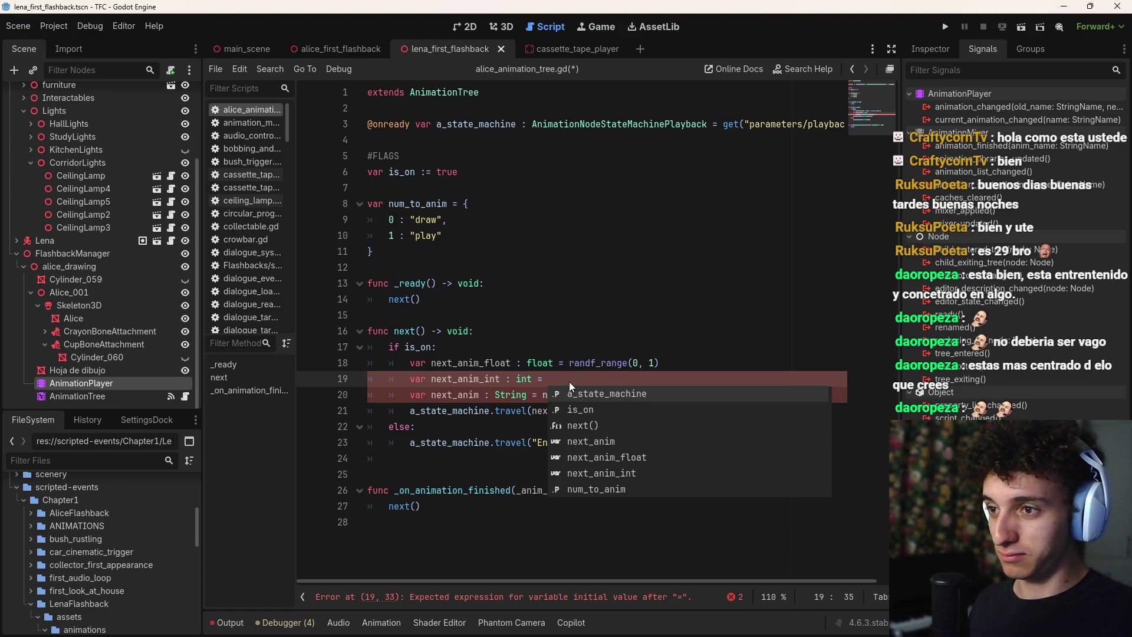
text(nex)
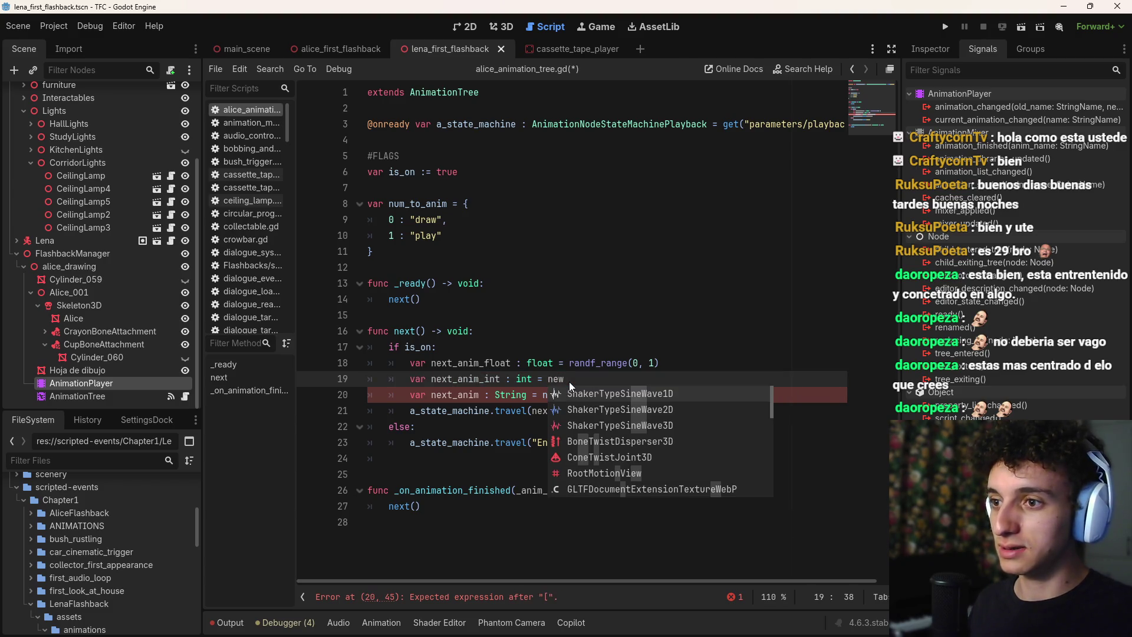
key(Down)
key(Down)
key(Return)
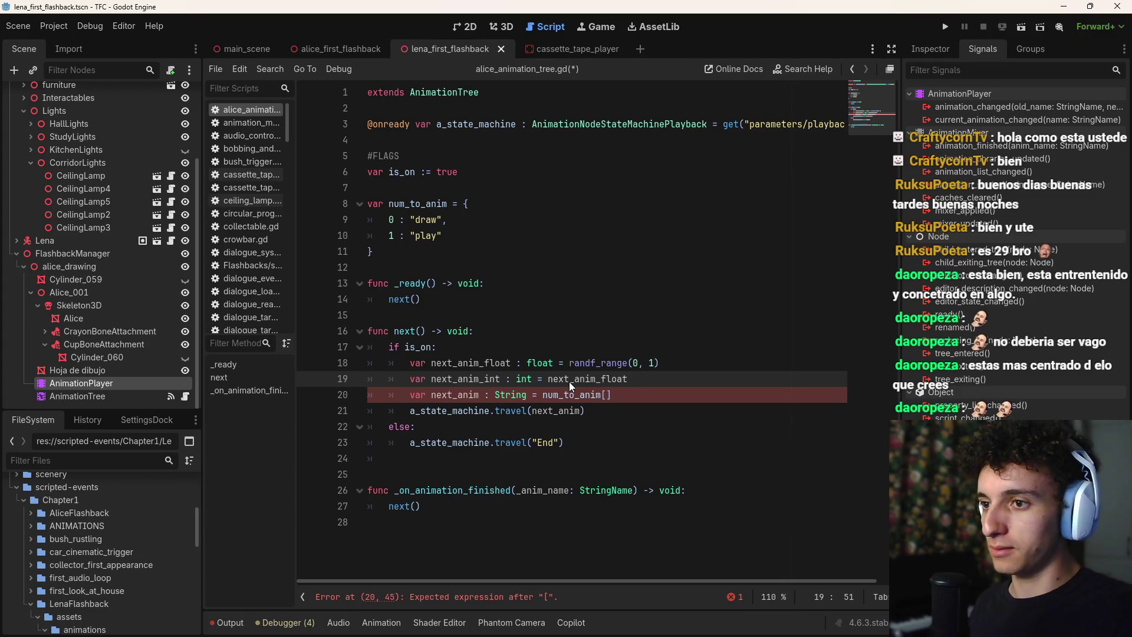
Complete line 19 as int = 0 if next_anim_float < 0.7 else 1 and save
double_click(568, 381)
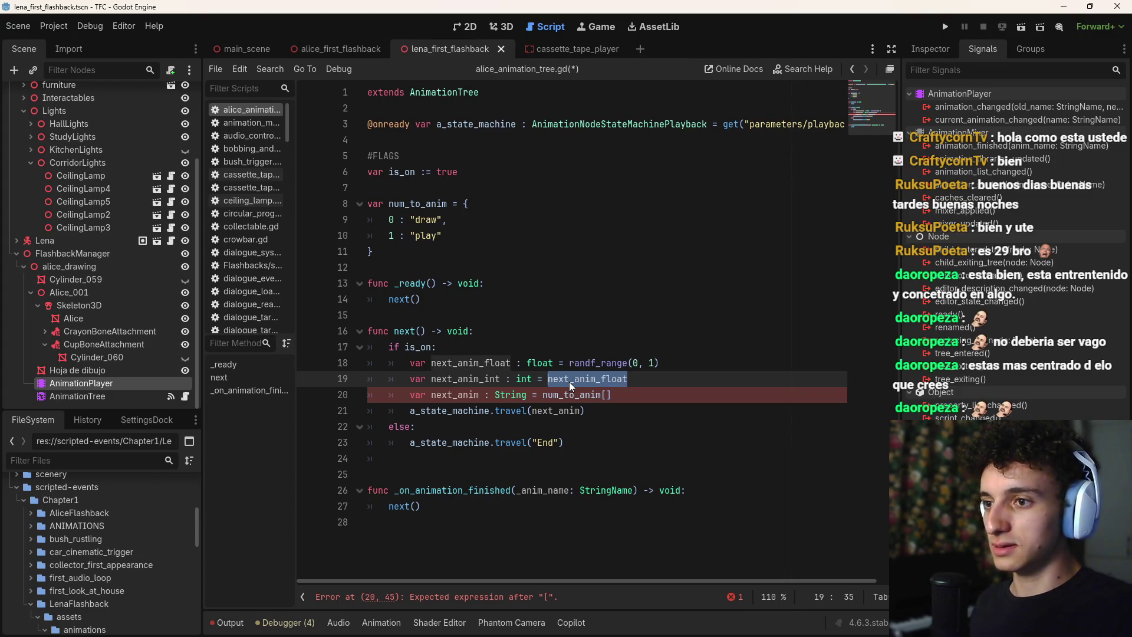
text(0 if )
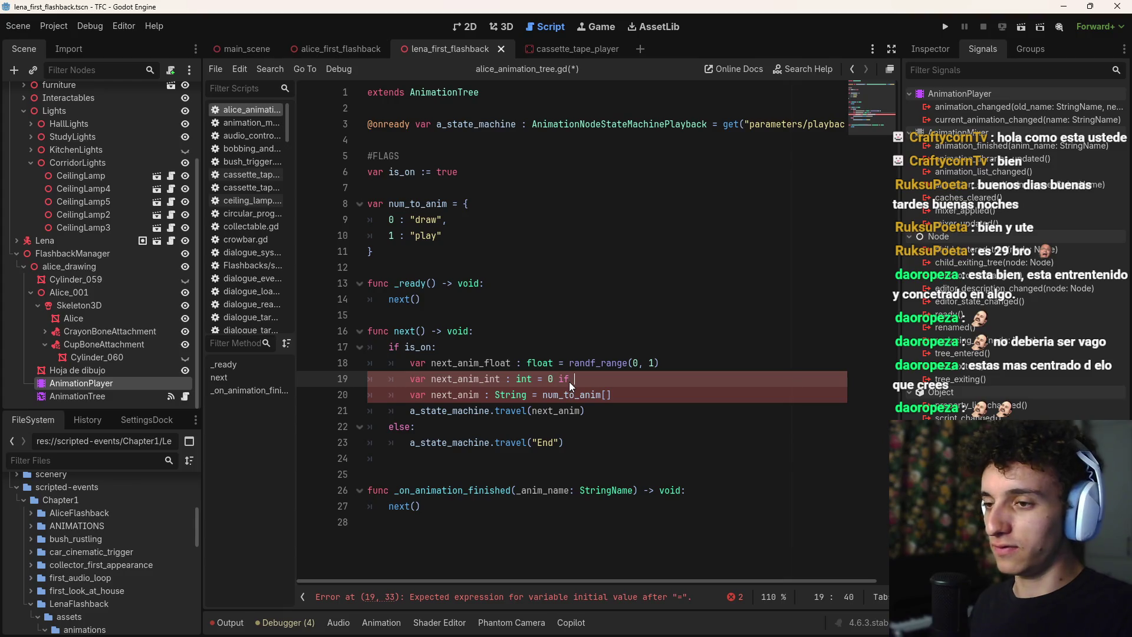
text(next_)
key(Return)
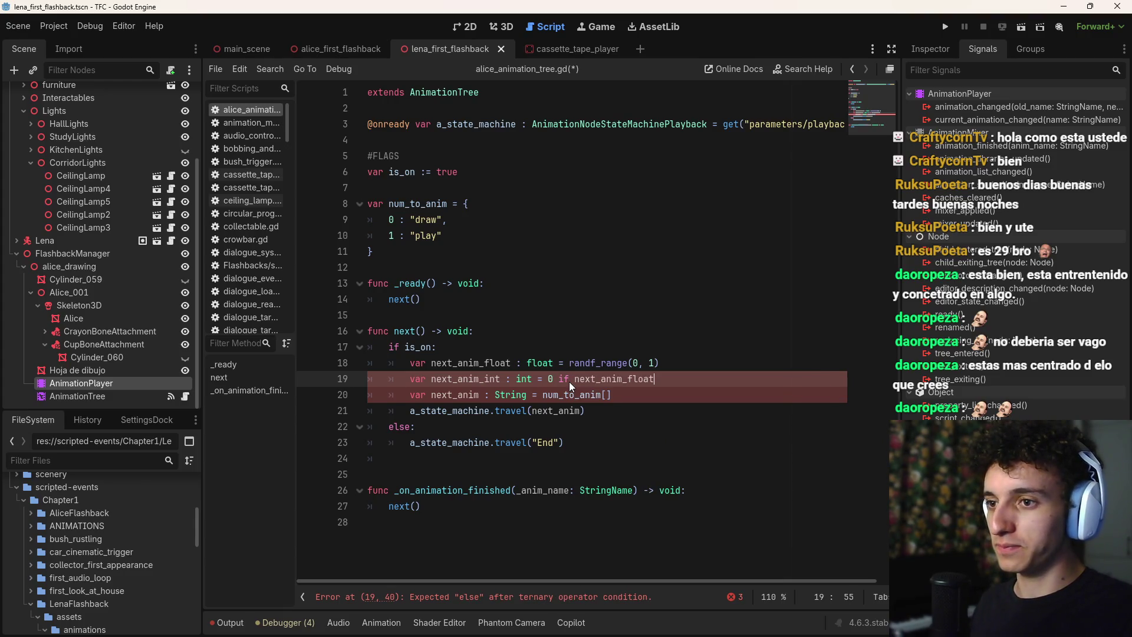
text(> )
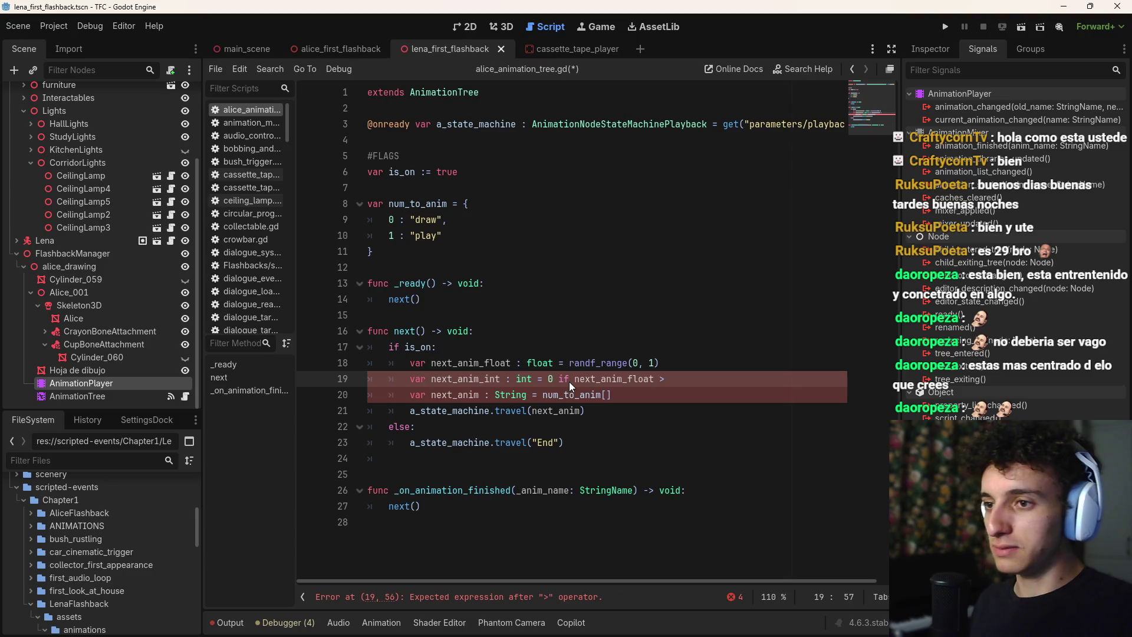
text(0.7)
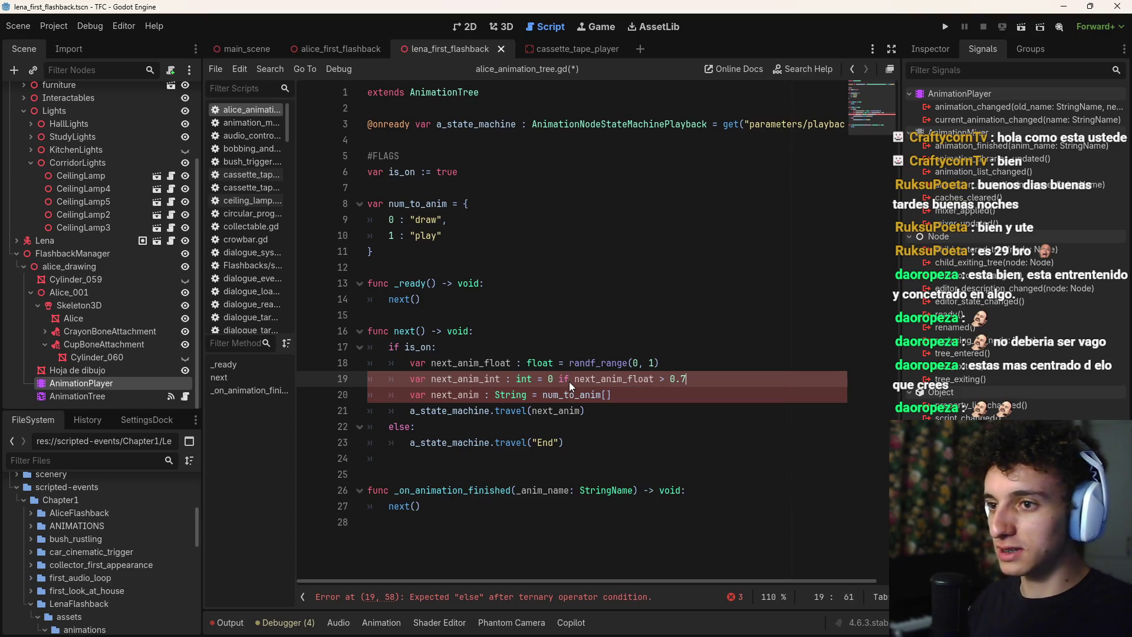
key(Left)
key(Left)
key(Left)
key(BackSpace)
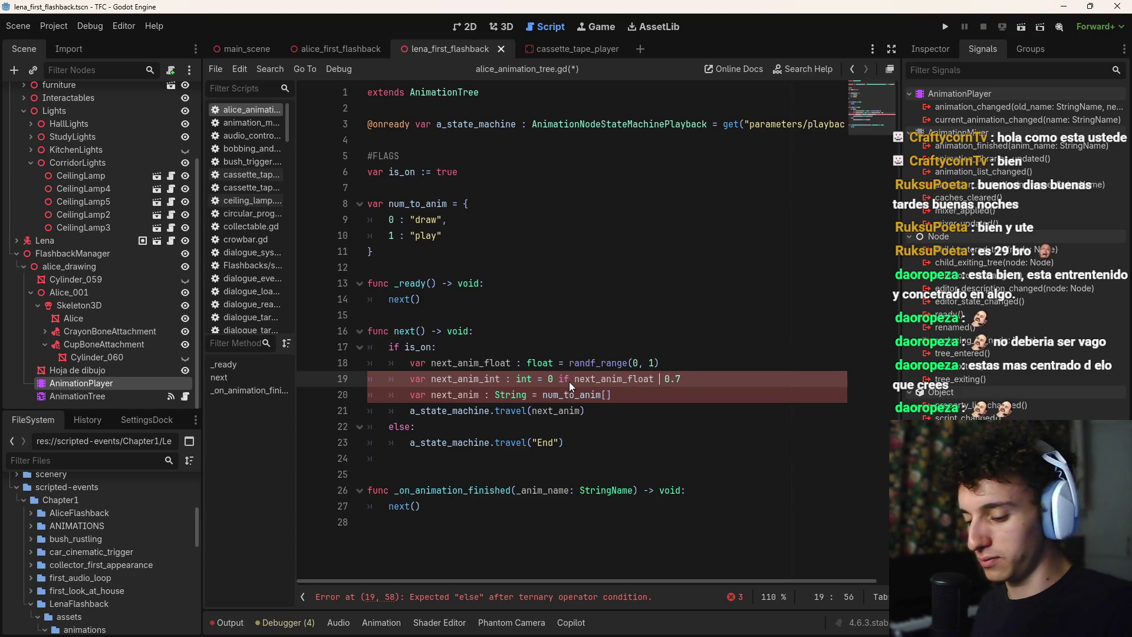
text(<)
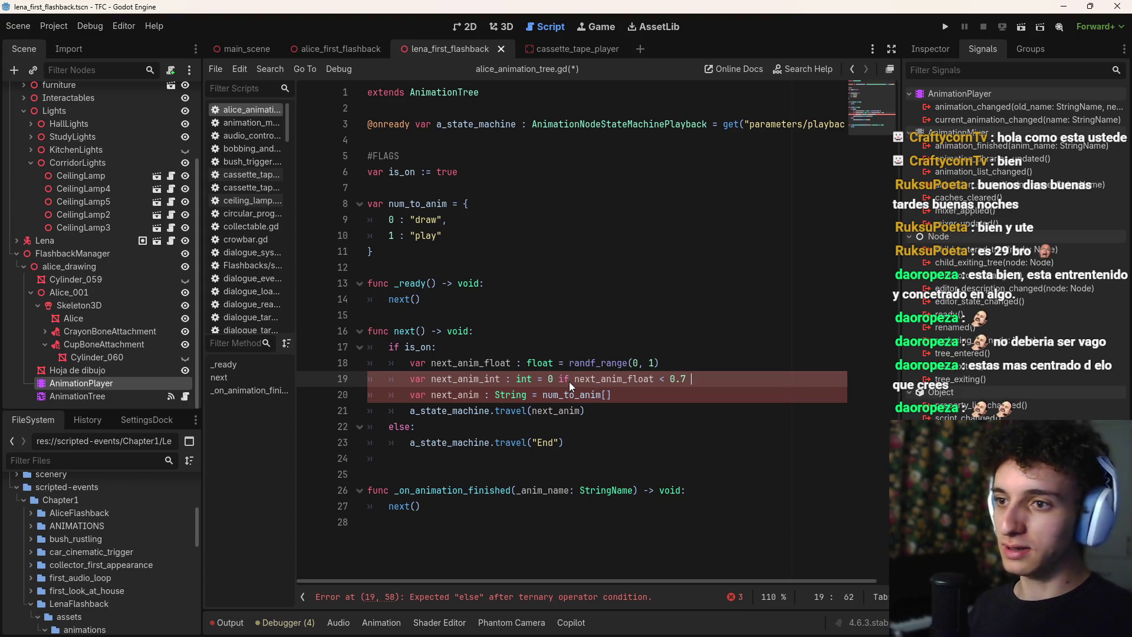
text(else )
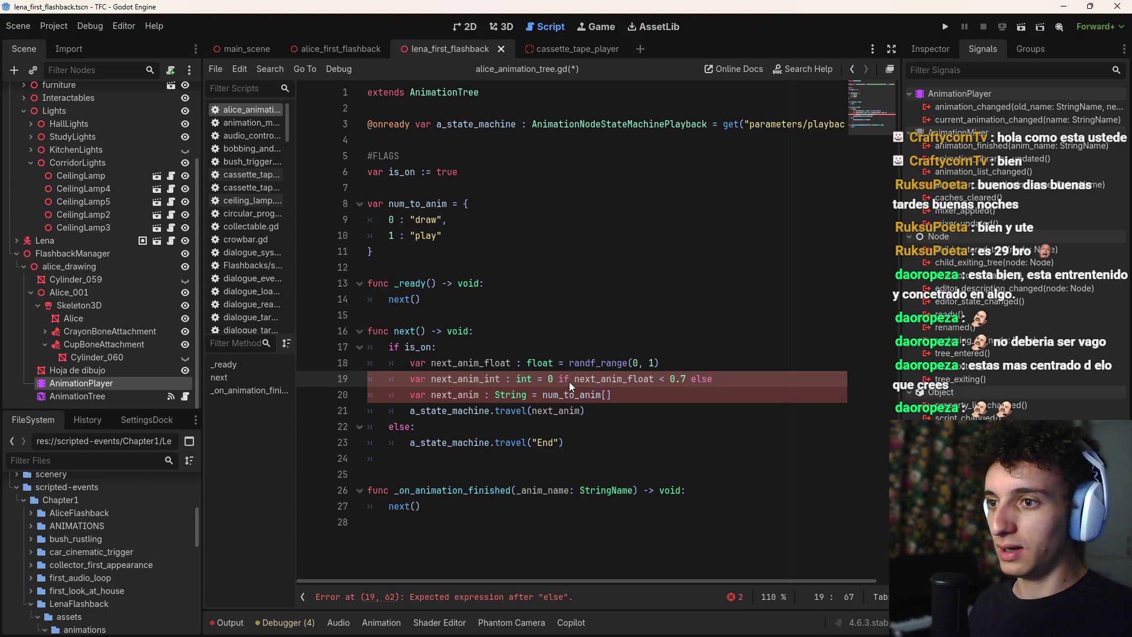
text(1)
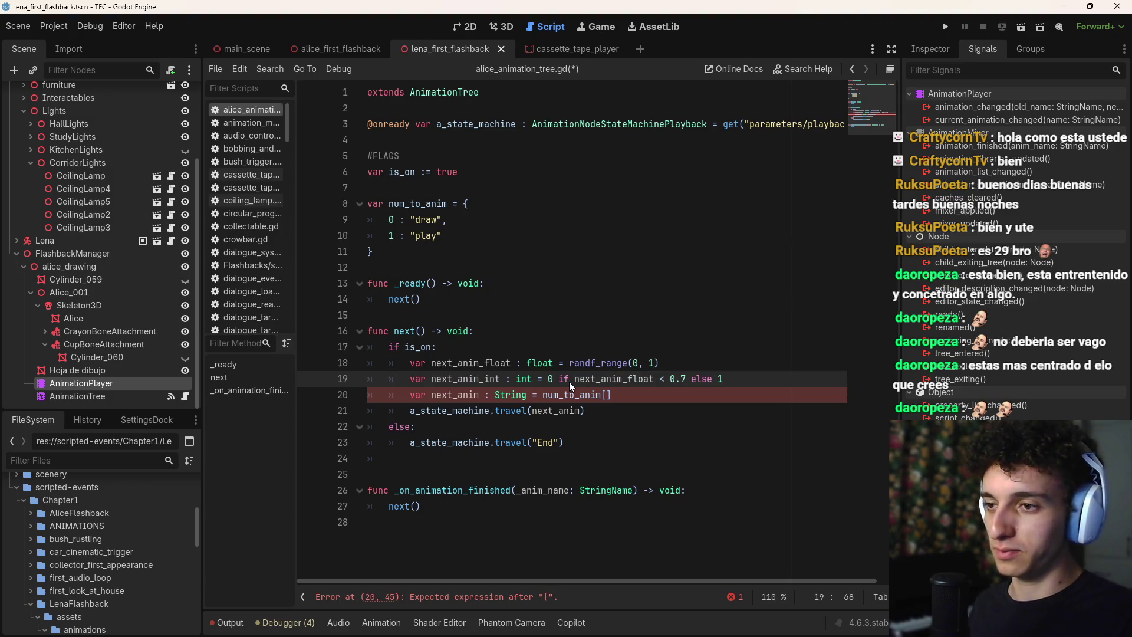
key(ctrl+s)
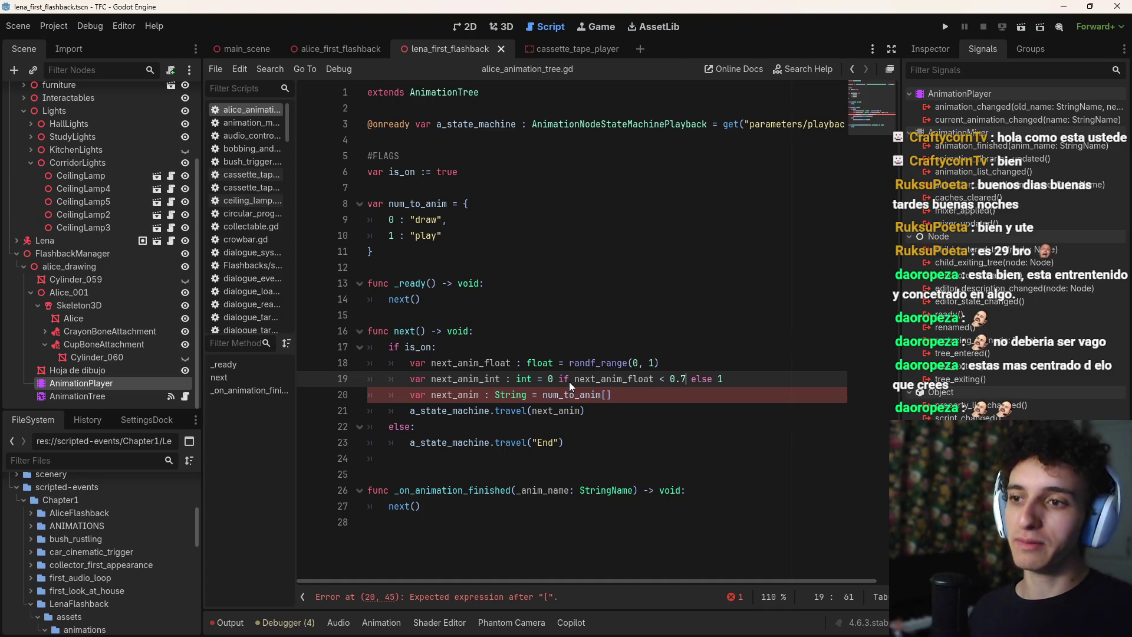
Raise the threshold from 0.7 to 0.8 and save
key(BackSpace)
text(8)
key(ctrl+s)
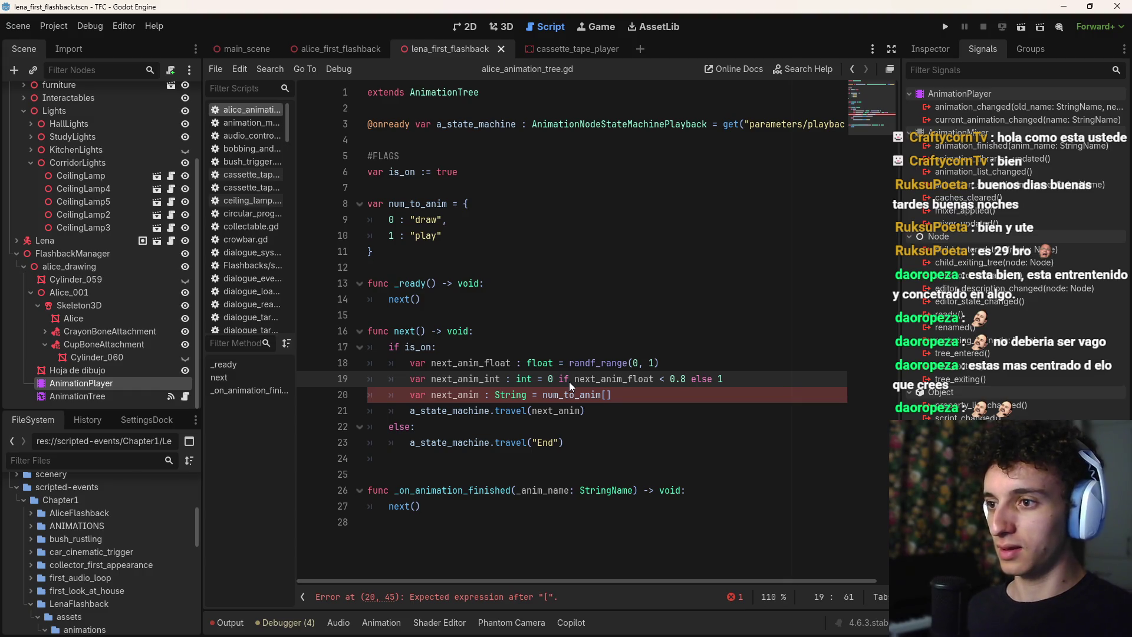
Use next_anim_int as the num_to_anim index, save, and run the current scene
click(610, 393)
text(nex)
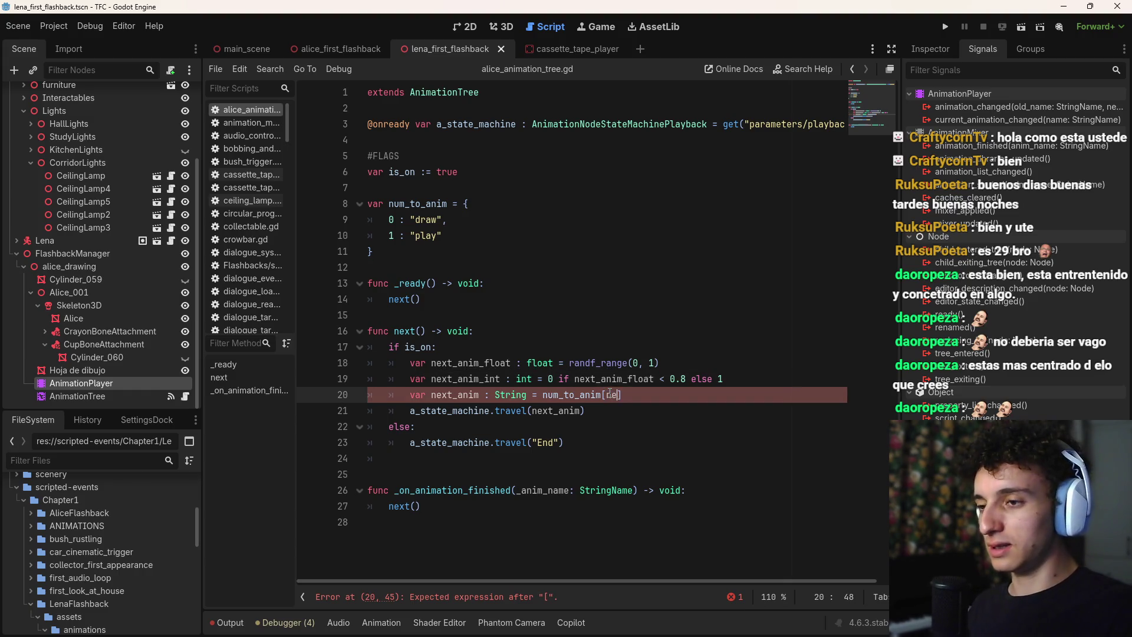
key(Down)
key(Down)
key(Down)
key(Return)
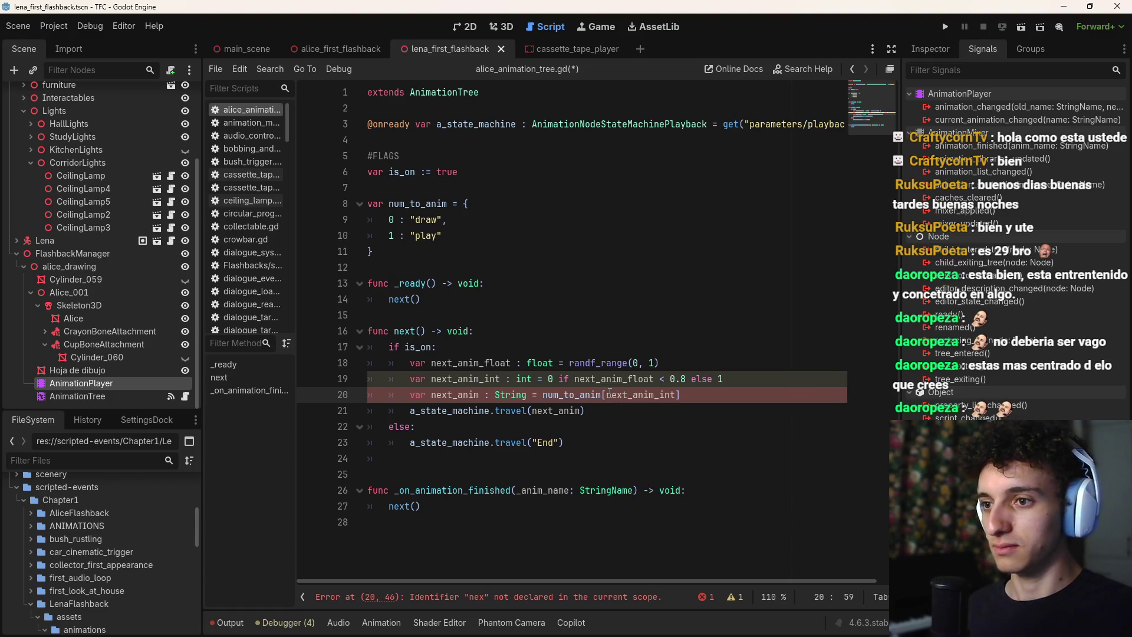
key(ctrl+s)
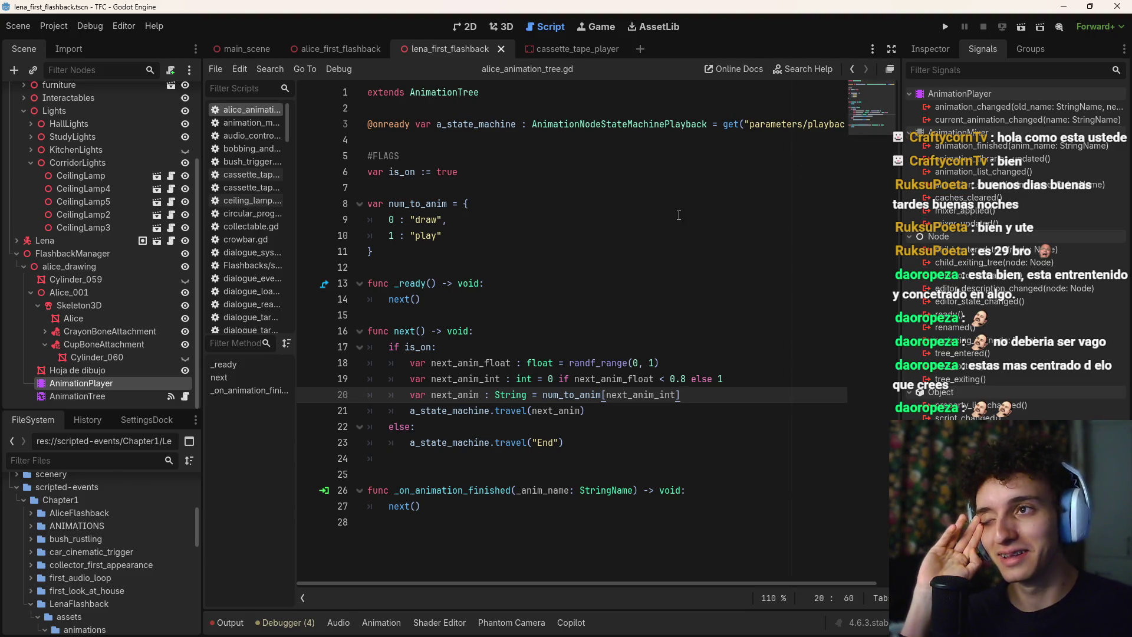
click(1021, 27)
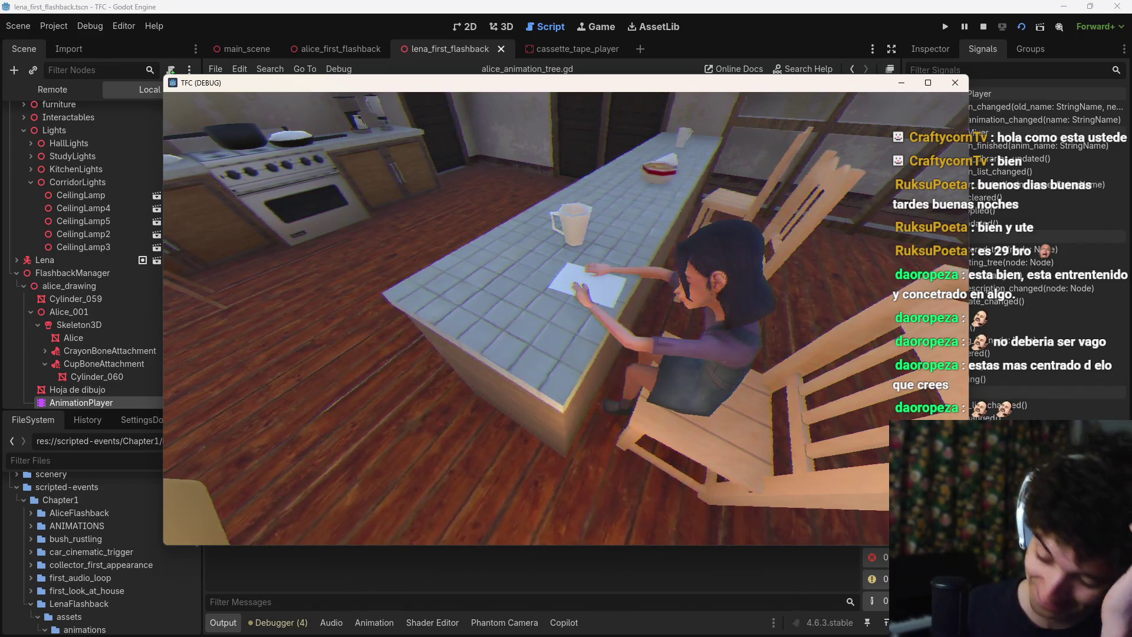
Stop the debug run and return to the end of line 19 in the script
key(F8)
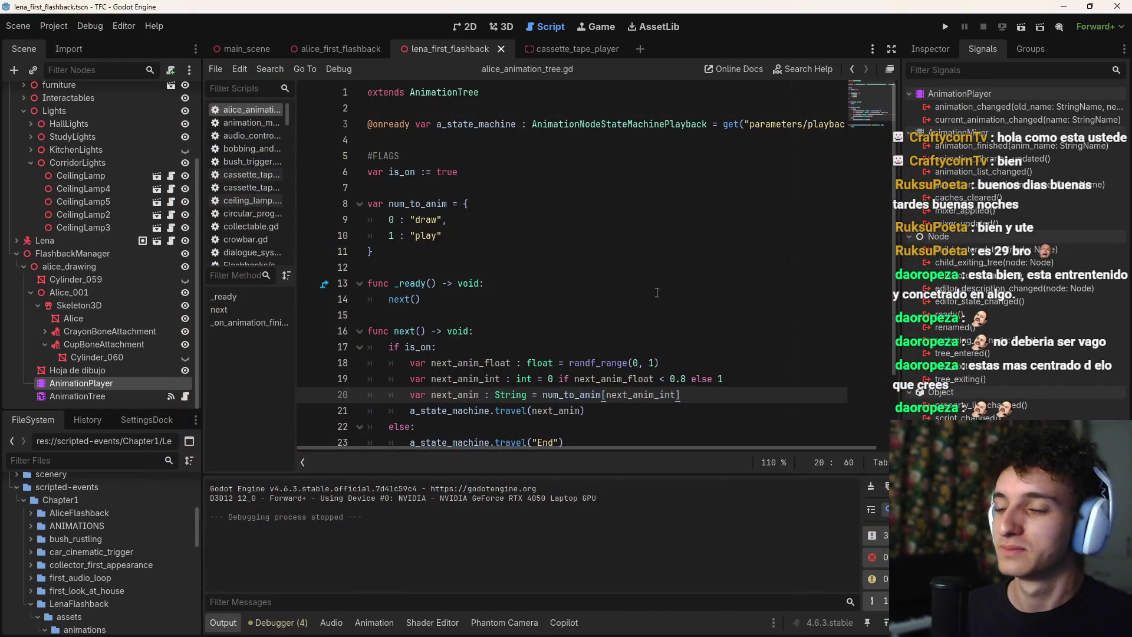
scroll(657, 292, down, 2)
click(776, 295)
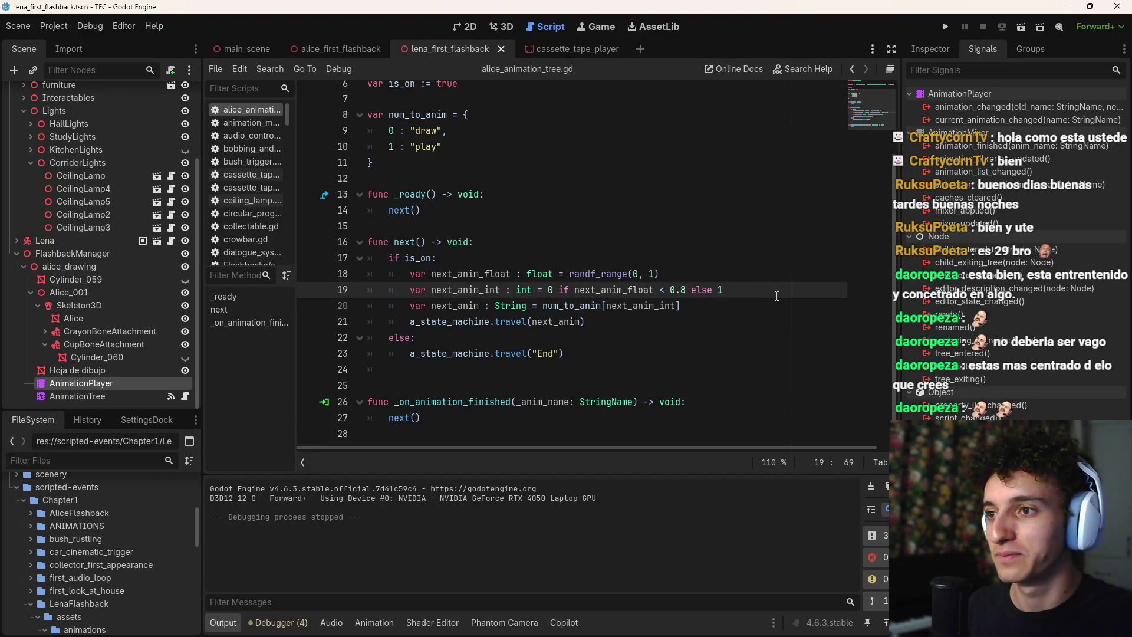
Add print(next_anim_int) below line 19, save, and test-run the game to log the index
key(Return)
text(print()
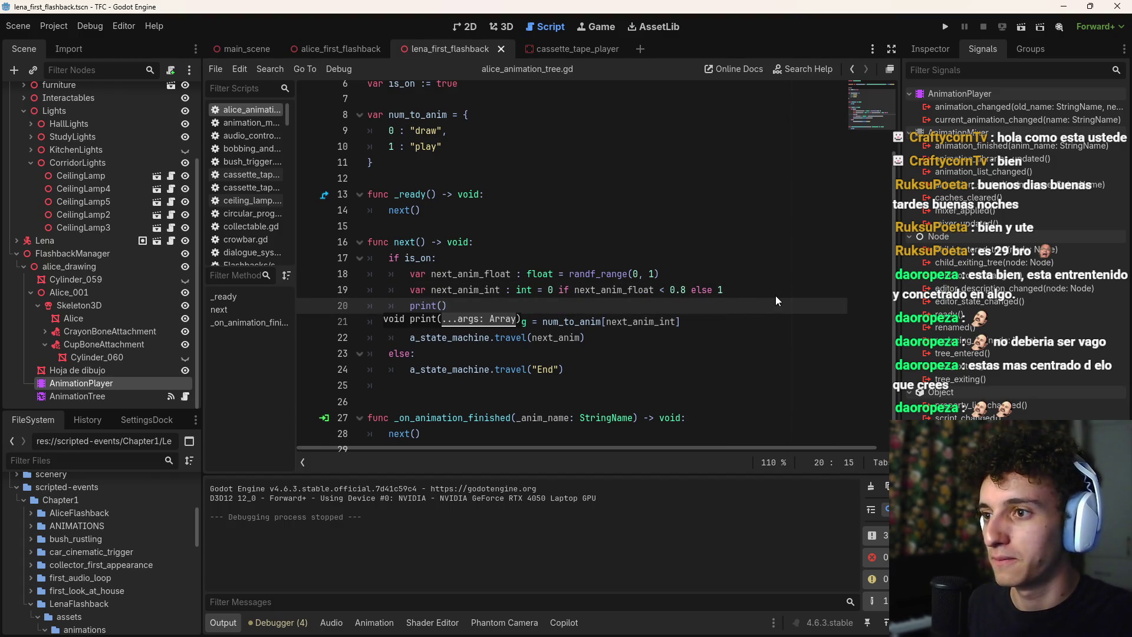
text(nex)
key(Down)
key(Return)
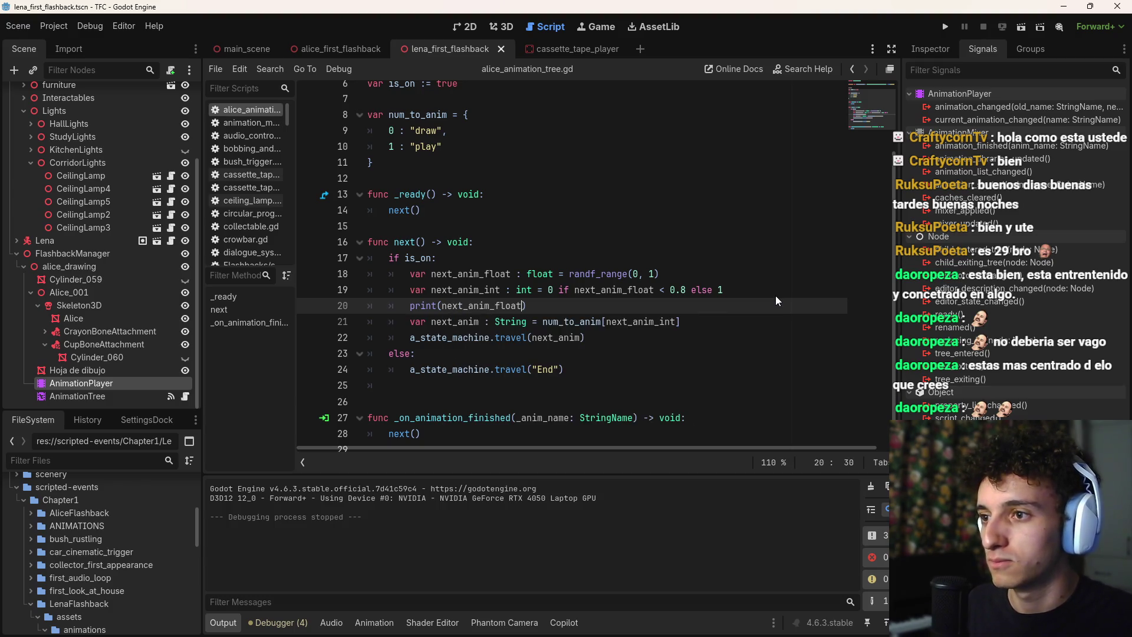
key(ctrl+shift+Left)
key(shift+Right)
key(shift+Right)
key(shift+Right)
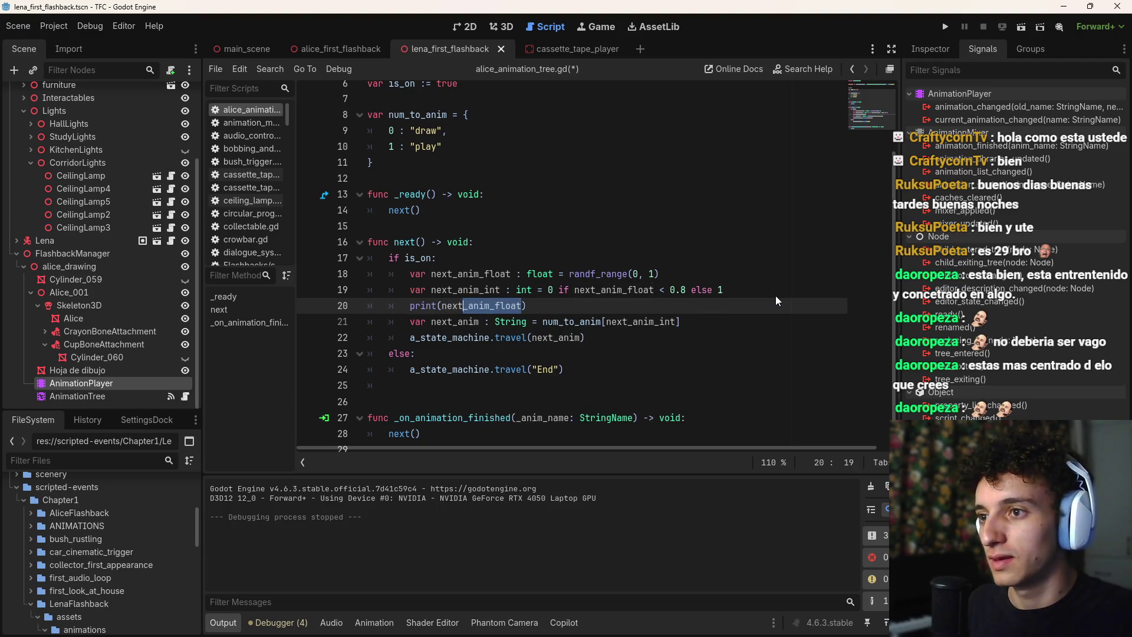
key(shift+Right)
key(shift+Right)
key(shift+Right)
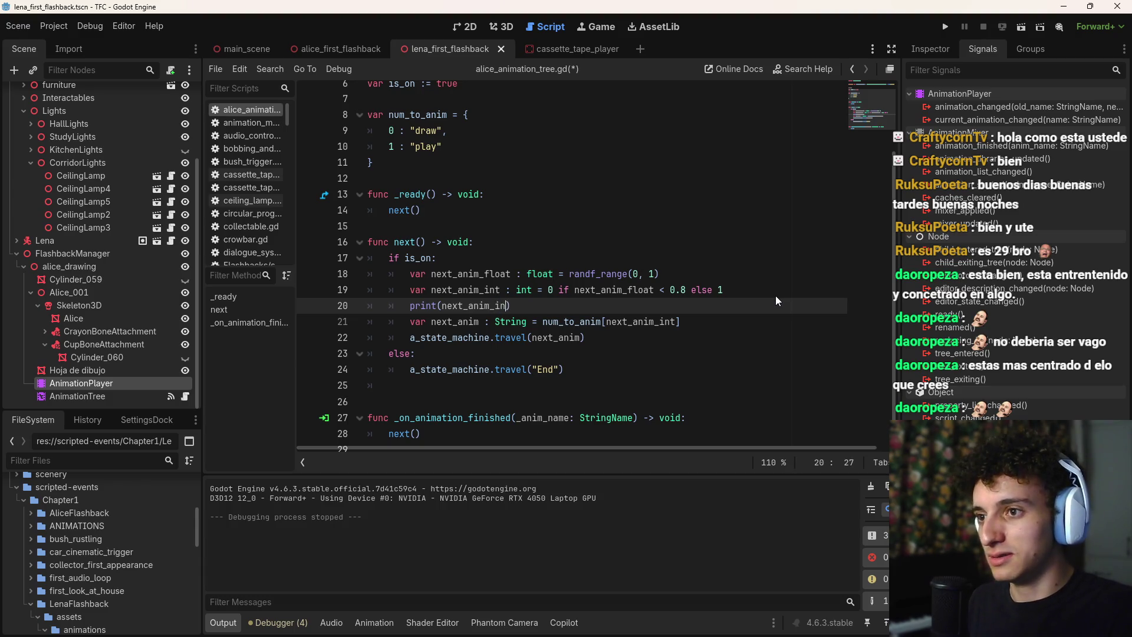
key(ctrl+s)
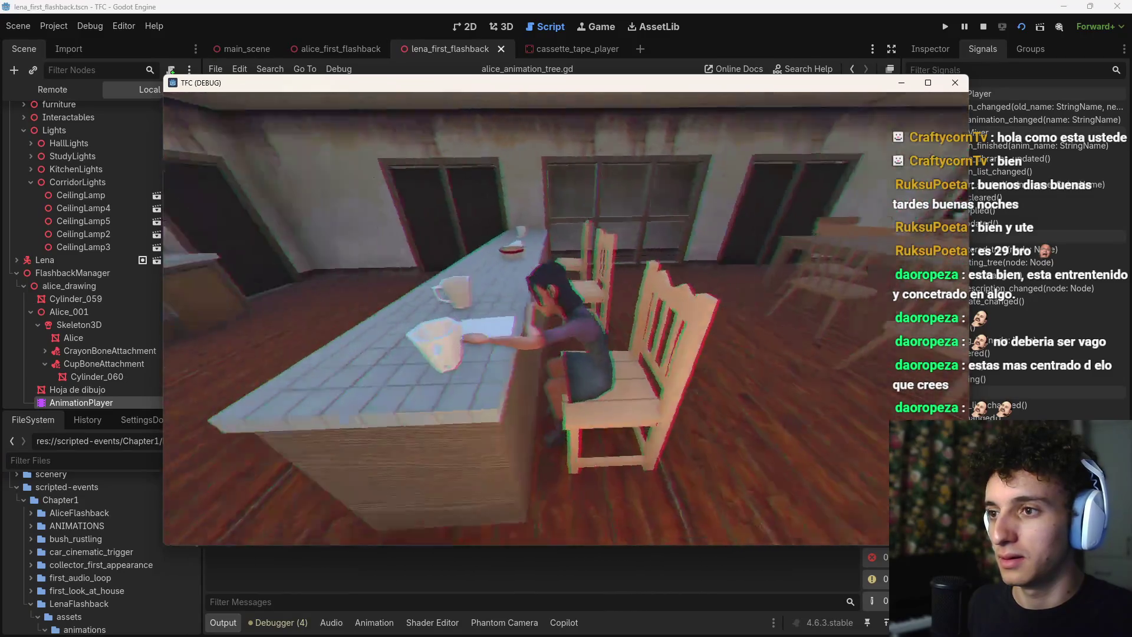
key(F8)
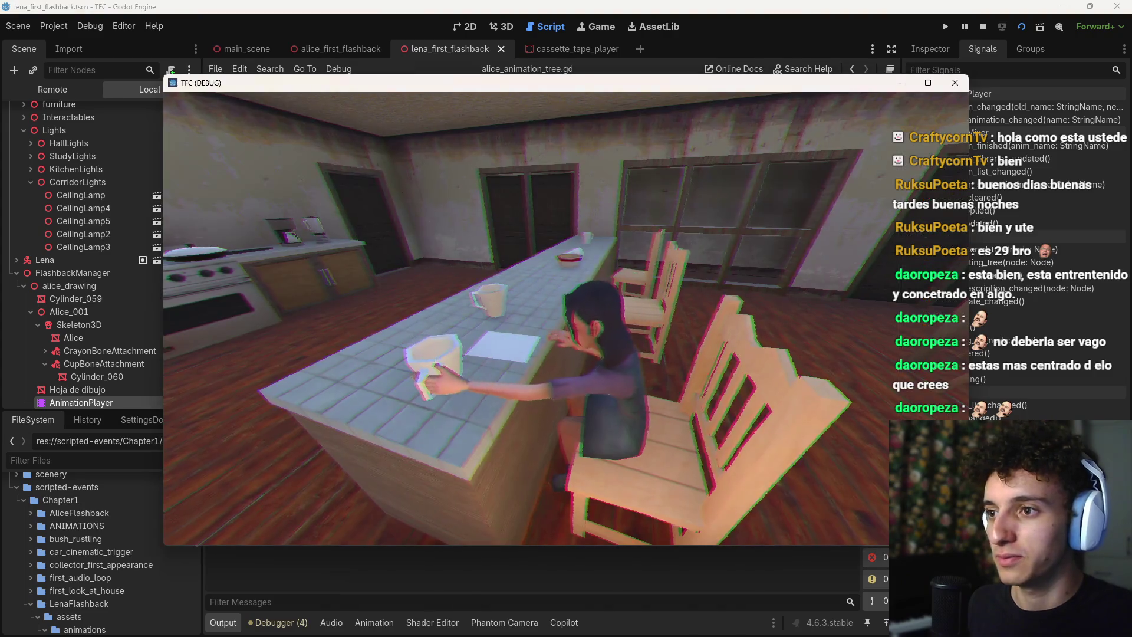
key(F8)
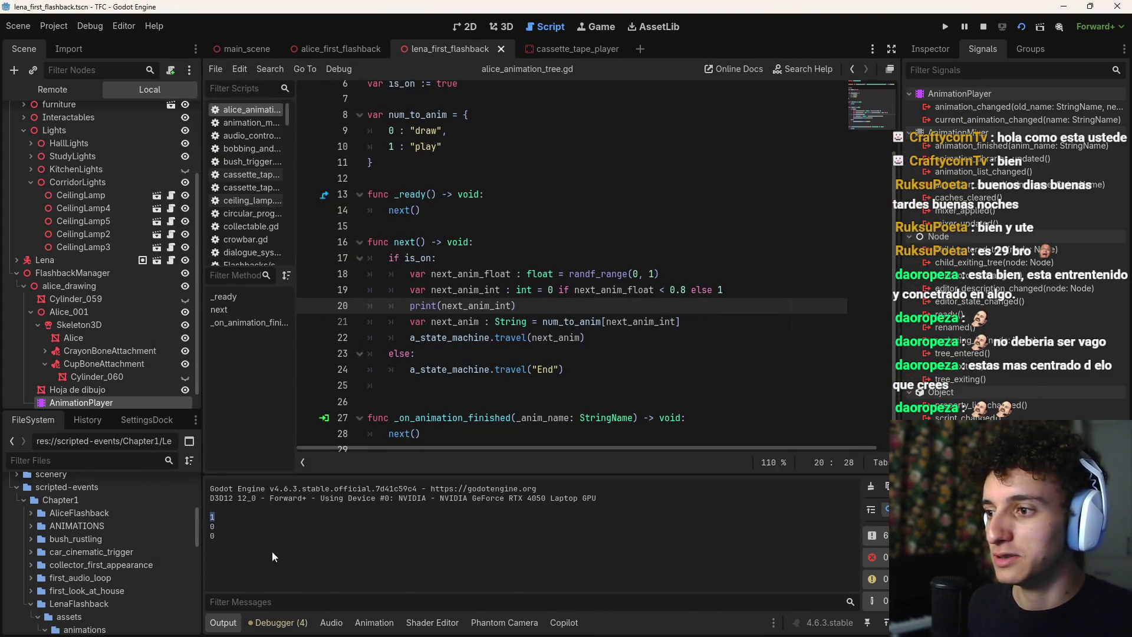
Run and stop the game repeatedly, collecting printed 0 and 1 values in Output
key(F6)
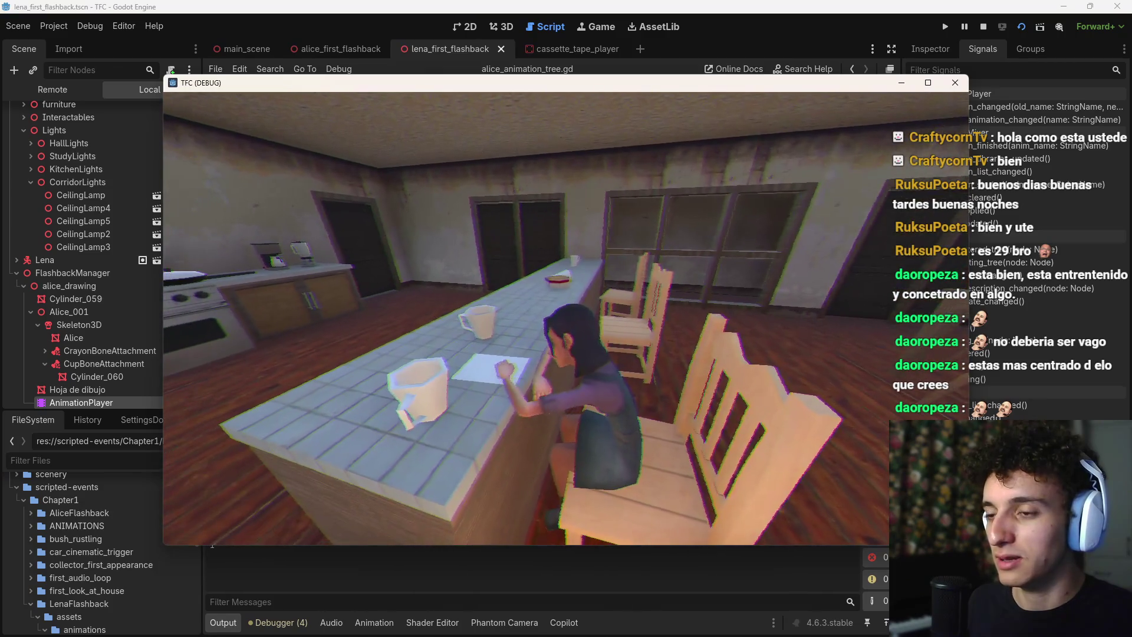
key(F8)
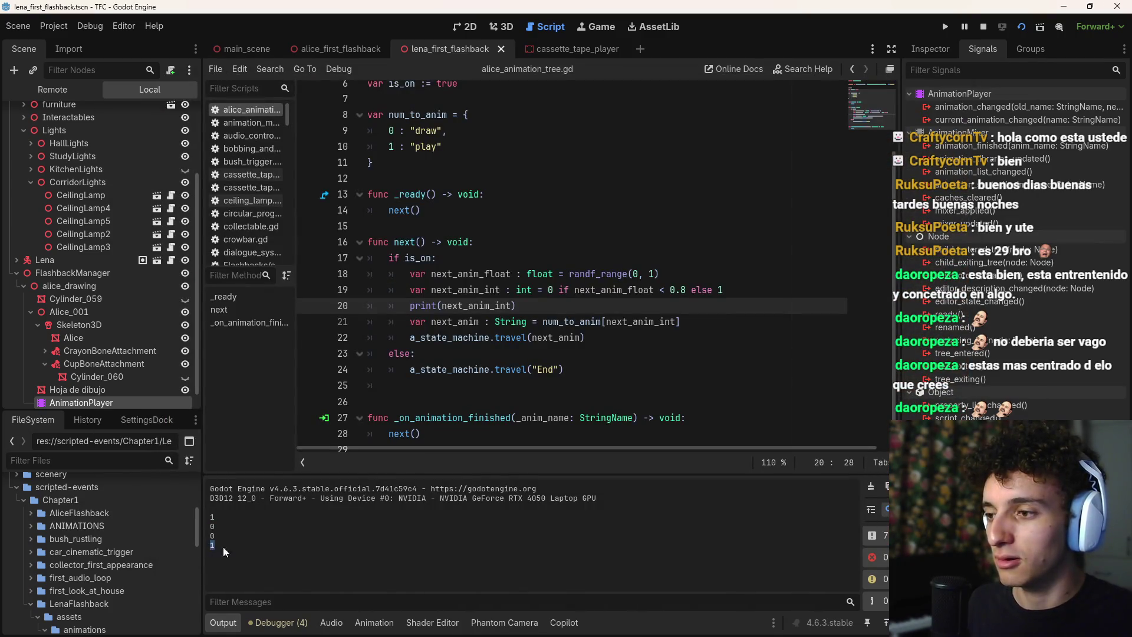
key(F6)
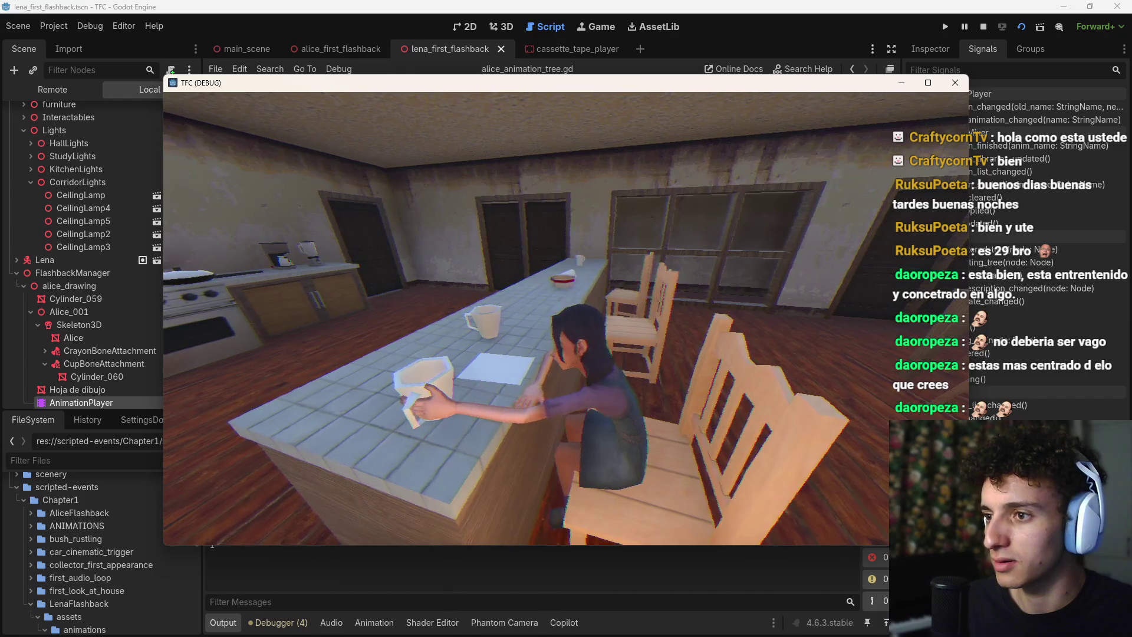
key(F8)
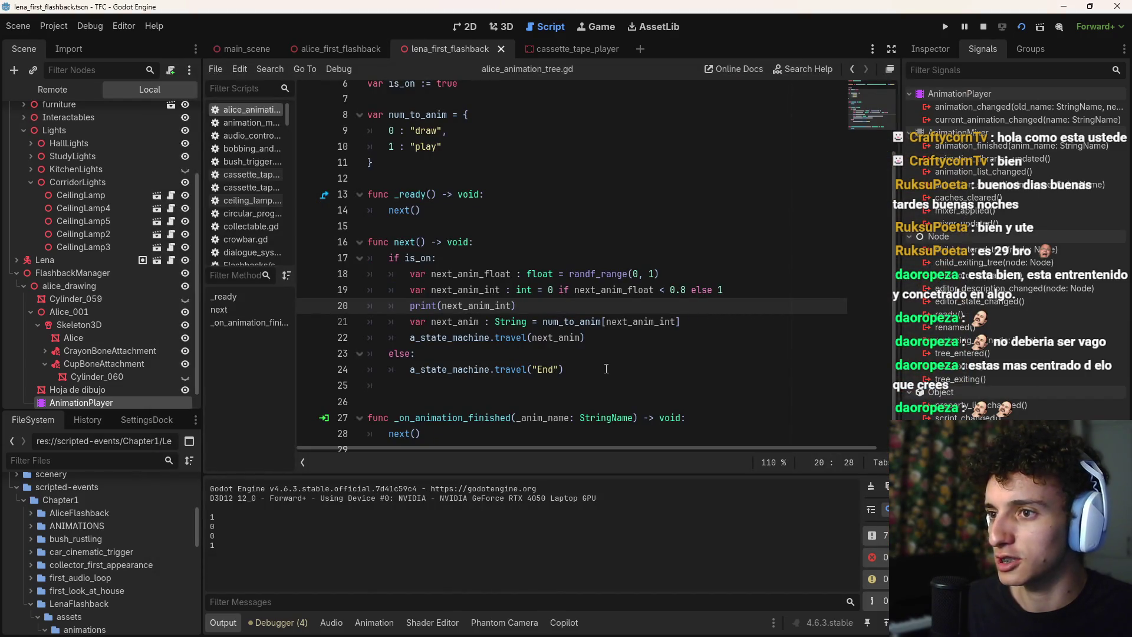
key(F6)
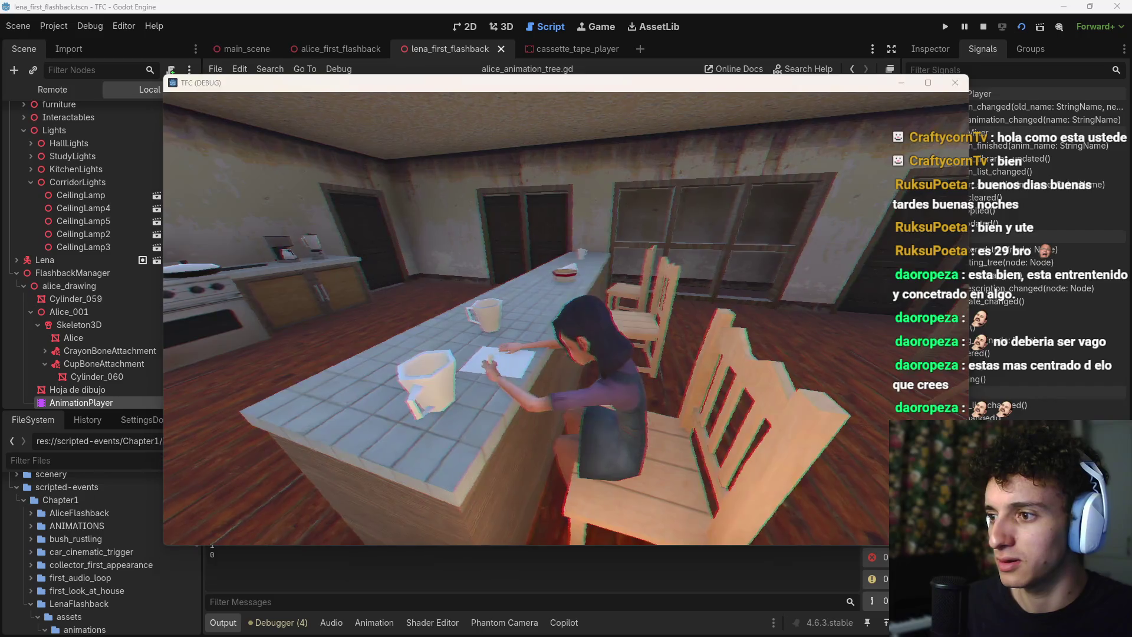
key(F8)
key(F6)
key(F8)
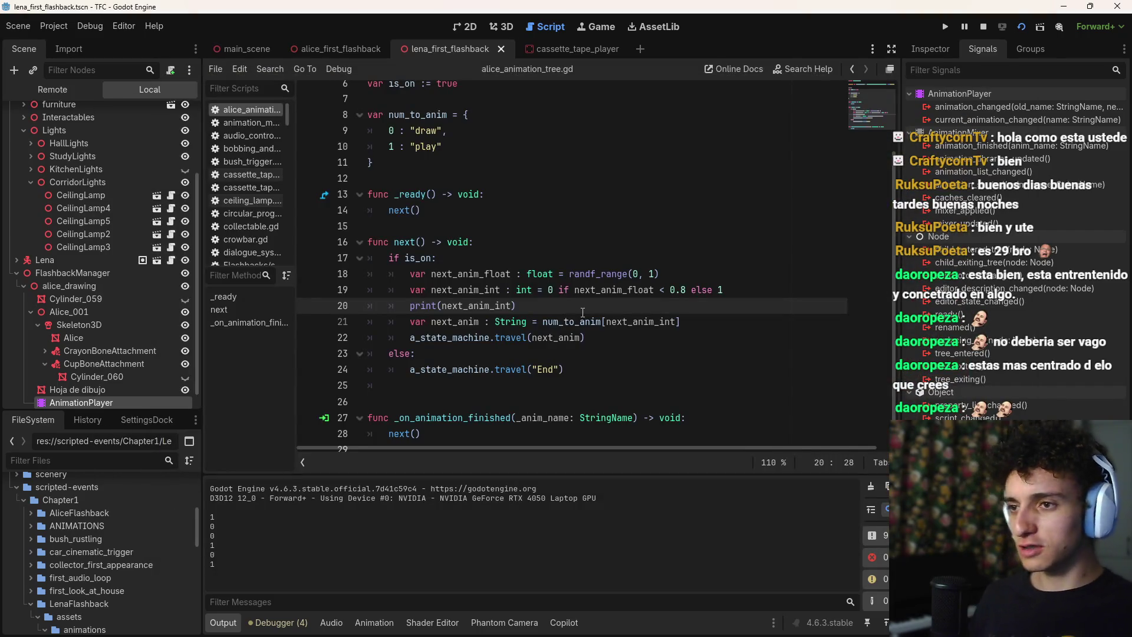
key(F6)
key(F8)
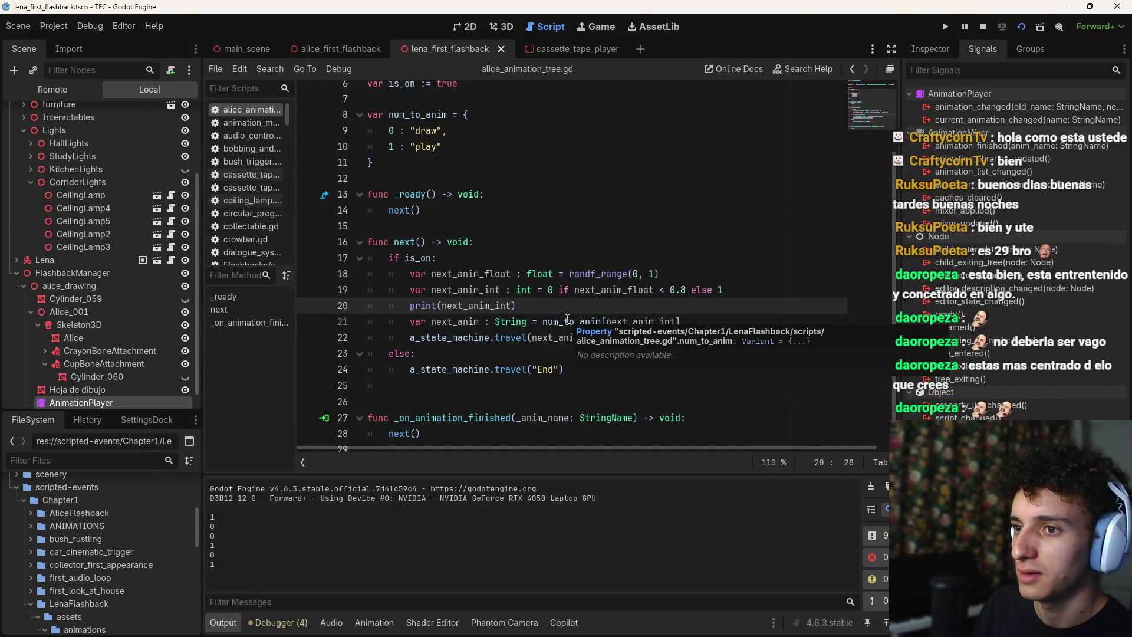
key(F6)
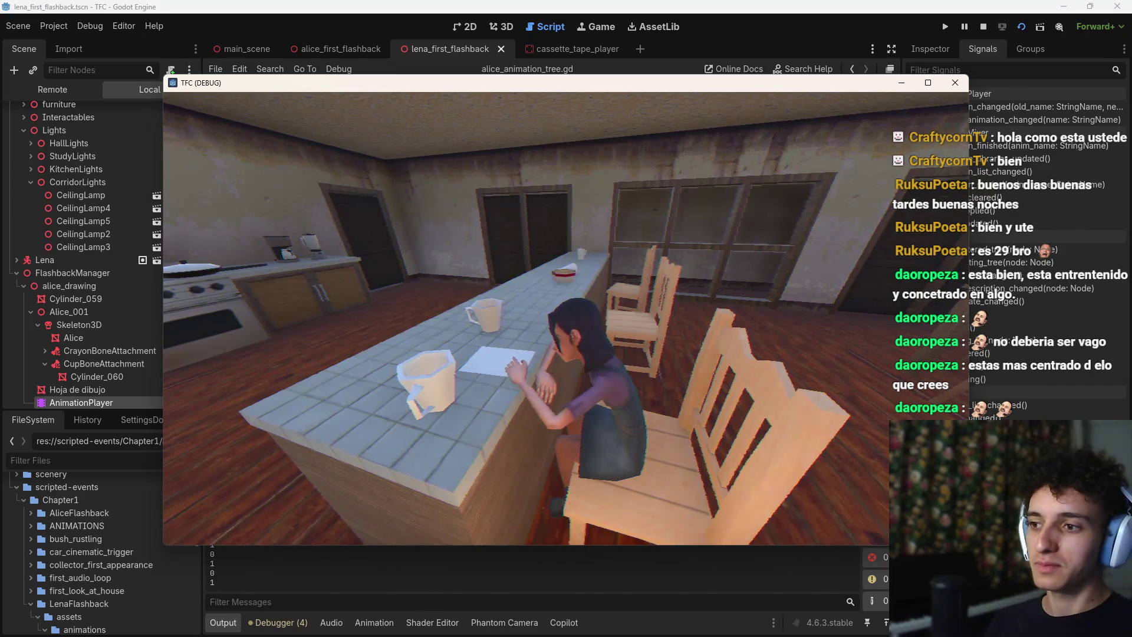
key(alt+F4)
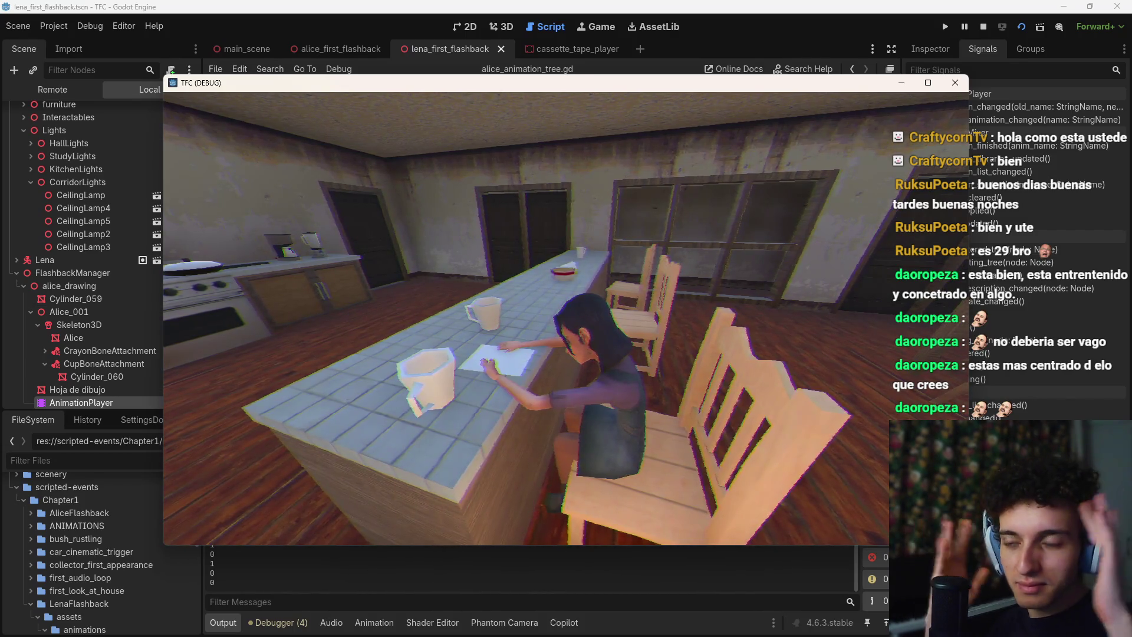
key(F8)
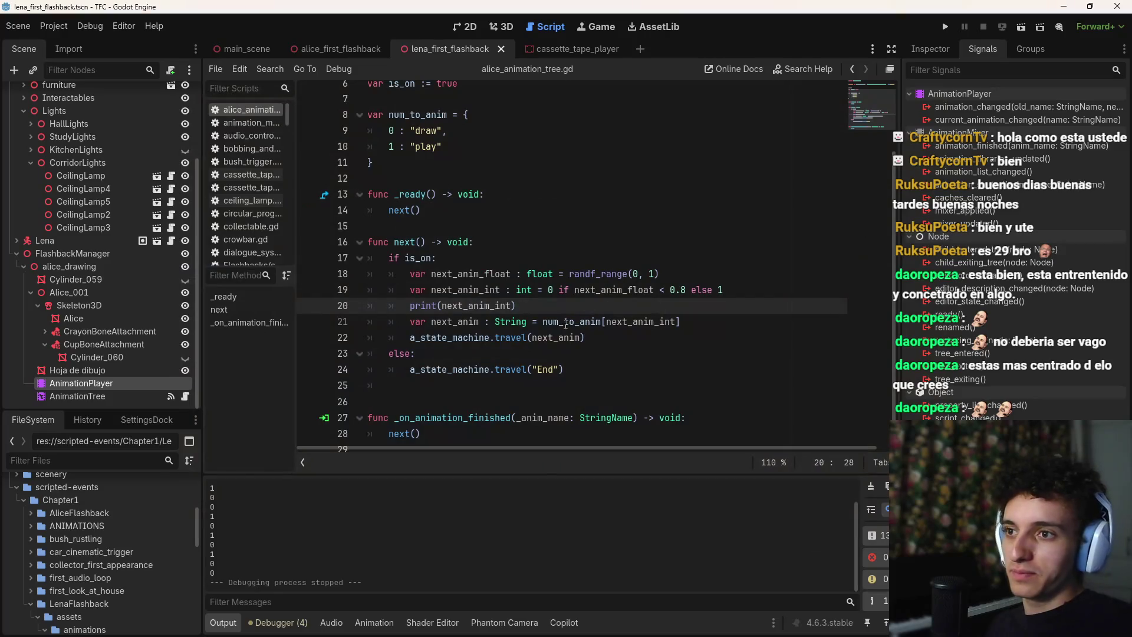
Delete the blank line 25 after the else block and save the script
scroll(629, 253, down, 1)
key(ctrl+s)
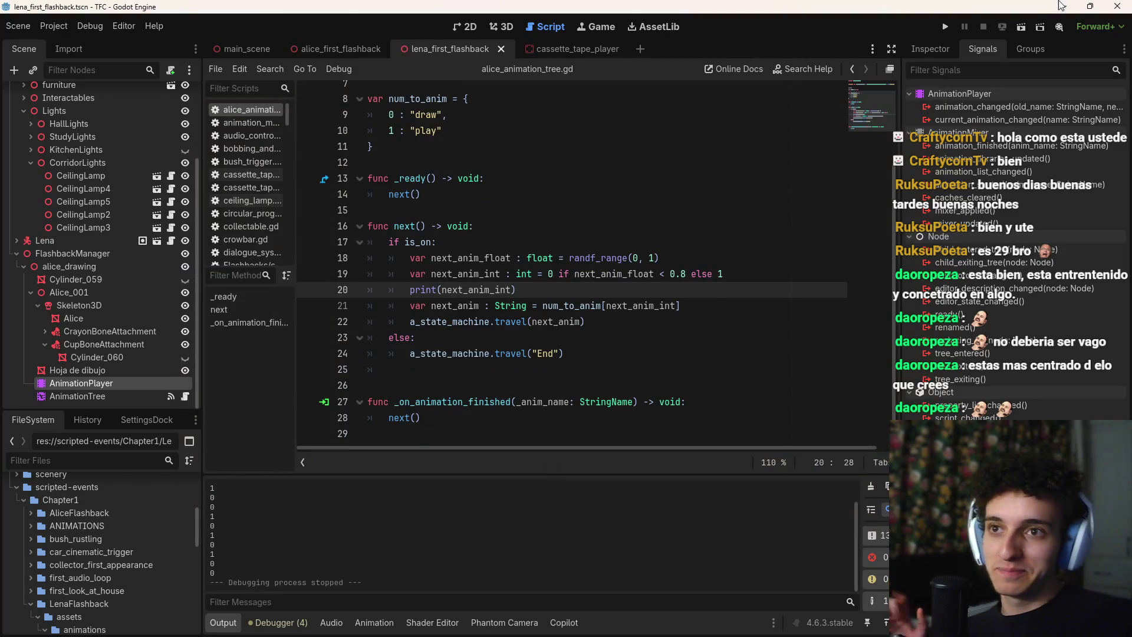
mouse_move(893, 630)
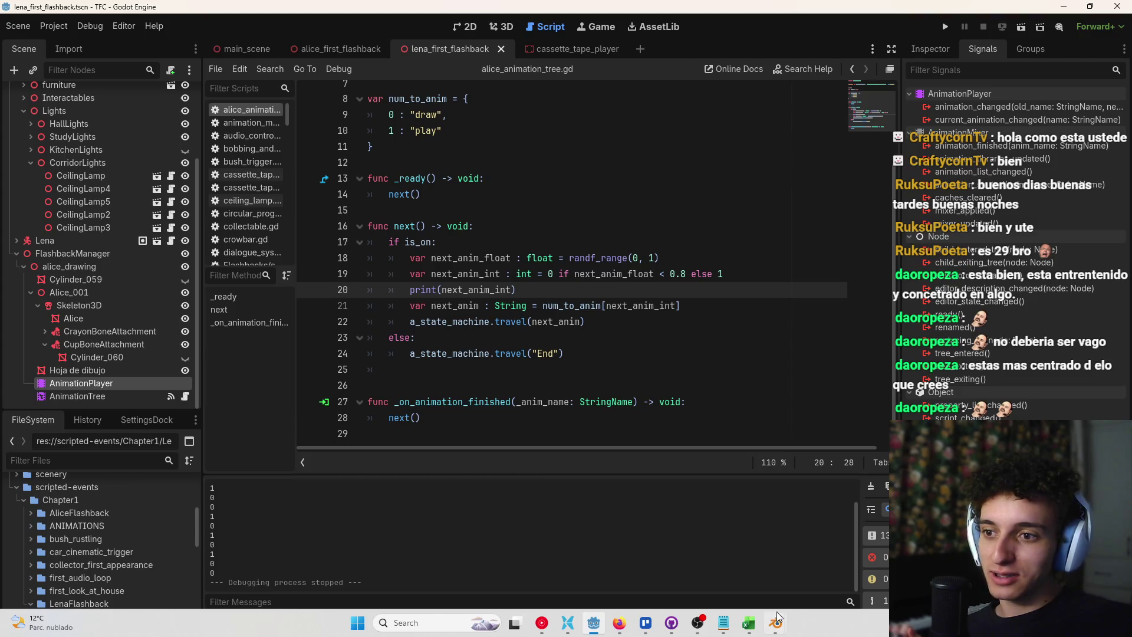
scroll(569, 284, up, 3)
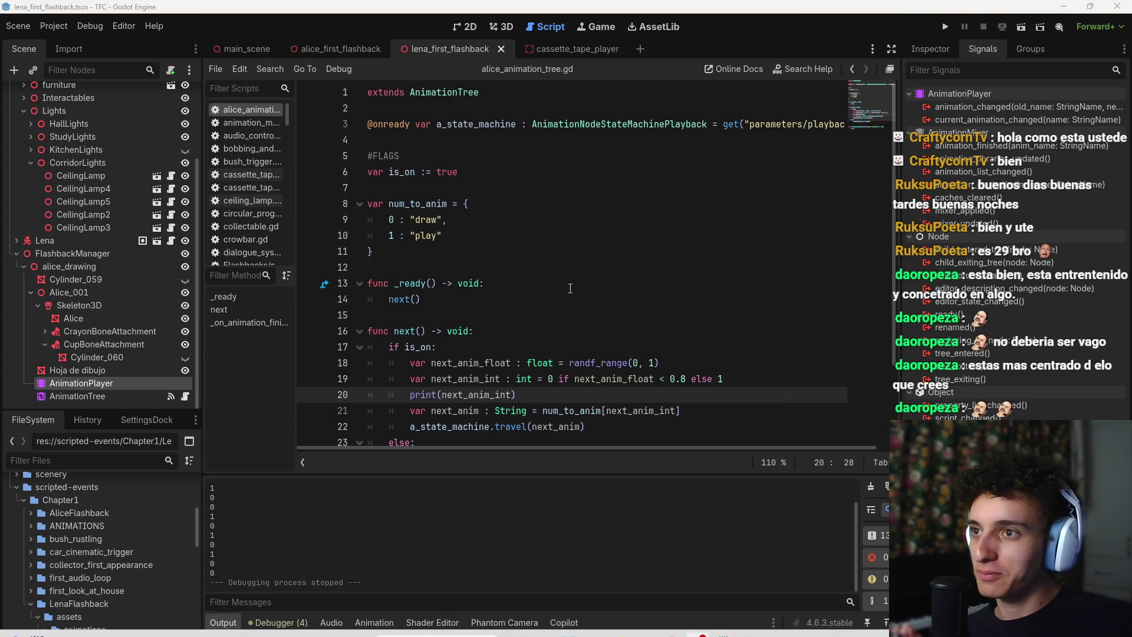
scroll(569, 284, down, 2)
click(462, 372)
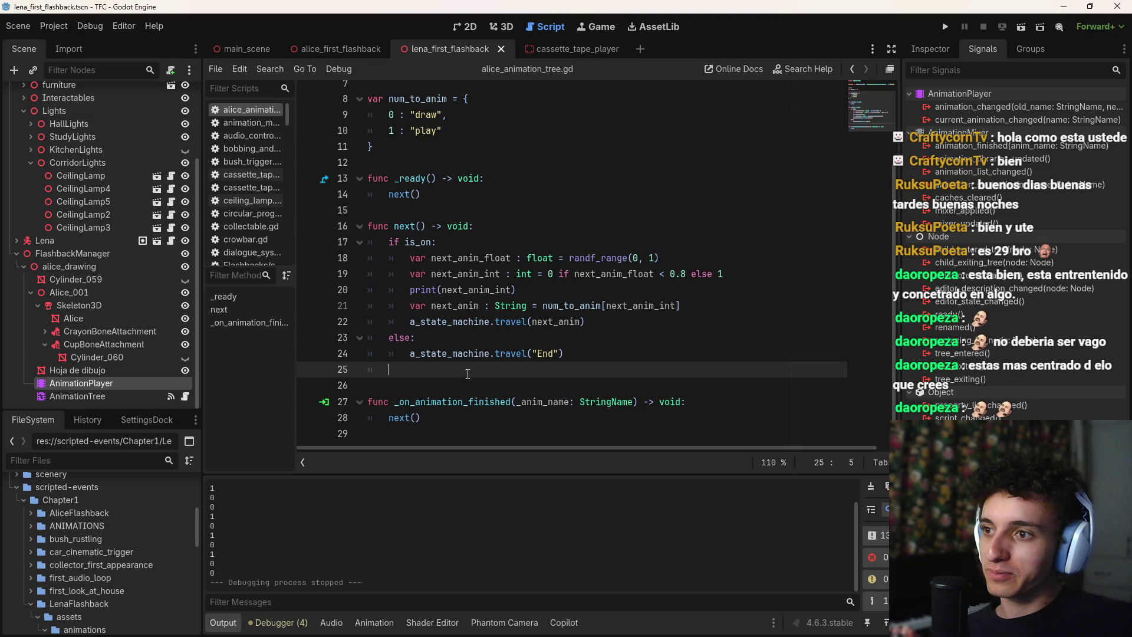
key(BackSpace)
key(BackSpace)
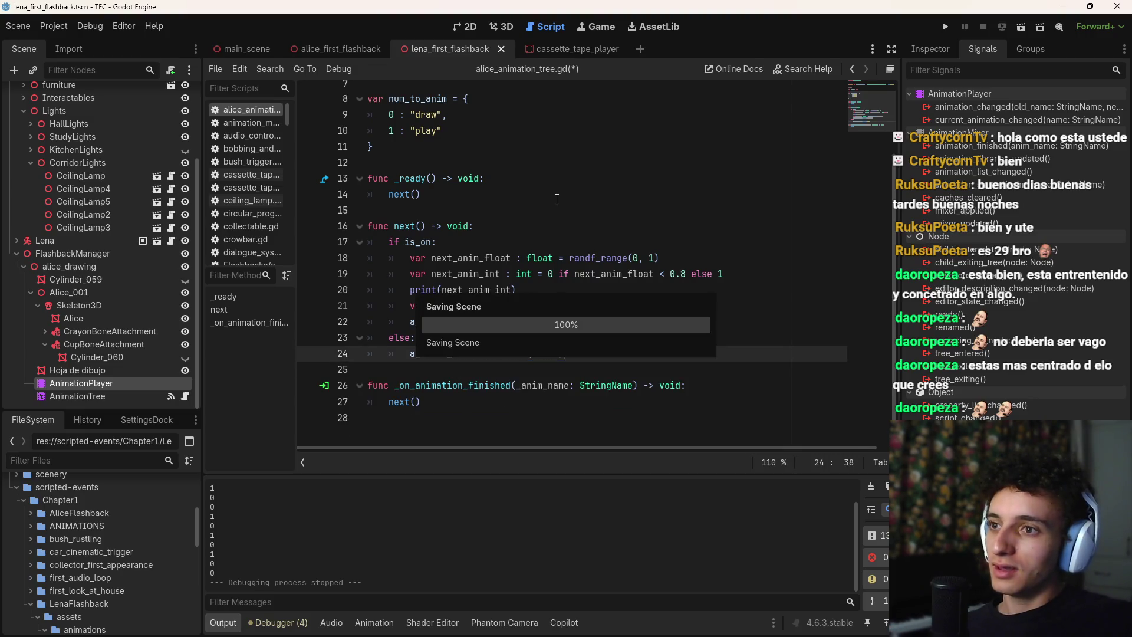
key(ctrl+s)
Switch to the browser, pass through the Godot article and Gemini tabs, then bring up Trello
click(619, 623)
click(353, 8)
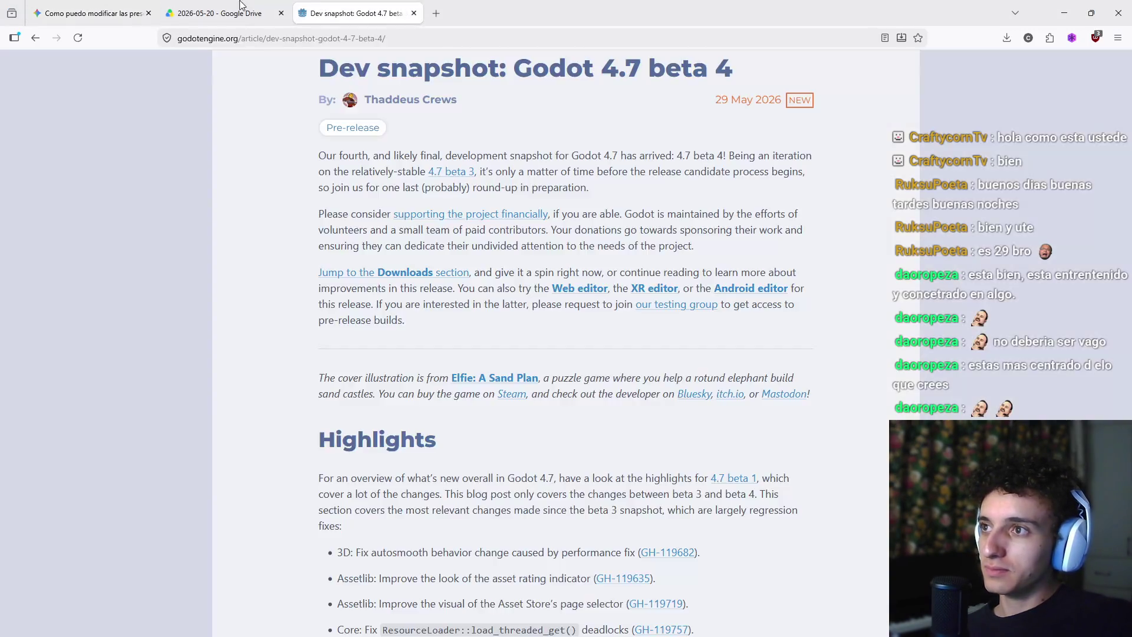
click(89, 13)
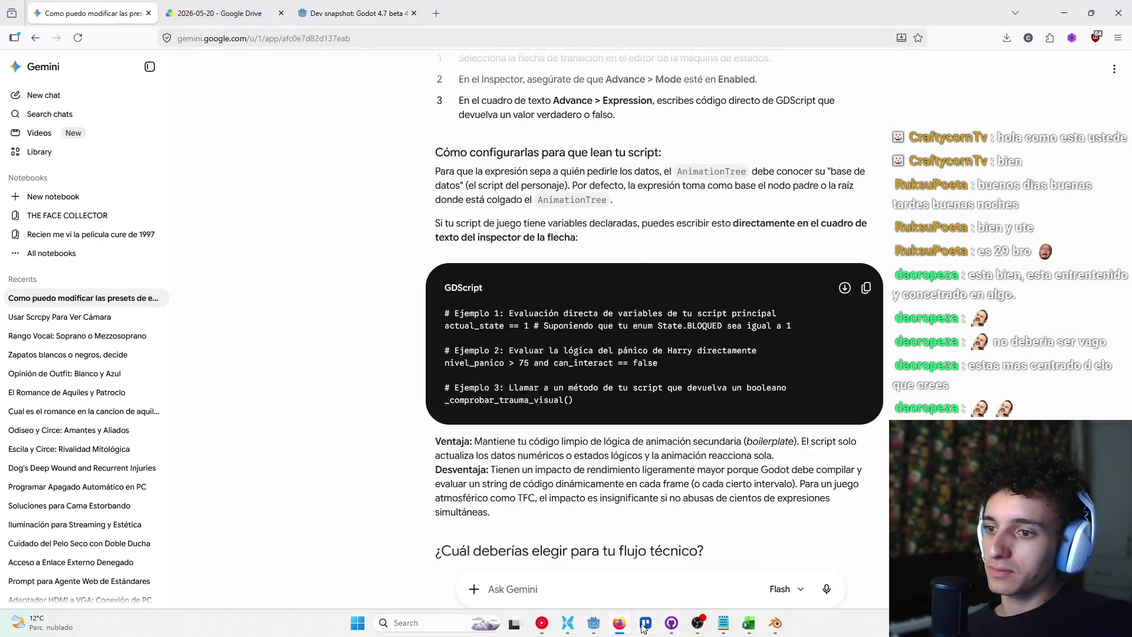
click(645, 622)
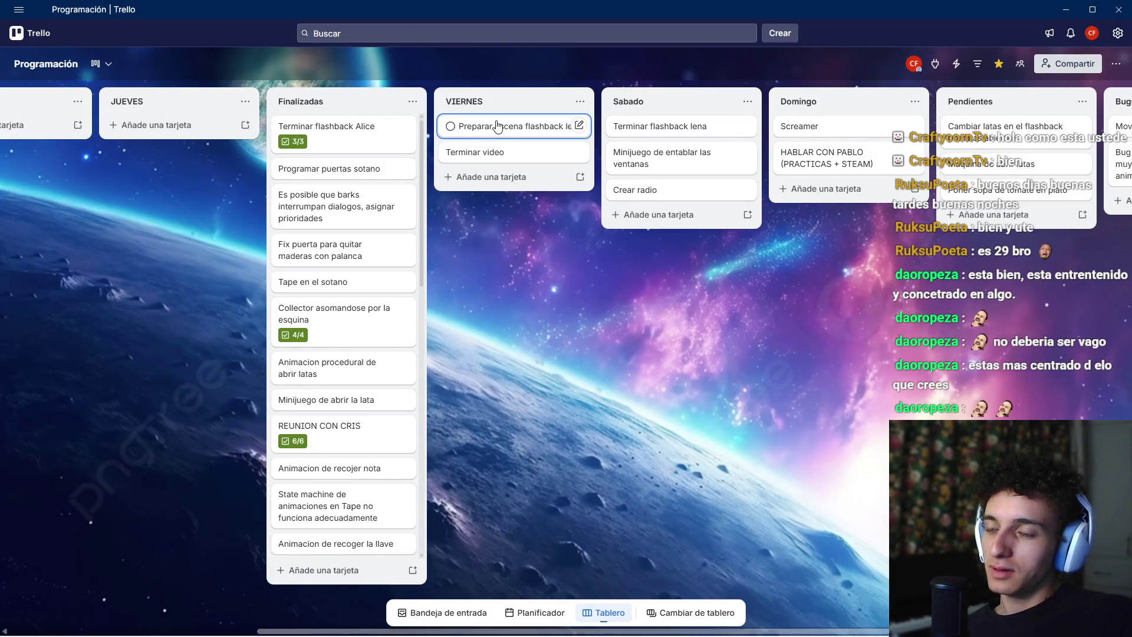
key(comma)
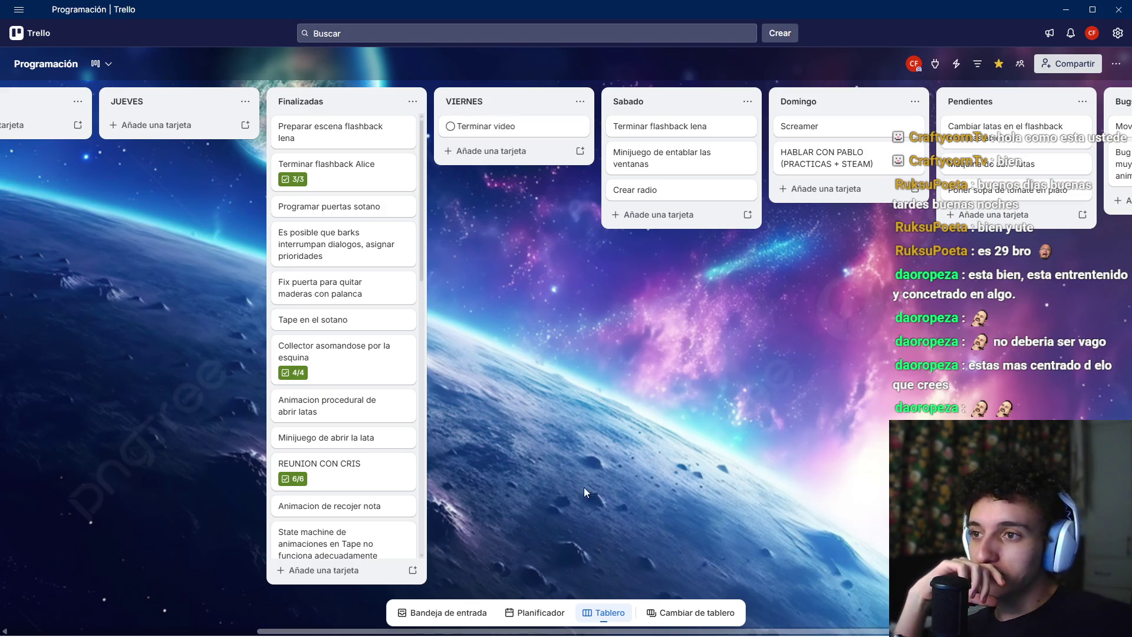
mouse_move(624, 617)
click(454, 622)
text(da)
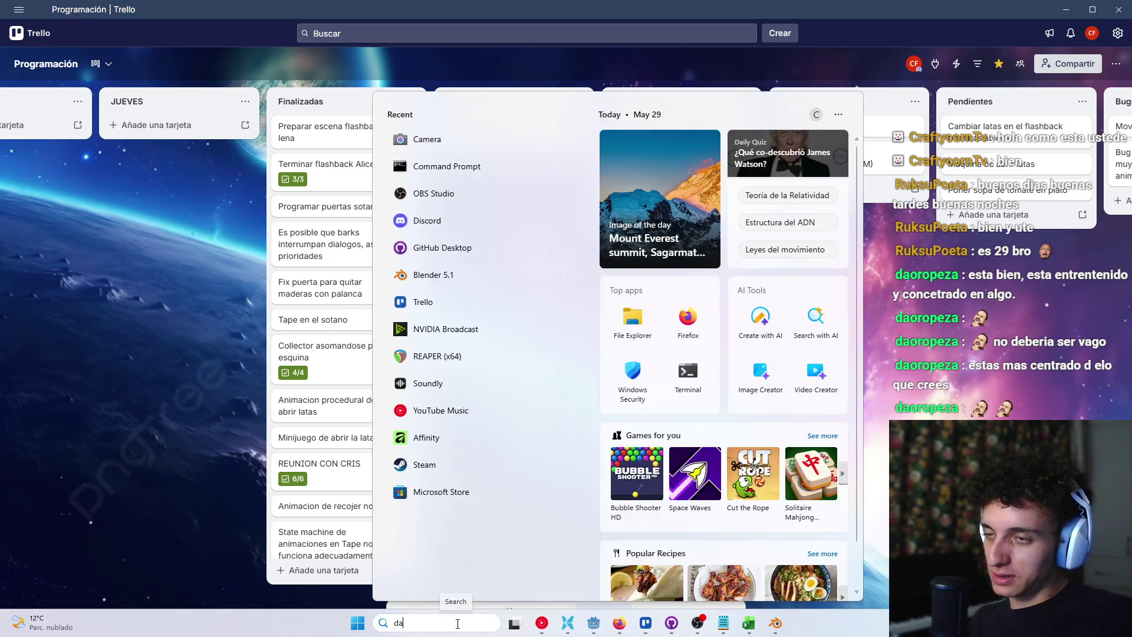
text(vinci)
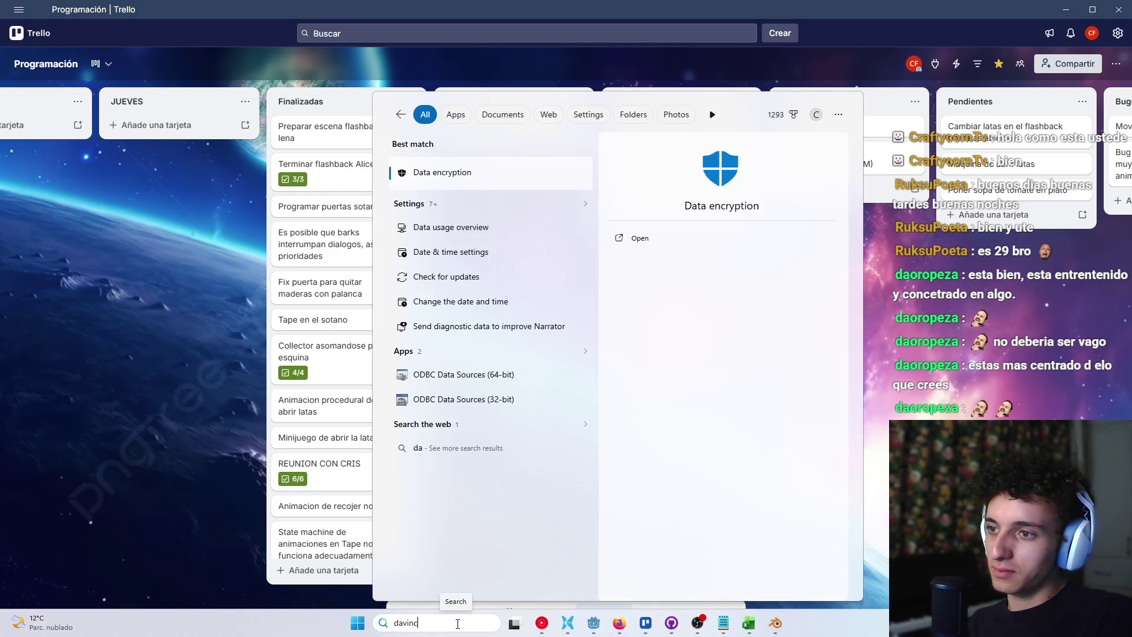
key(BackSpace)
key(BackSpace)
key(BackSpace)
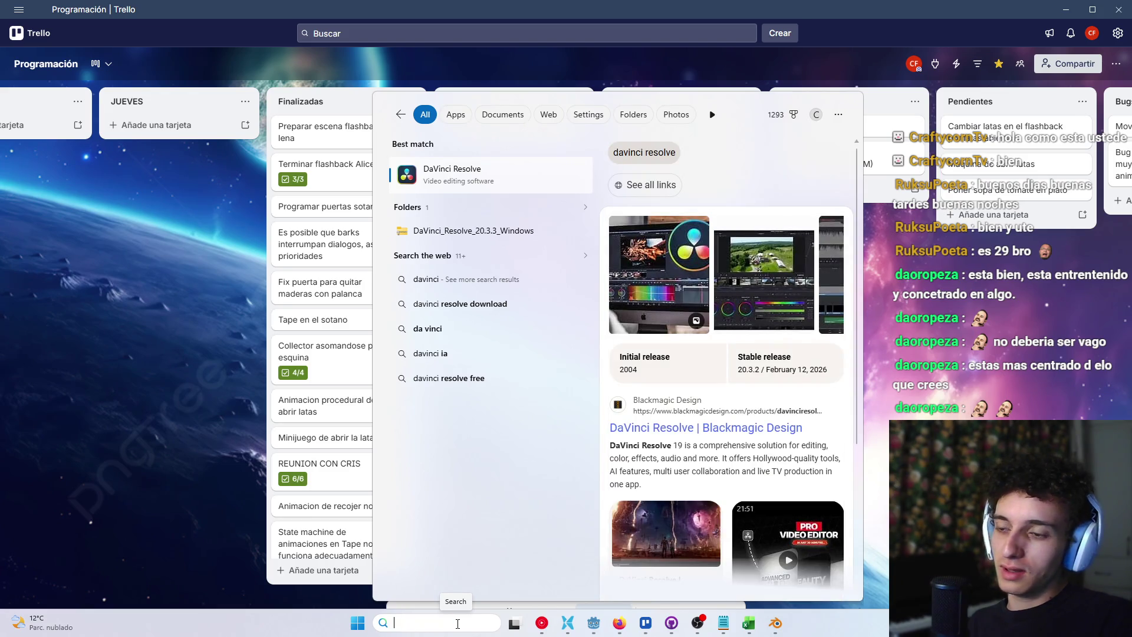
key(Escape)
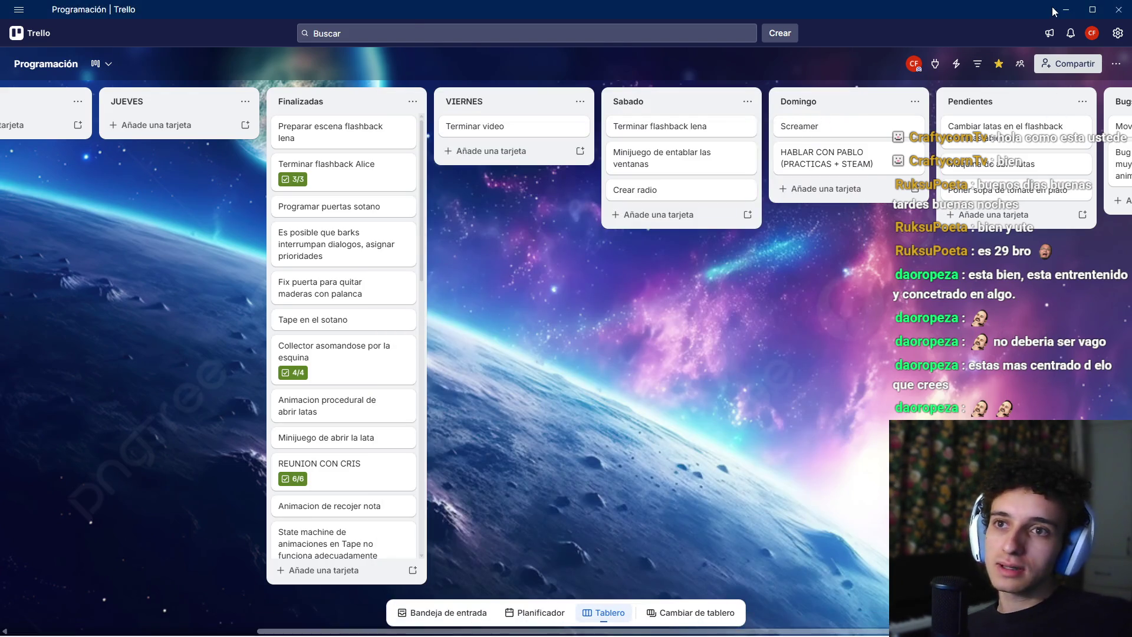
key(alt+Tab)
scroll(724, 368, down, 2)
scroll(566, 505, up, 3)
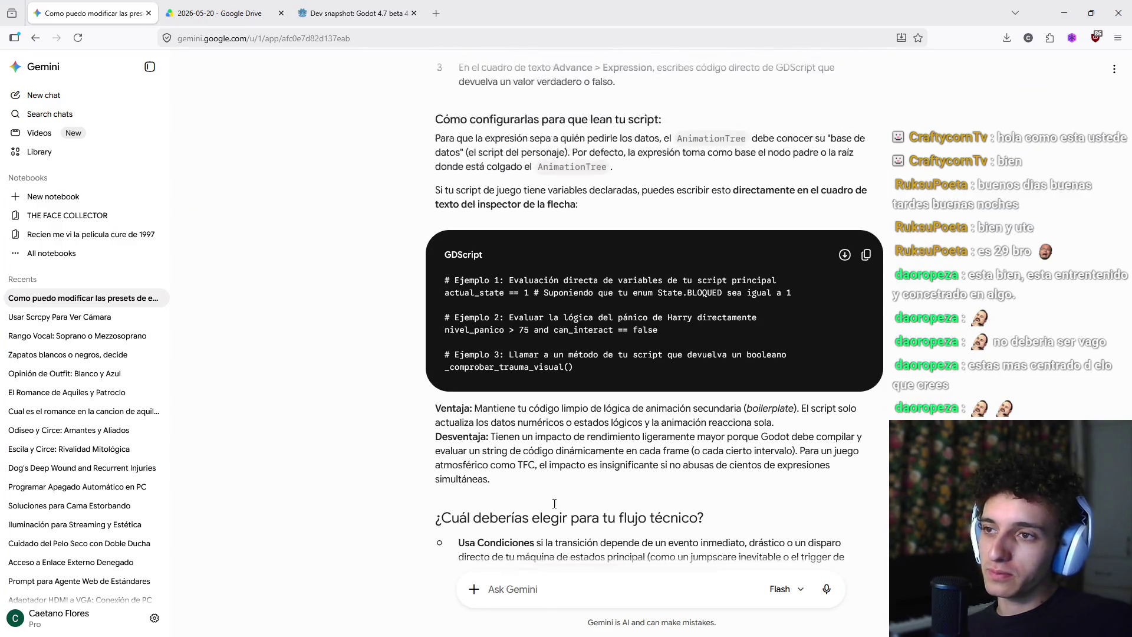
scroll(566, 506, down, 3)
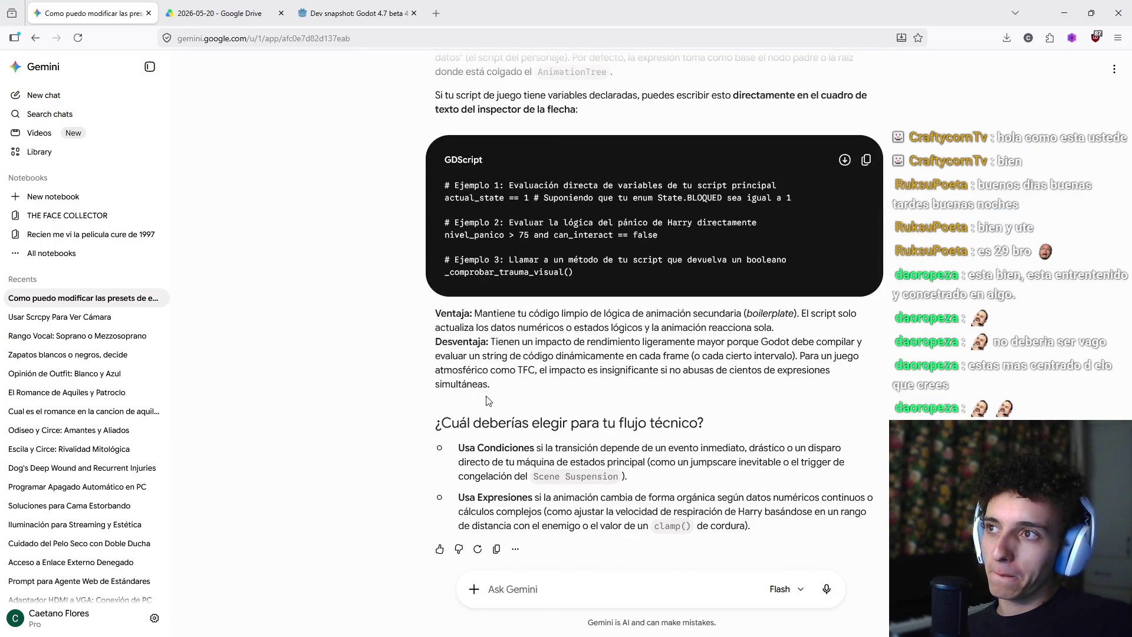
click(354, 12)
click(414, 13)
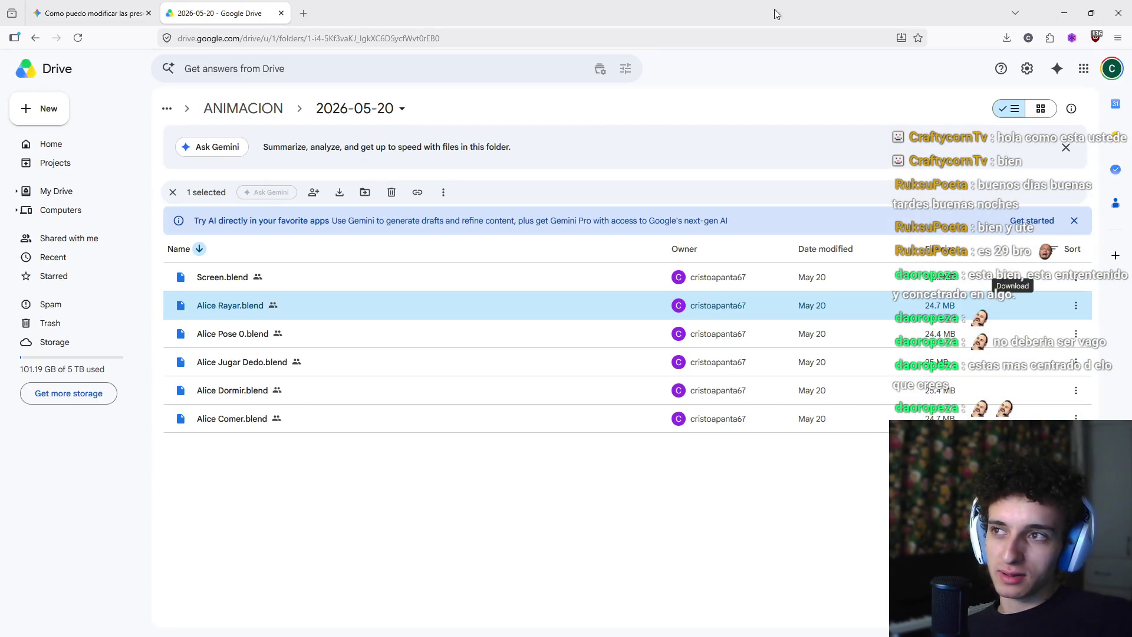
click(646, 623)
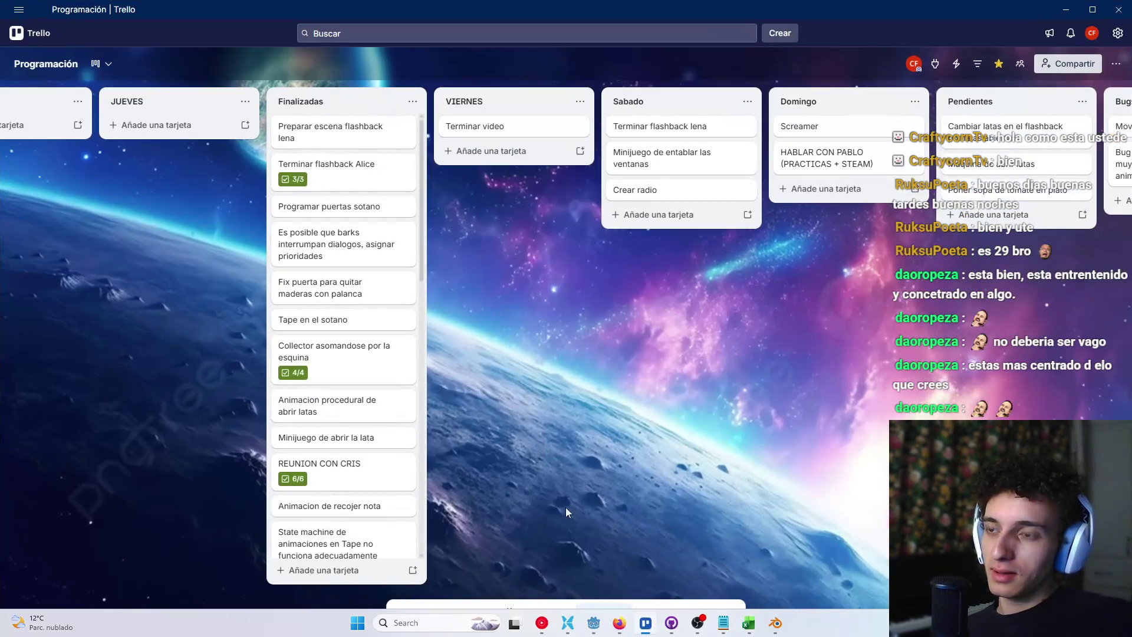
middle_click(708, 496)
scroll(708, 496, right, 5)
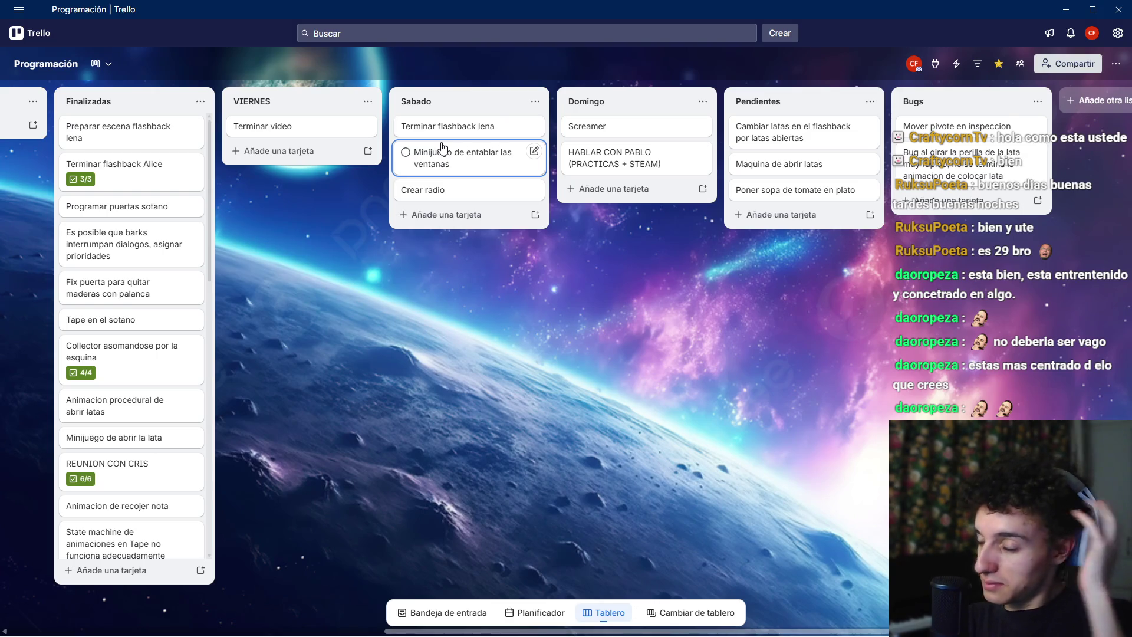
mouse_move(589, 634)
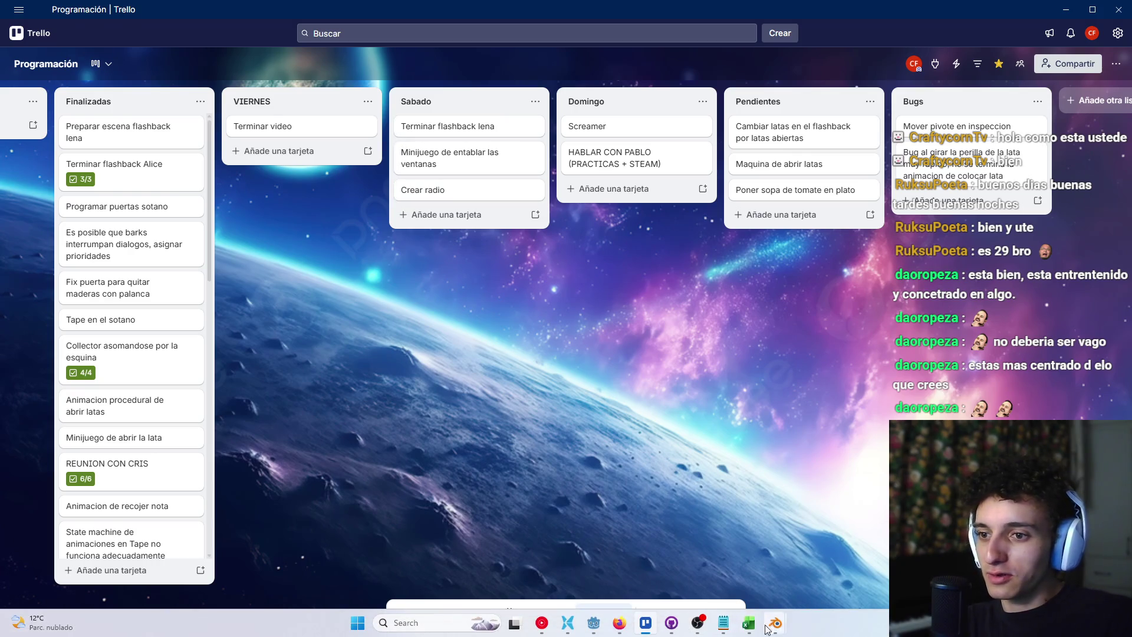
click(591, 624)
drag(585, 321, 412, 290)
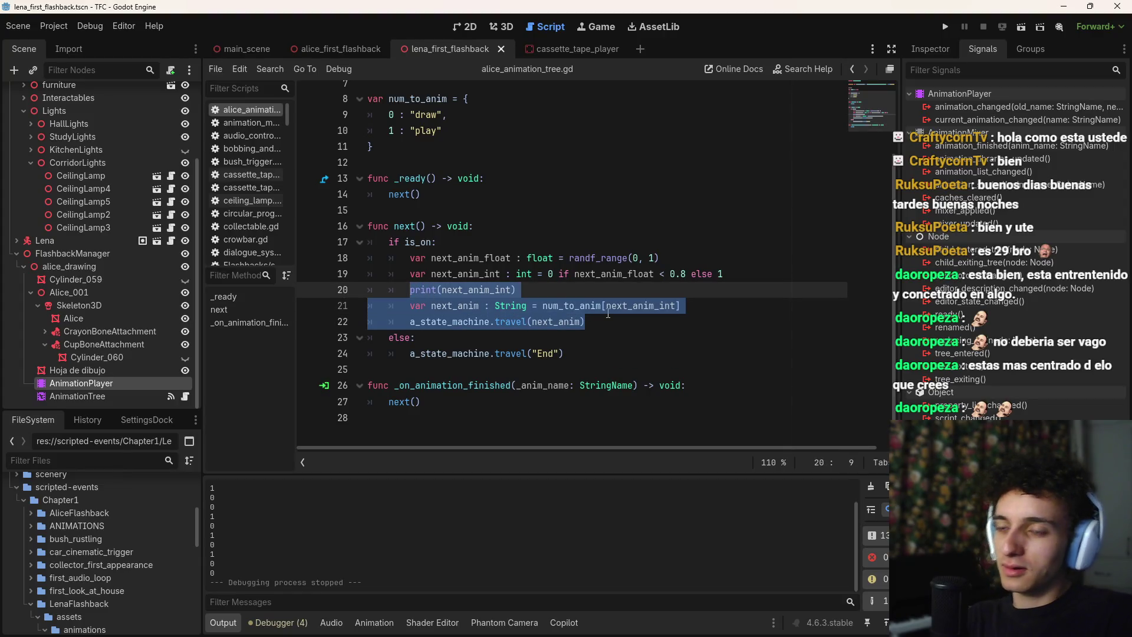
Delete the print and travel lines and start an if condition with the randf_range(0, 1) call
key(BackSpace)
scroll(607, 313, up, 1)
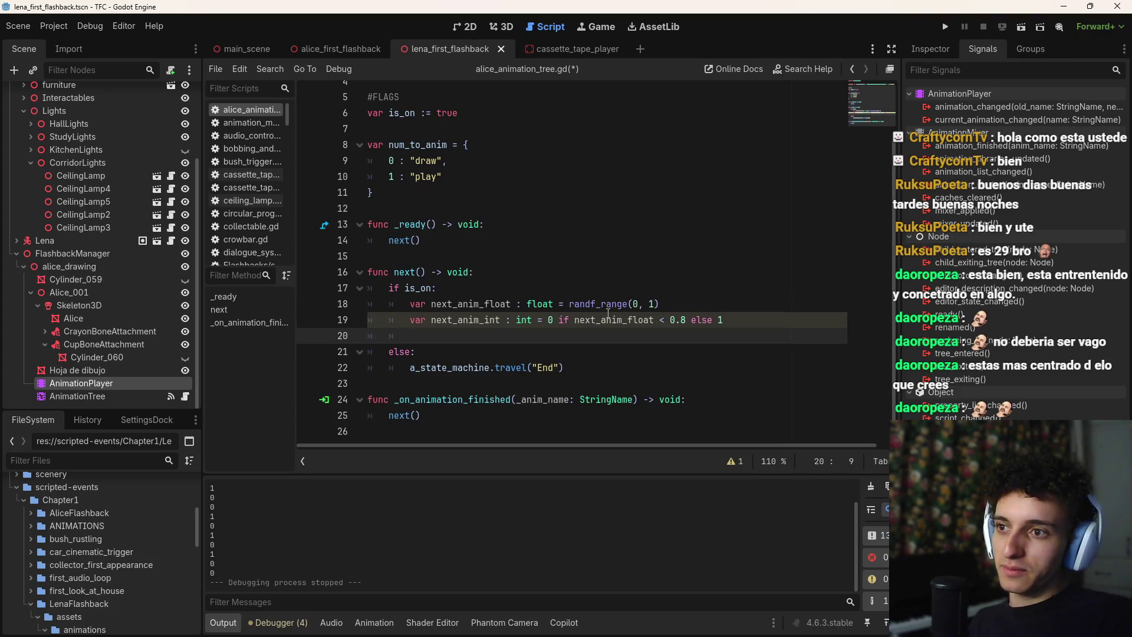
click(741, 319)
key(shift+Home)
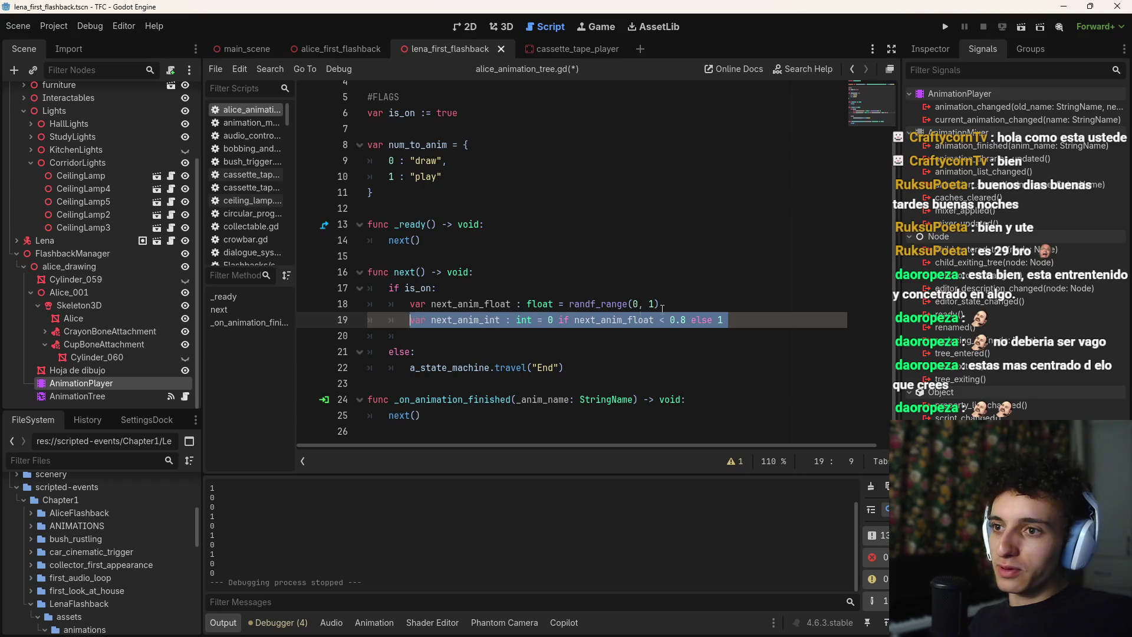
key(BackSpace)
text(if)
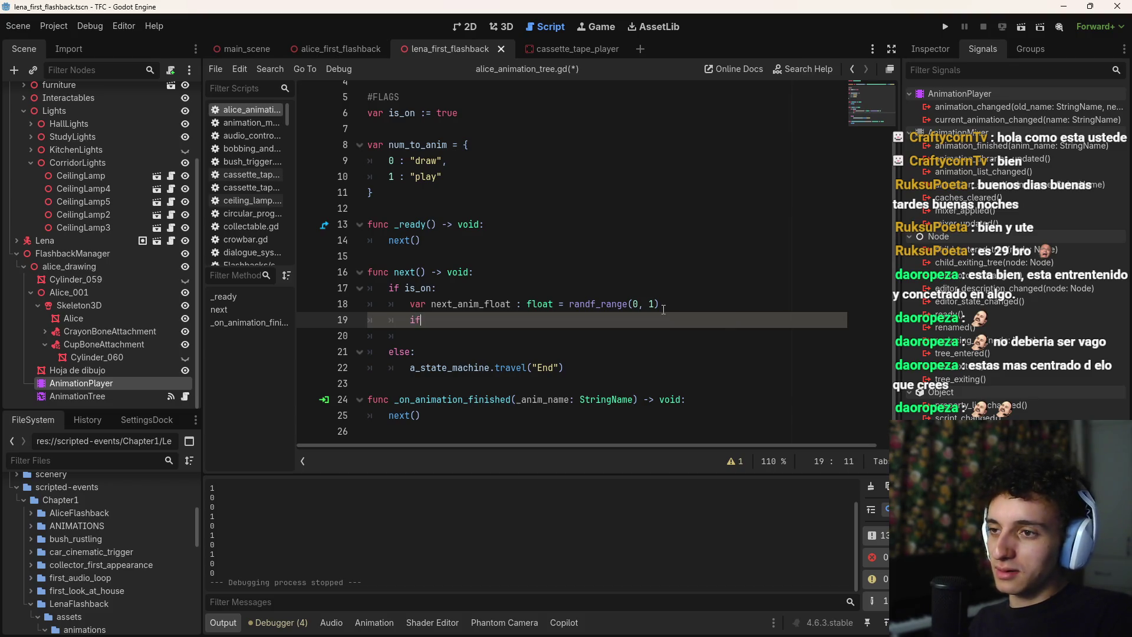
drag(567, 304, 659, 303)
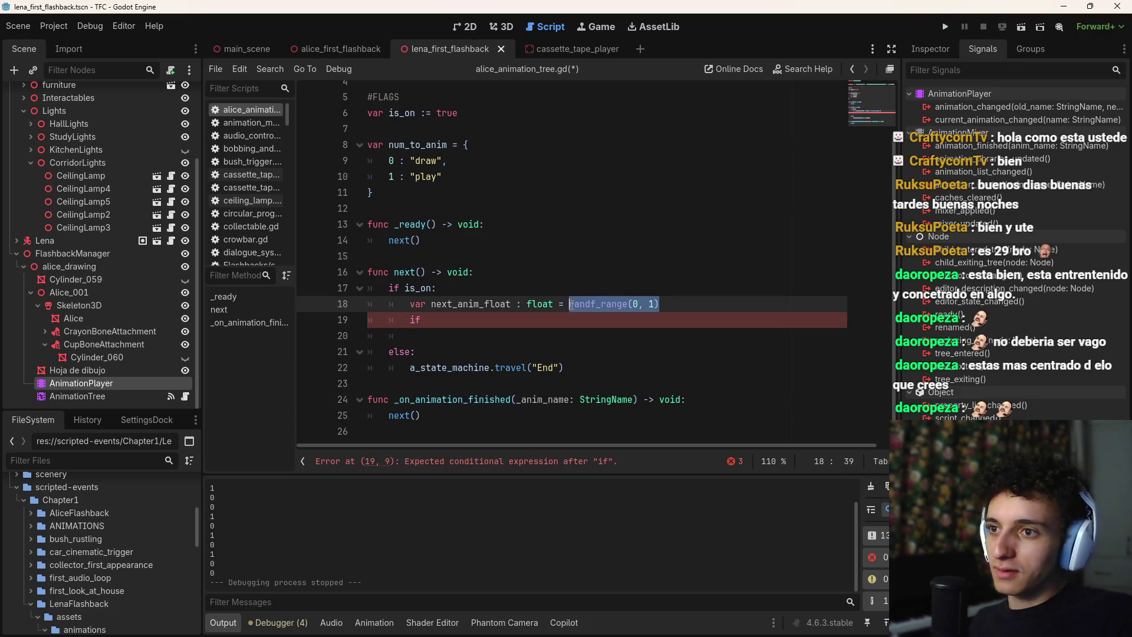
key(ctrl+x)
key(Down)
key(ctrl+v)
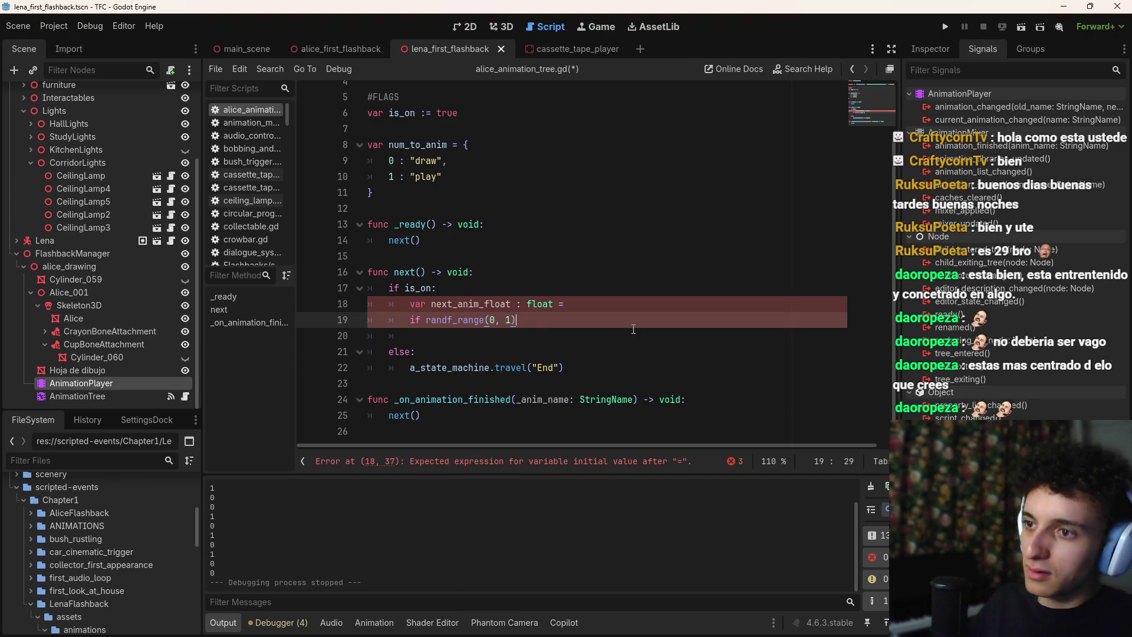
Turn the condition into if randi_range(0, 100) < 80:
key(Left)
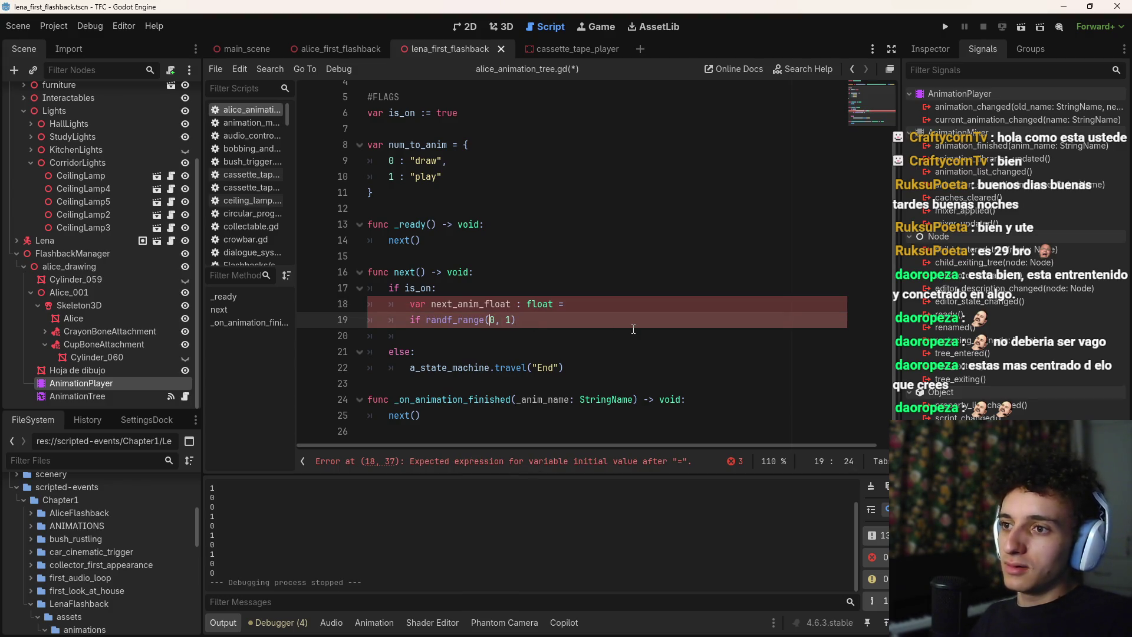
key(BackSpace)
text(i)
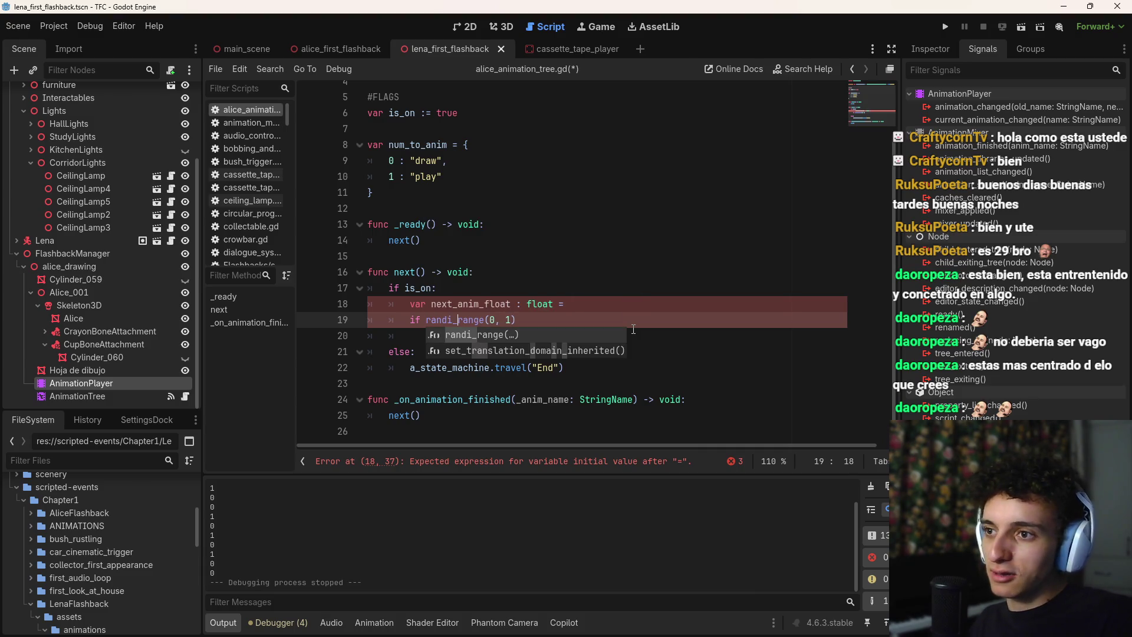
key(Return)
text(00) )
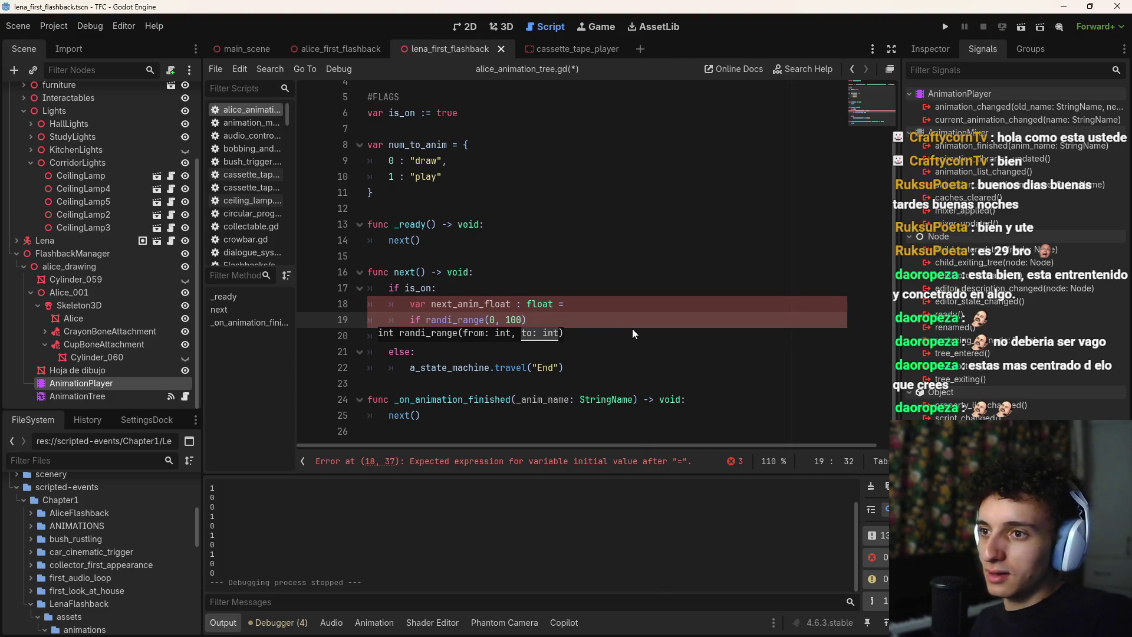
text(< )
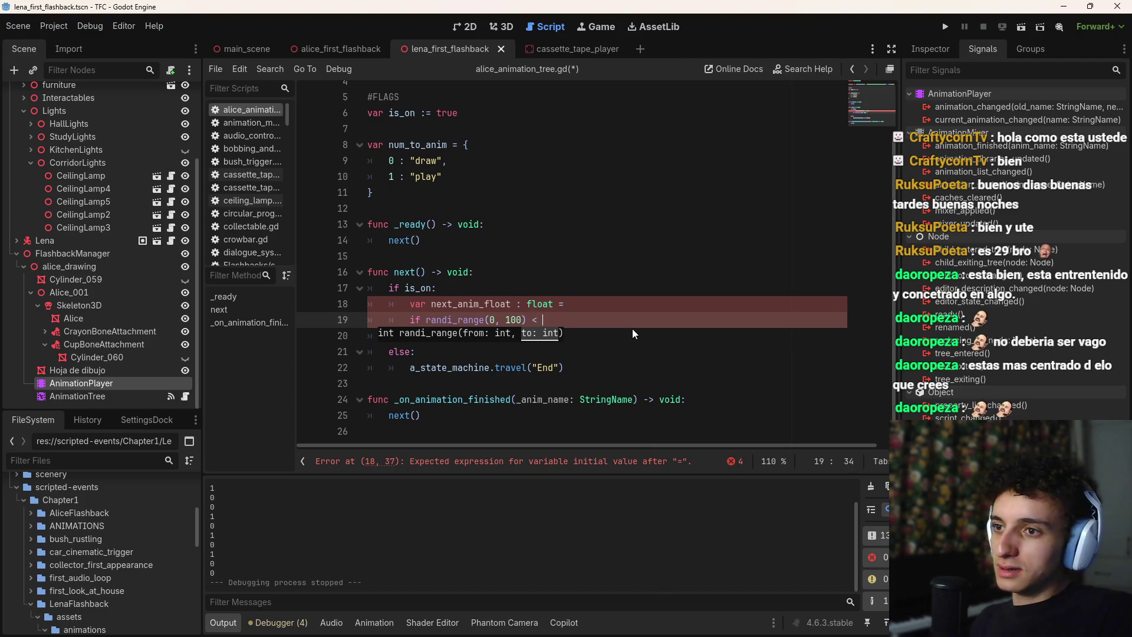
text(80:)
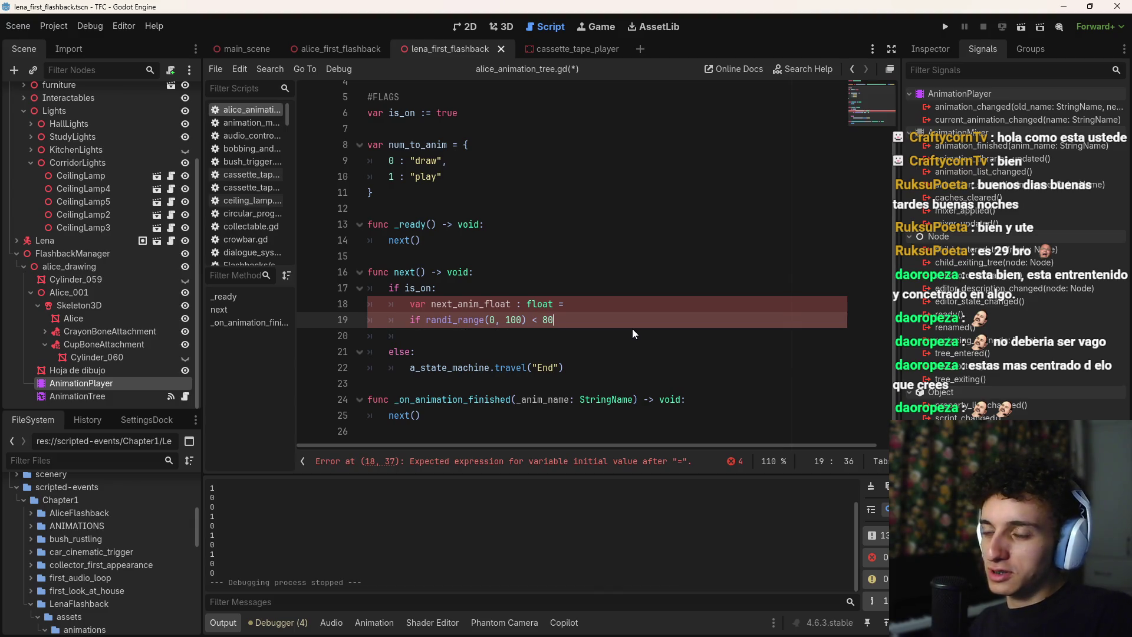
Inside the if, add a_state_machine.travel("draw")
key(Return)
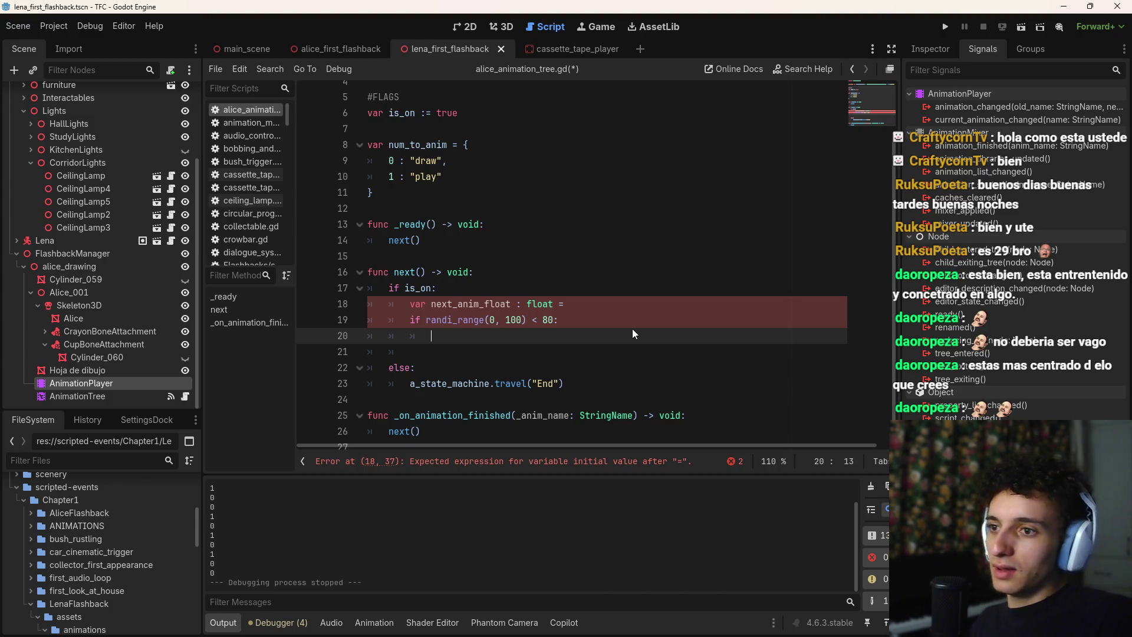
text(a_sta)
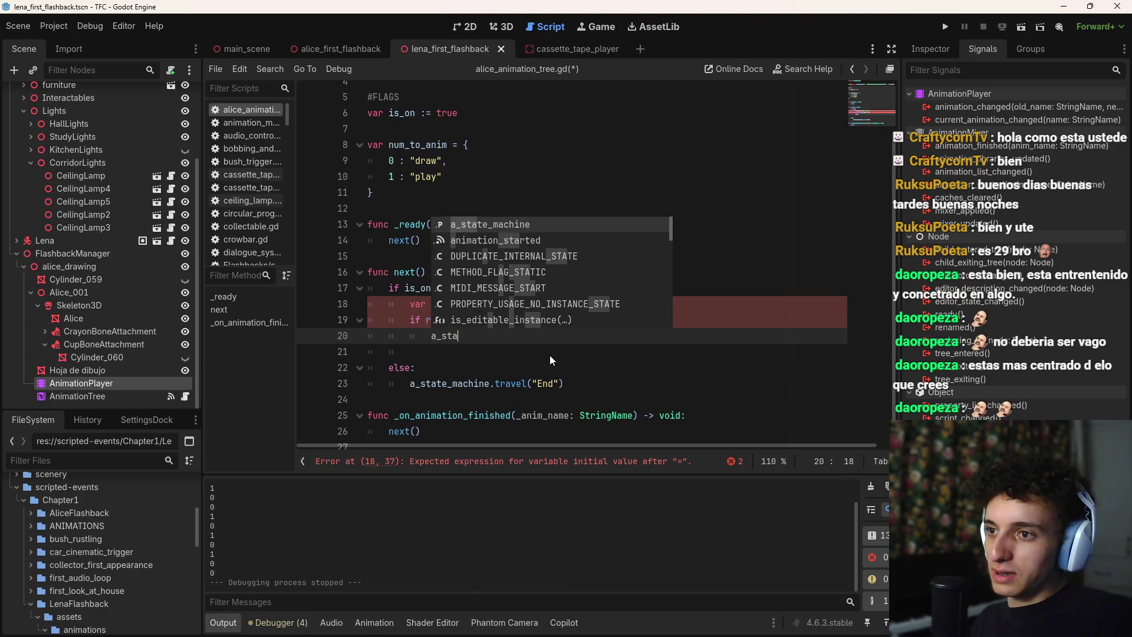
key(Return)
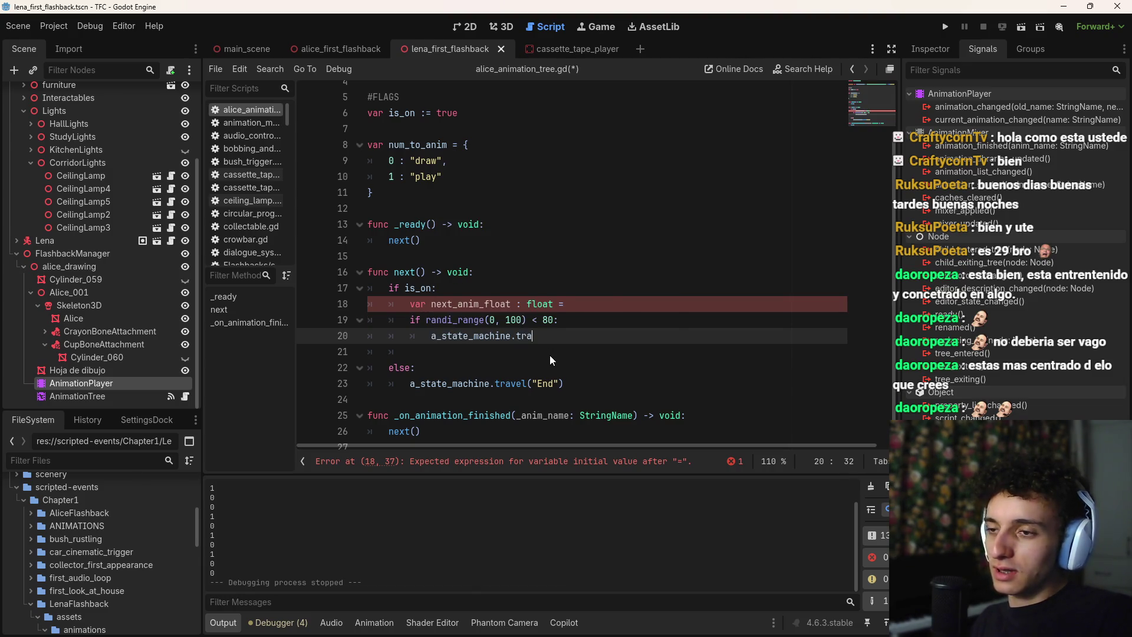
text(tra)
key(Return)
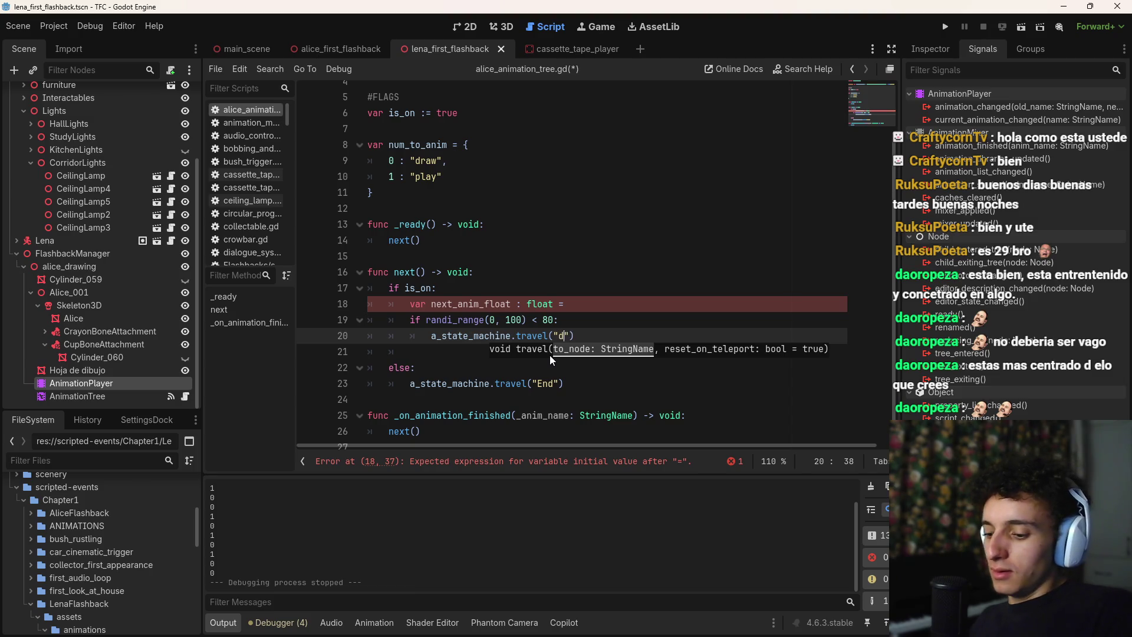
text(raw)
key(End)
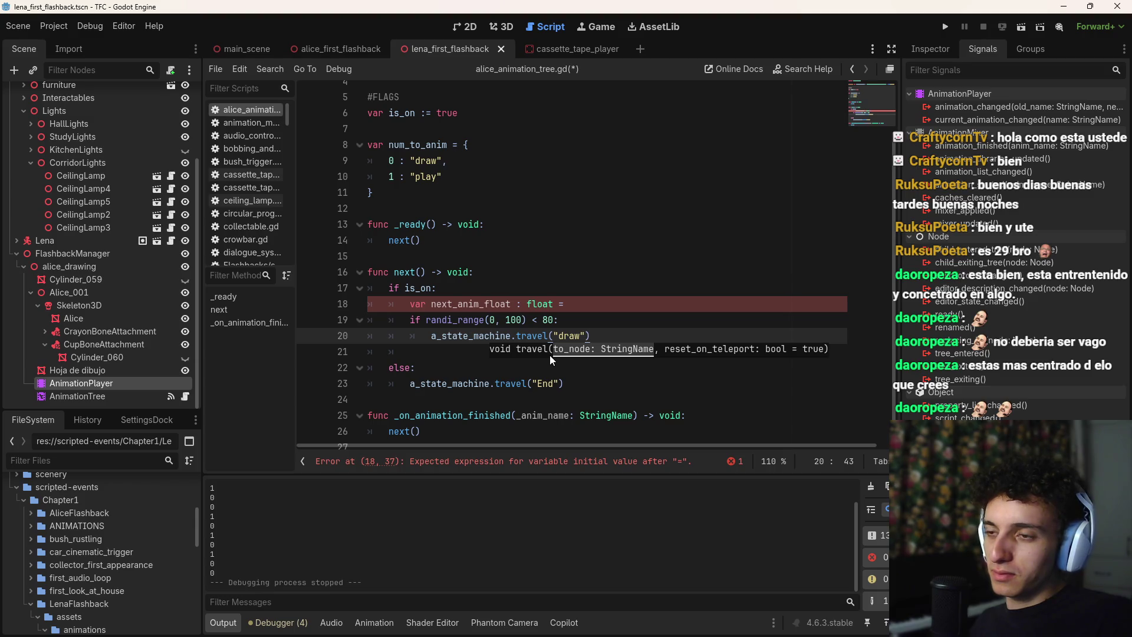
click(347, 304)
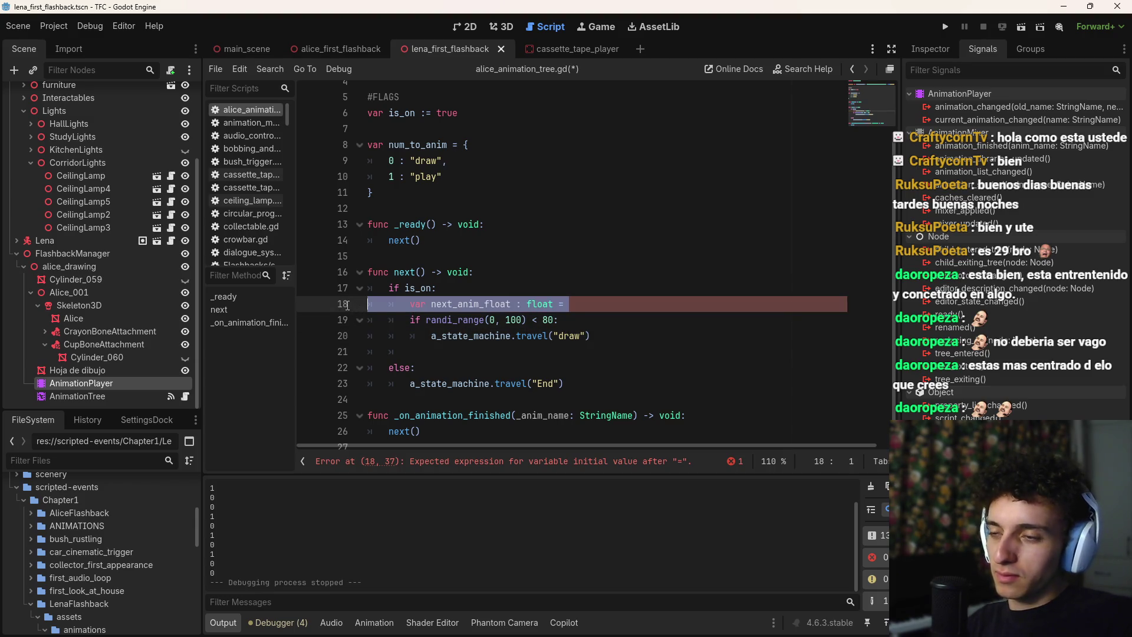
Delete the broken next_anim_float line and add an else: branch below the travel-to-draw line
key(BackSpace)
click(664, 320)
key(Return)
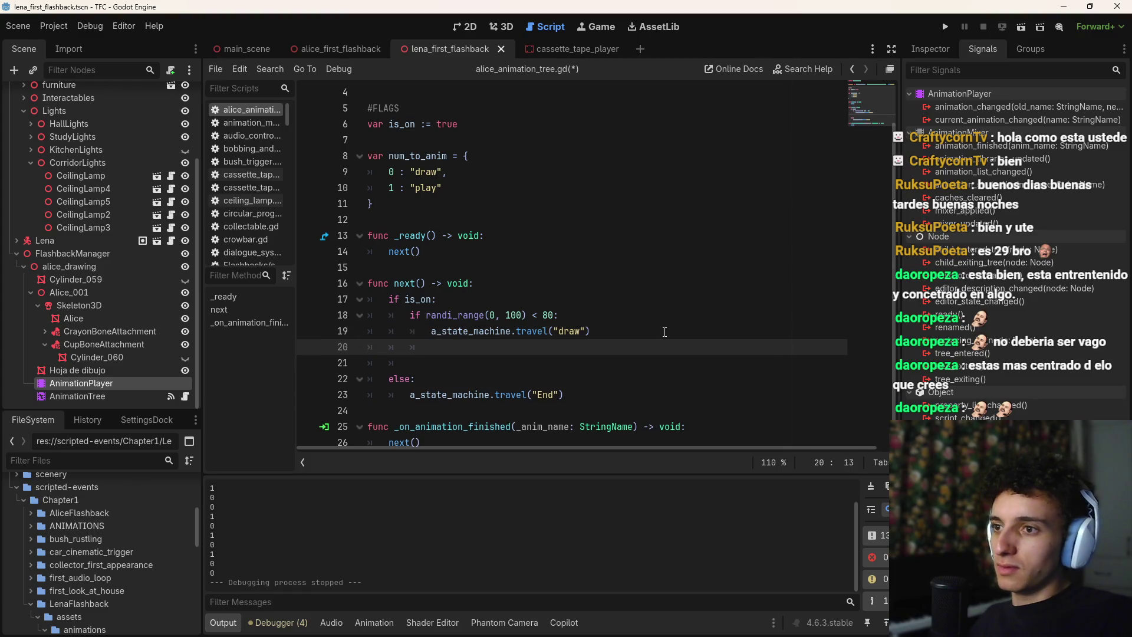
key(BackSpace)
text(else:)
key(Return)
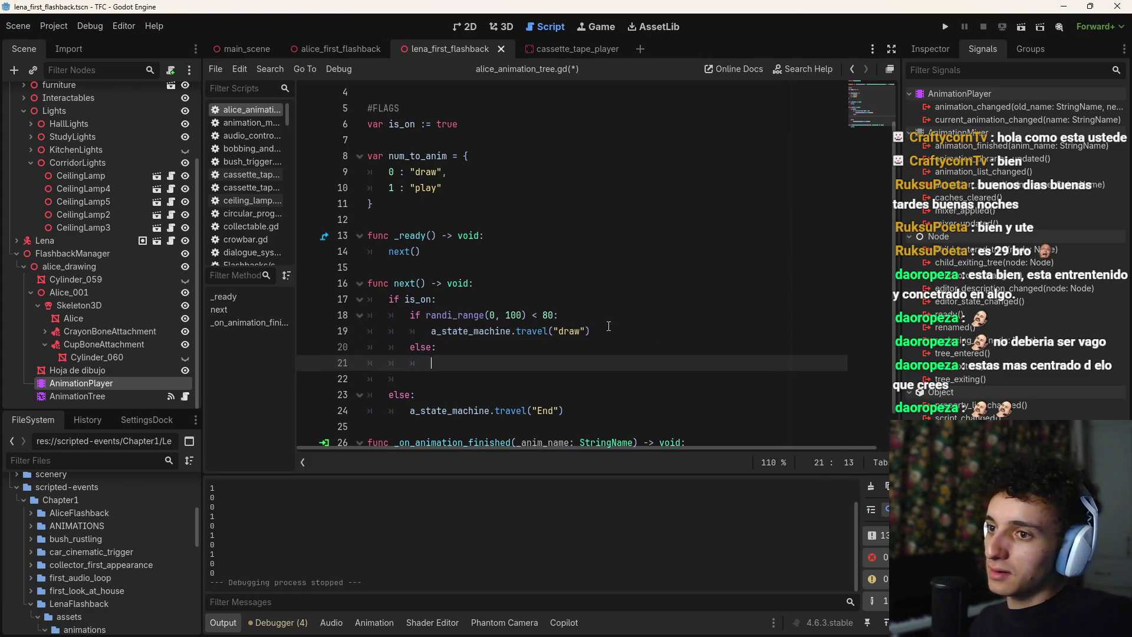
Copy the travel statement into the else branch with its target changed to "play", then run the game
drag(609, 328, 431, 331)
key(ctrl+c)
click(583, 363)
key(ctrl+v)
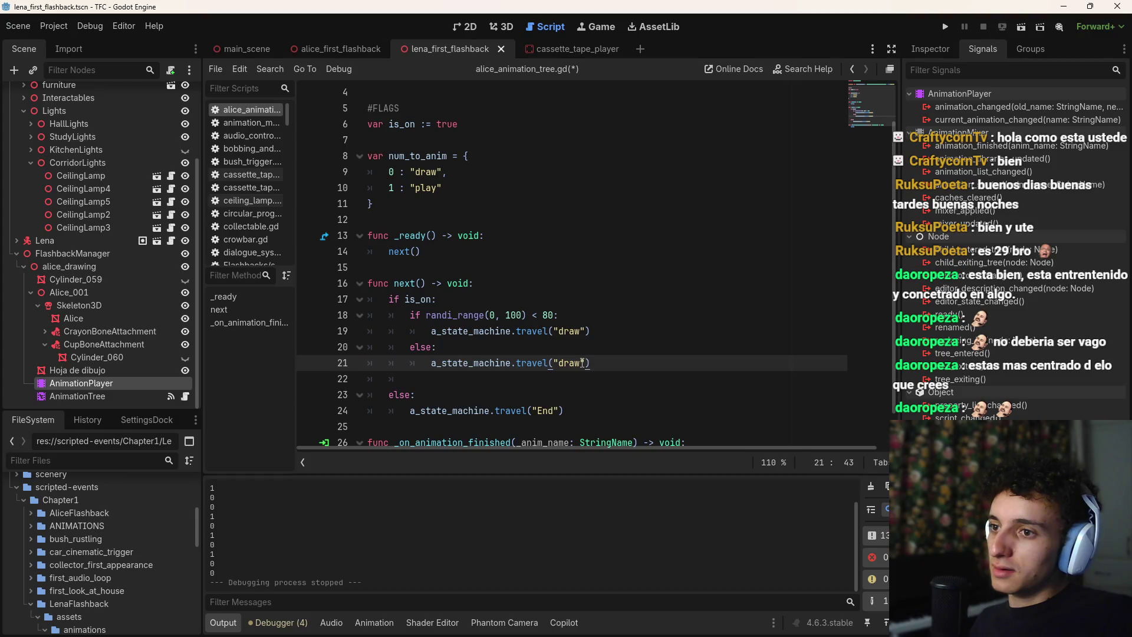
drag(580, 363, 568, 362)
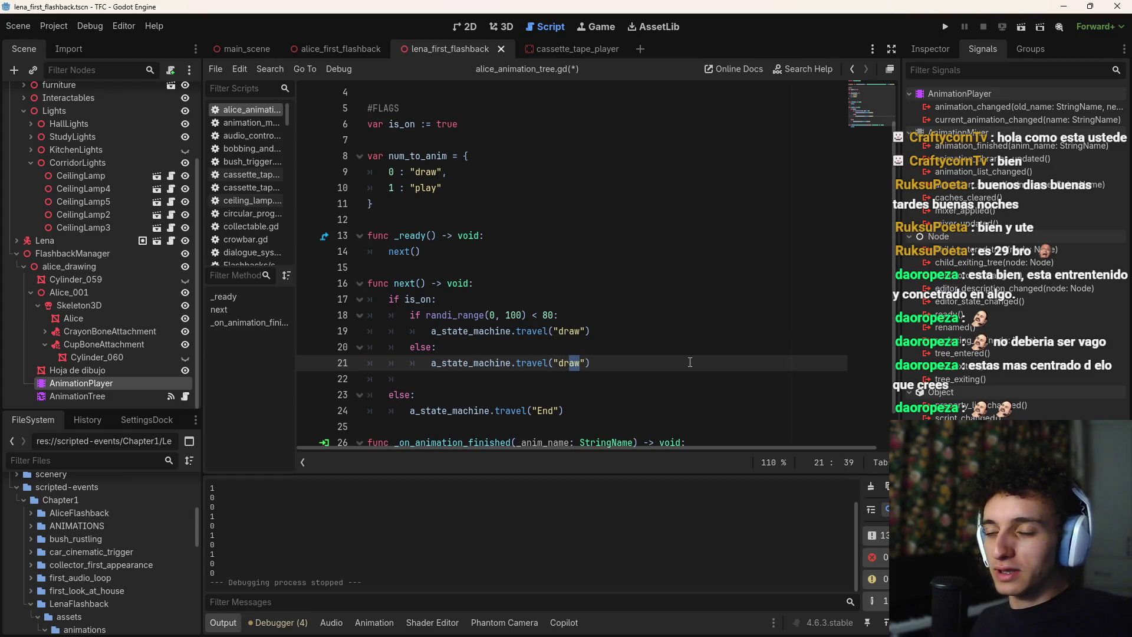
key(BackSpace)
key(BackSpace)
key(BackSpace)
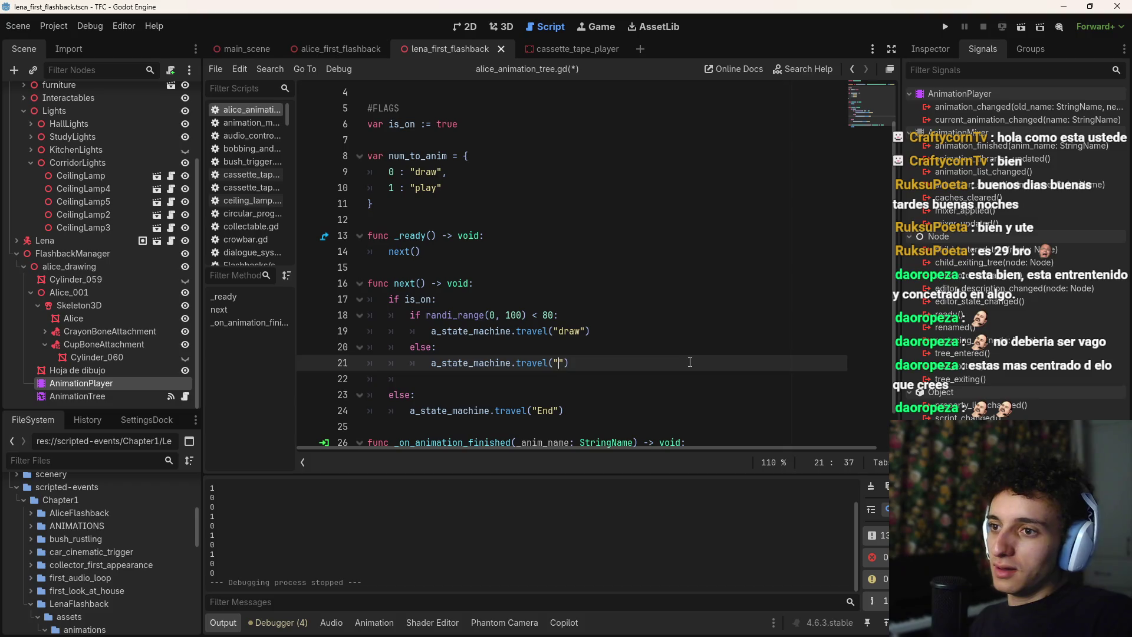
text(play)
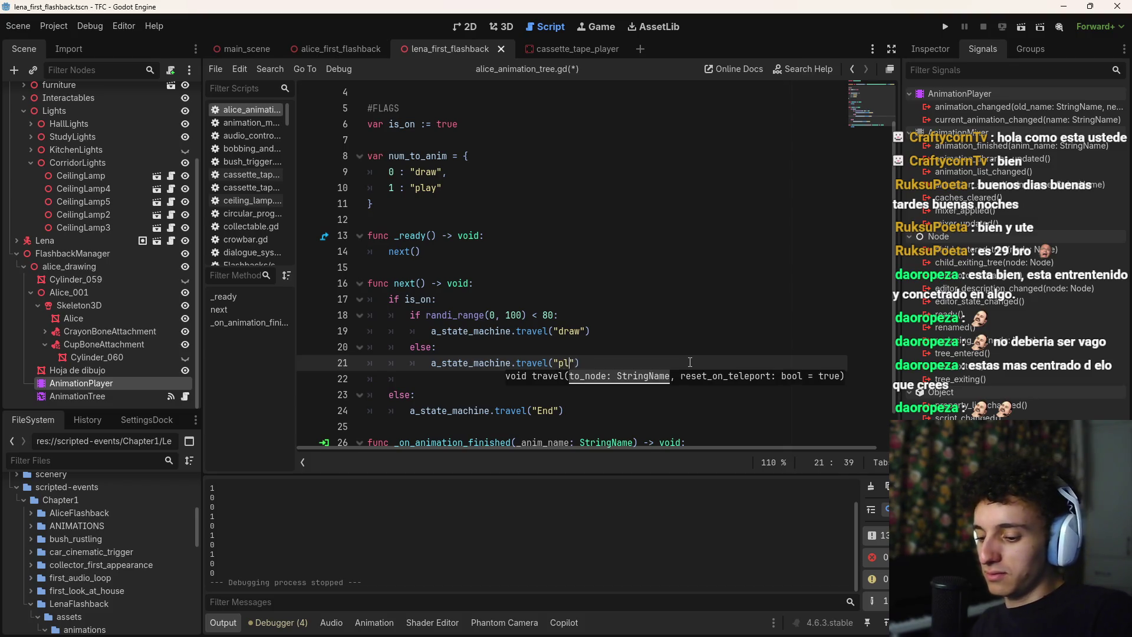
key(F6)
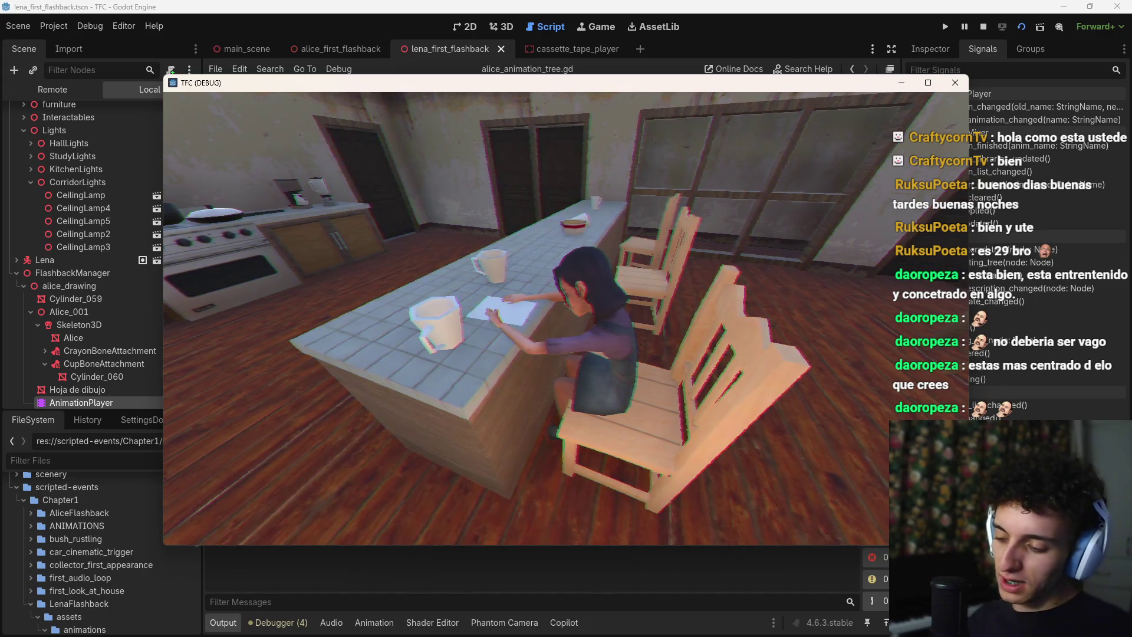
Stop the test run and review the is_on check and line 26 in alice_animation_tree.gd
key(F8)
click(625, 299)
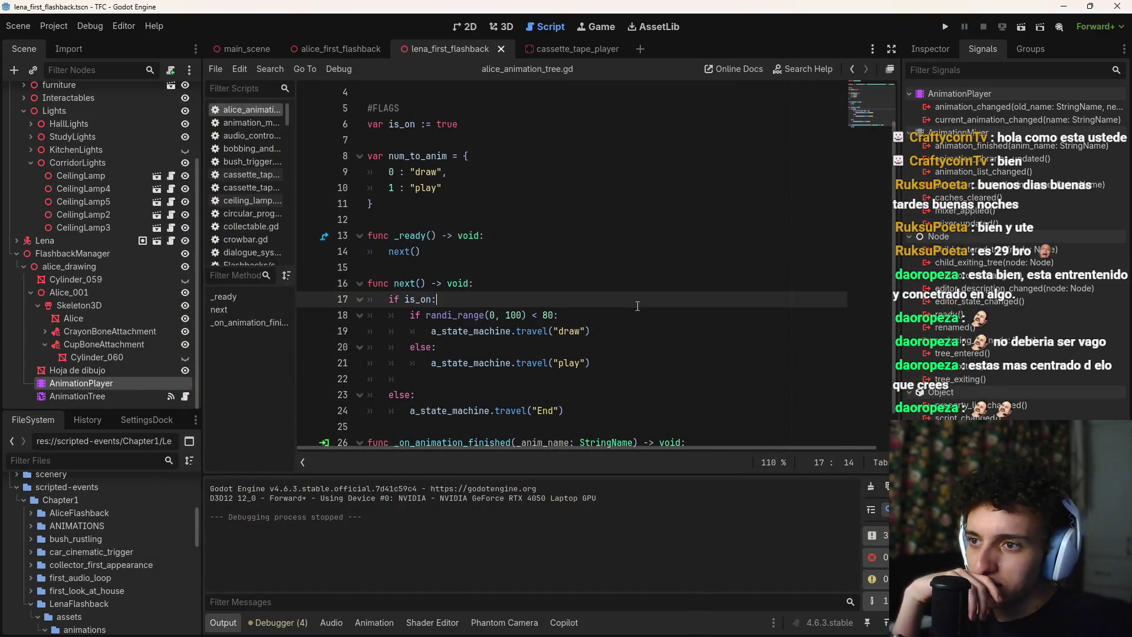
scroll(637, 331, down, 1)
click(744, 391)
click(747, 408)
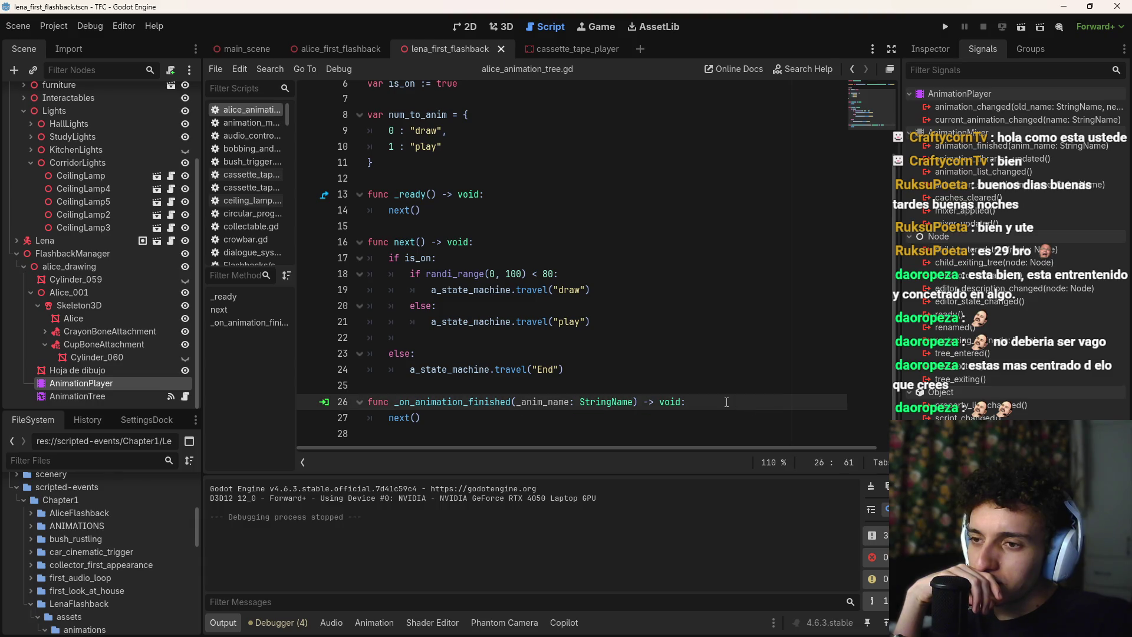
Open the AnimationTree state machine graph and turn on Advance on Start for the play state
click(449, 423)
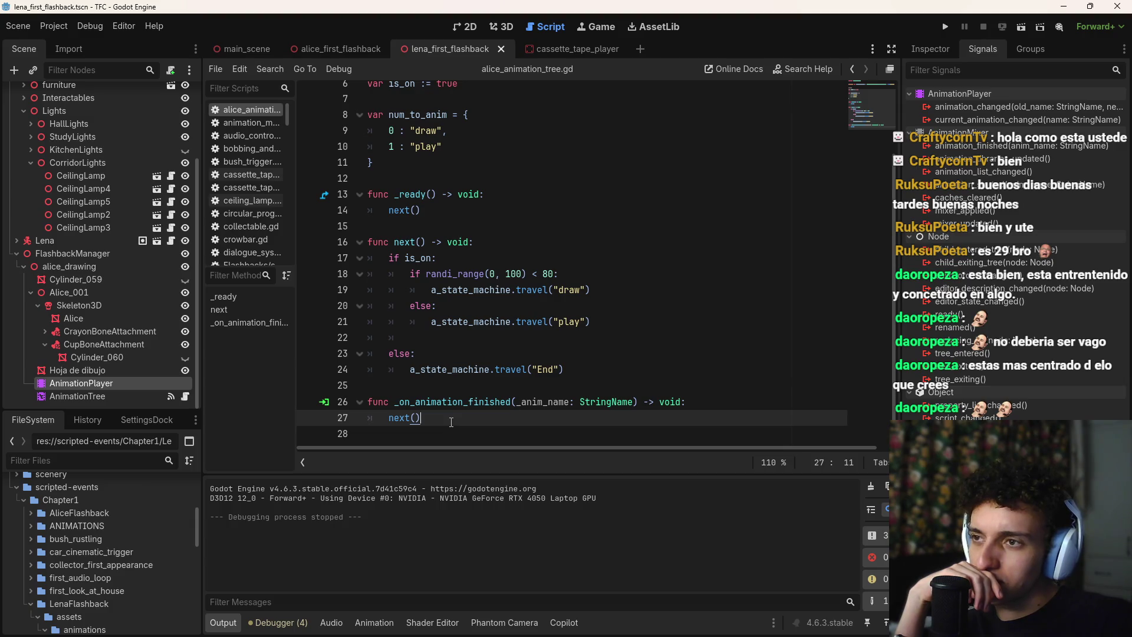
click(631, 293)
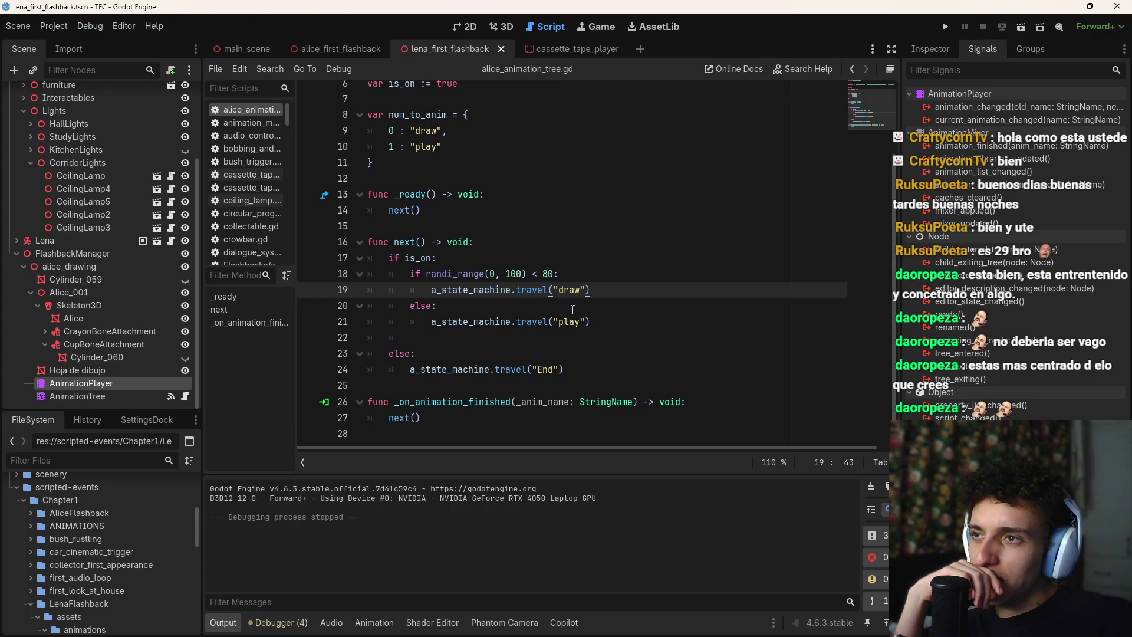
click(102, 394)
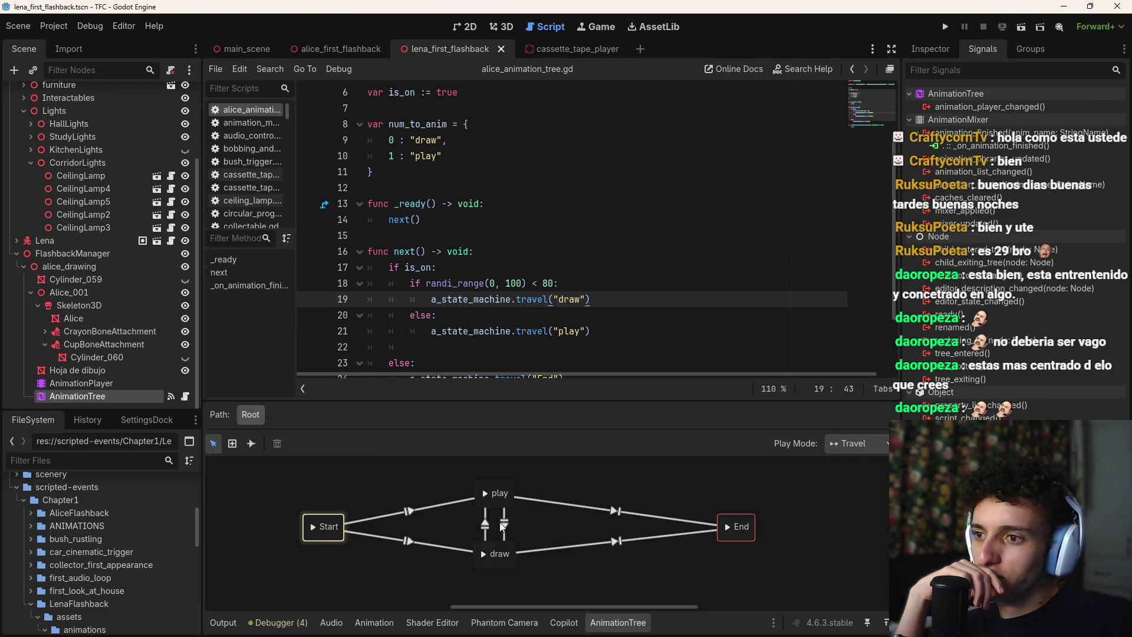
click(483, 489)
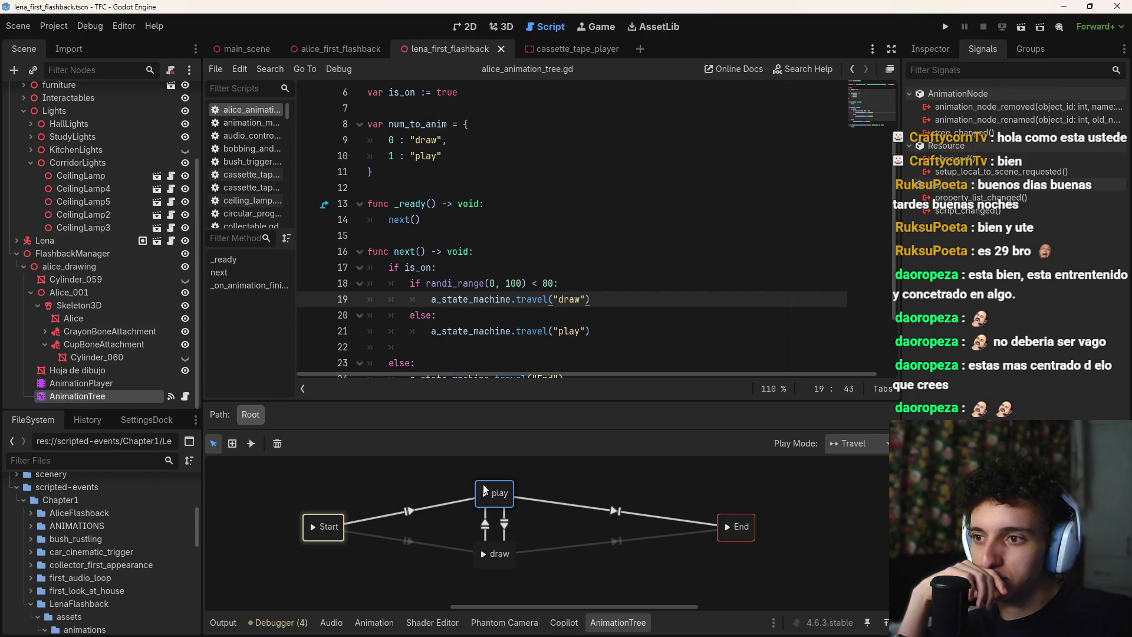
click(930, 49)
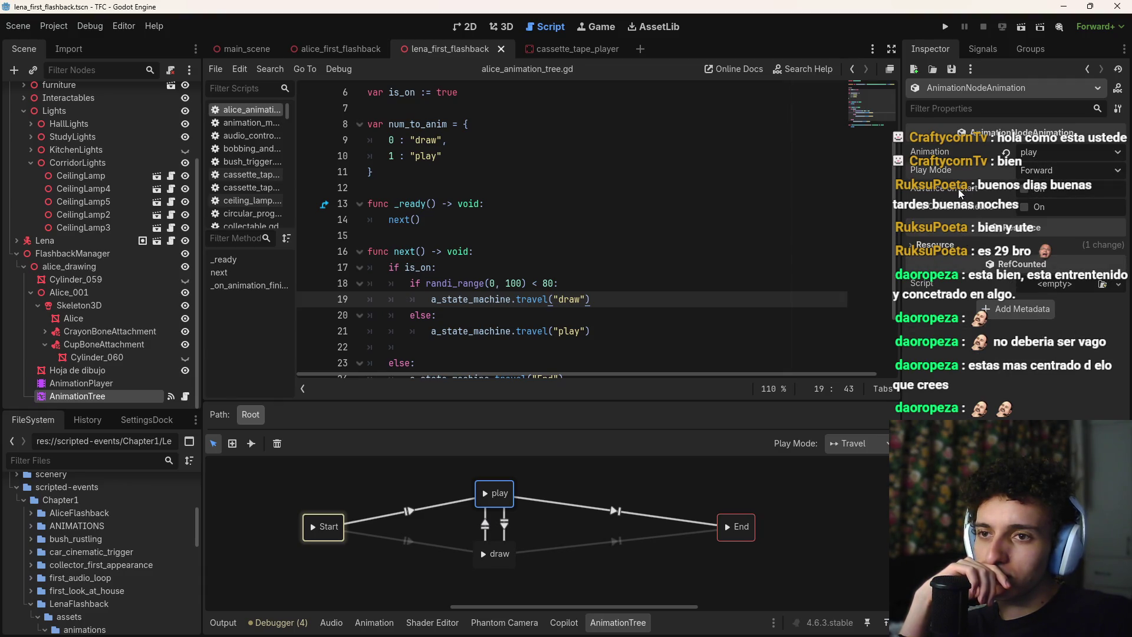
mouse_move(958, 191)
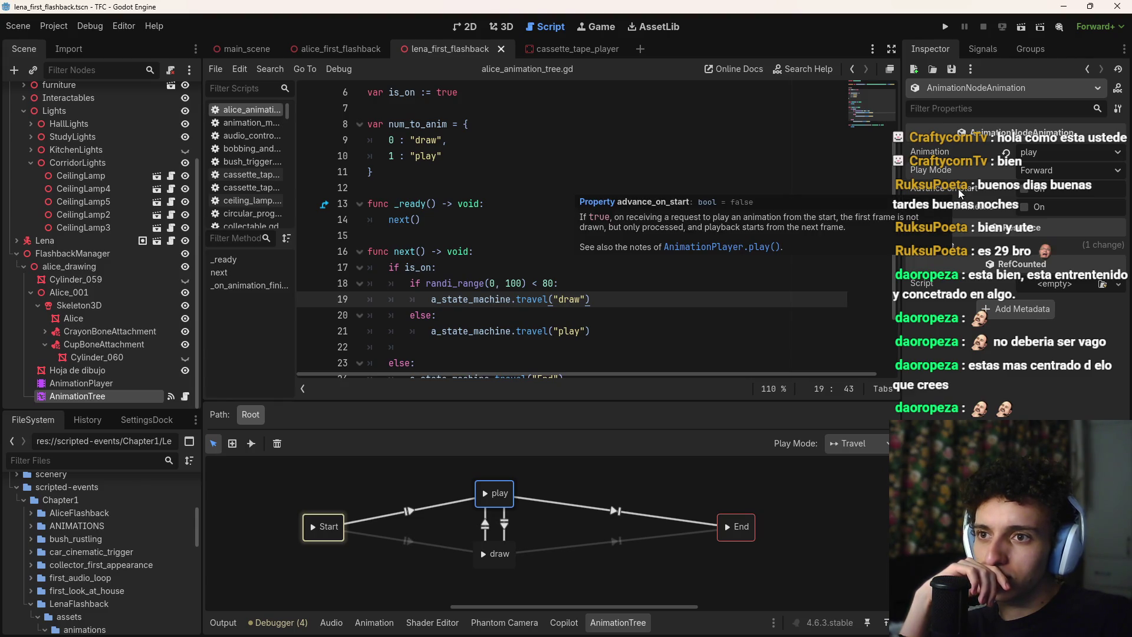
click(1023, 190)
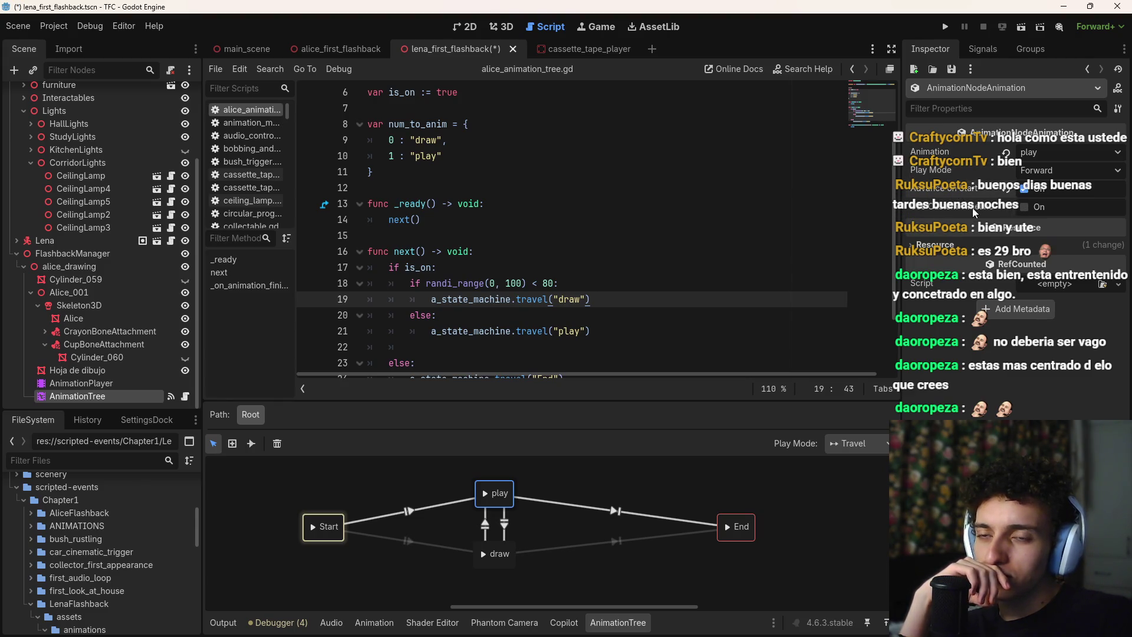
Inspect the draw-to-play transition and briefly try the transition tool on the graph
click(485, 526)
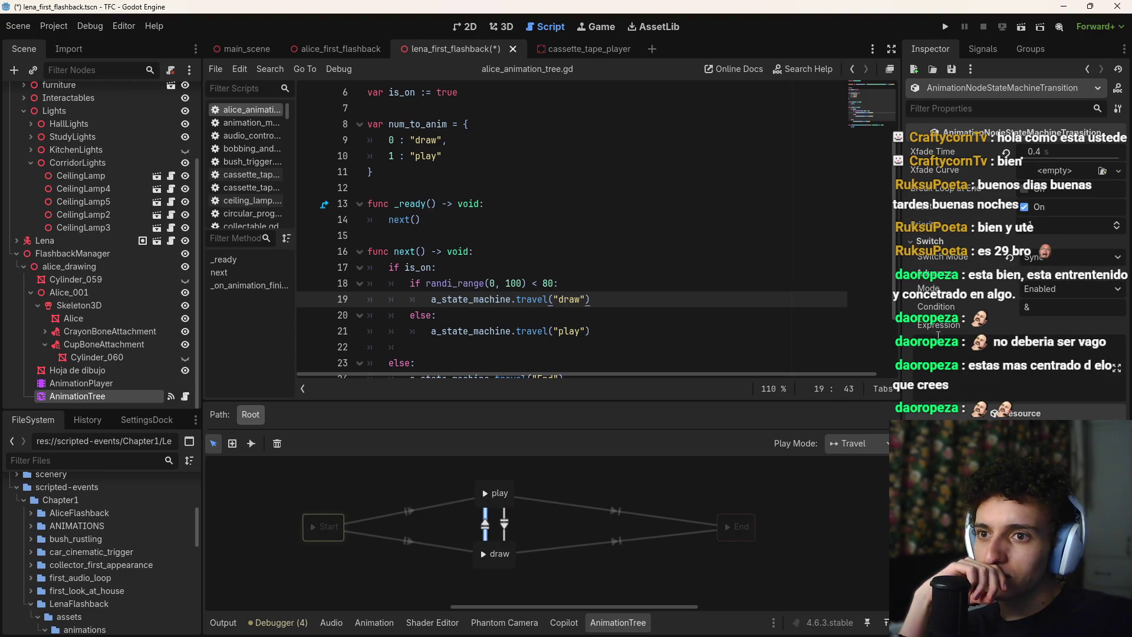
click(649, 479)
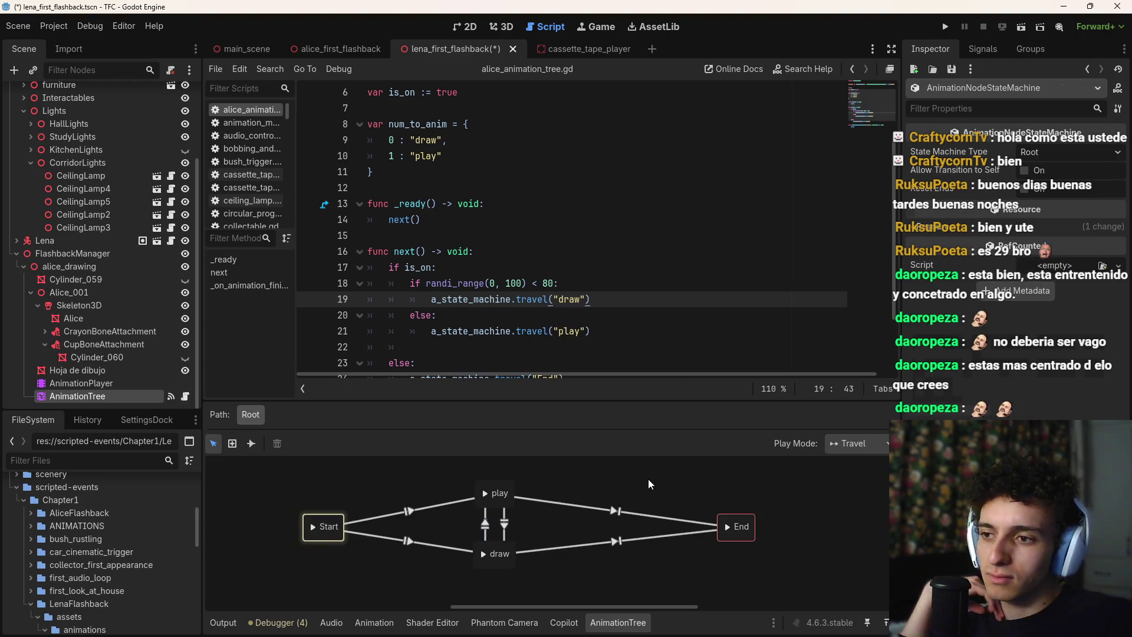
click(251, 444)
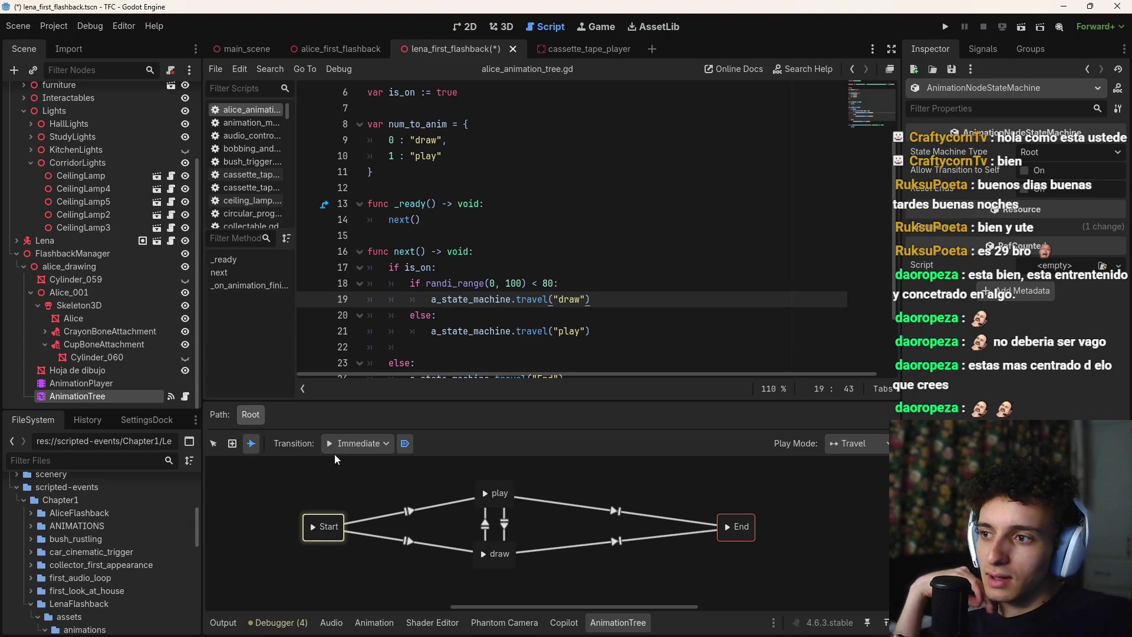
right_click(490, 490)
click(543, 476)
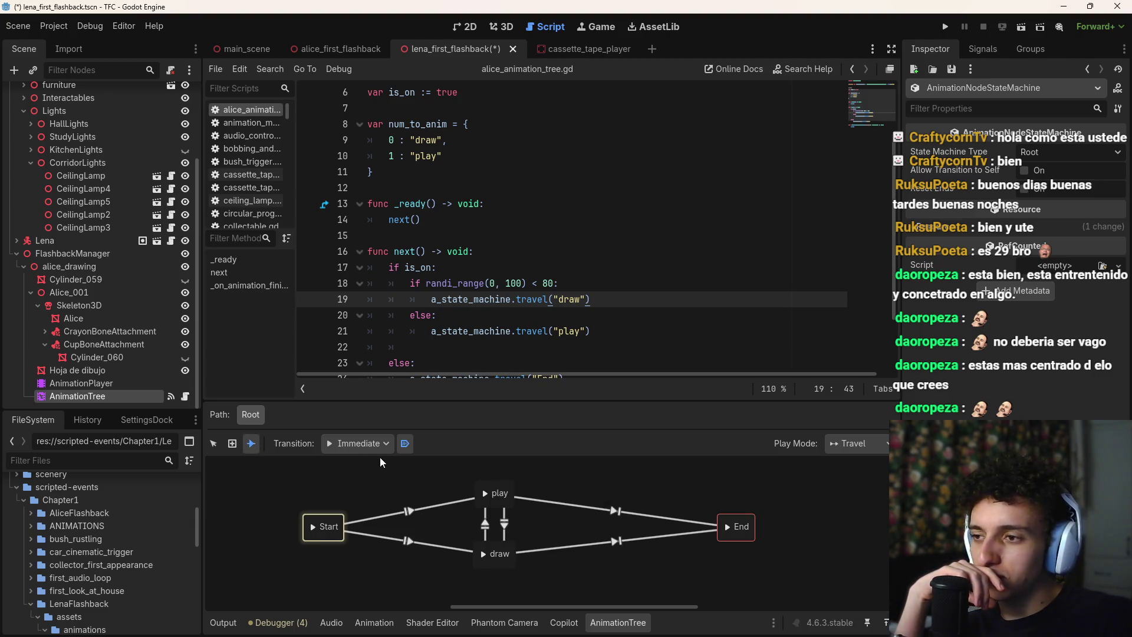
drag(501, 486, 476, 483)
click(213, 443)
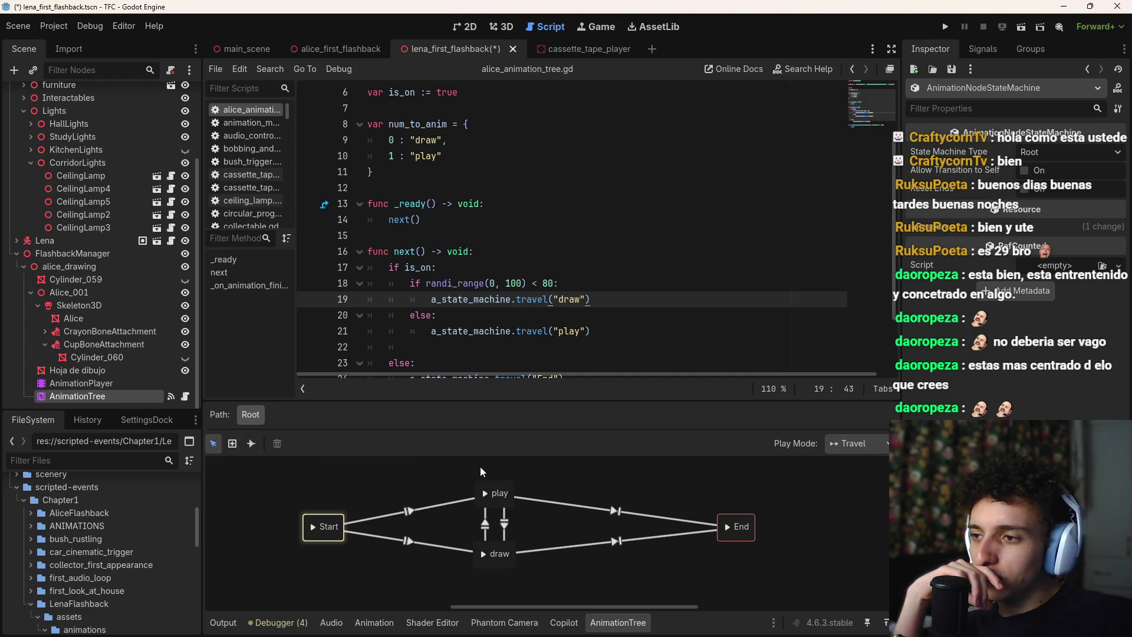
click(496, 491)
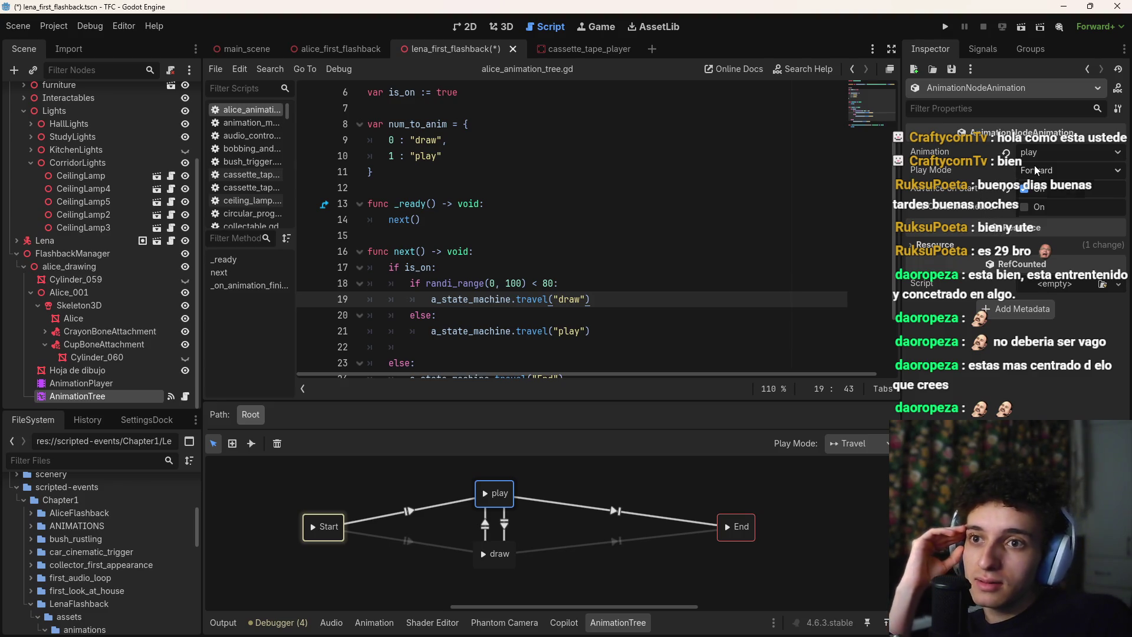
Check the play-to-draw transition and the play state's custom timeline option, leaving it off
click(503, 515)
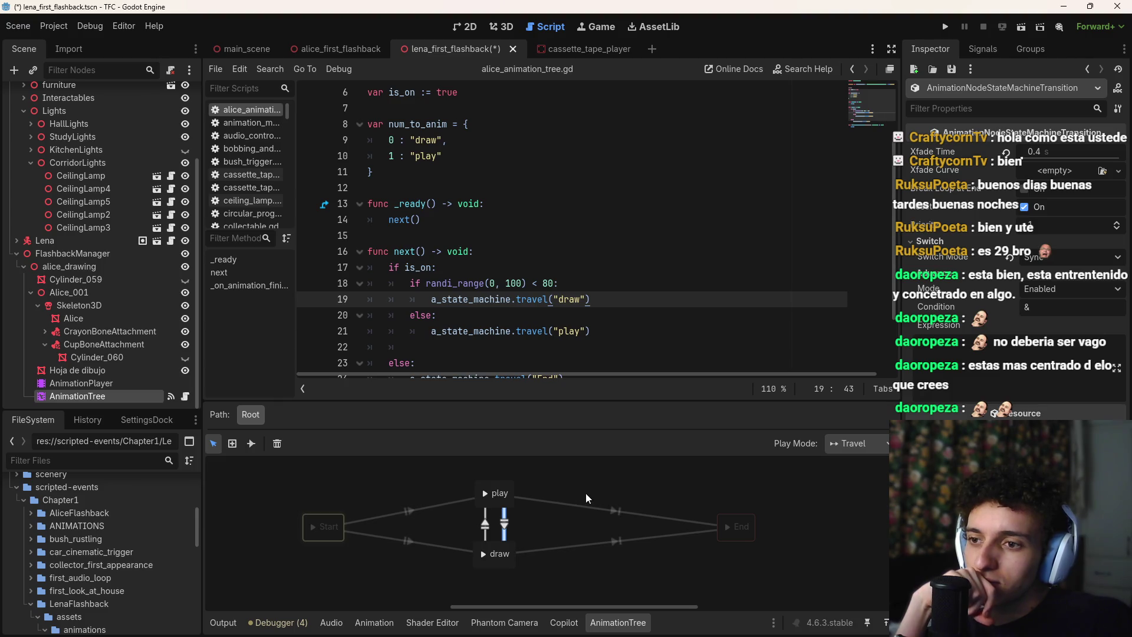
click(502, 490)
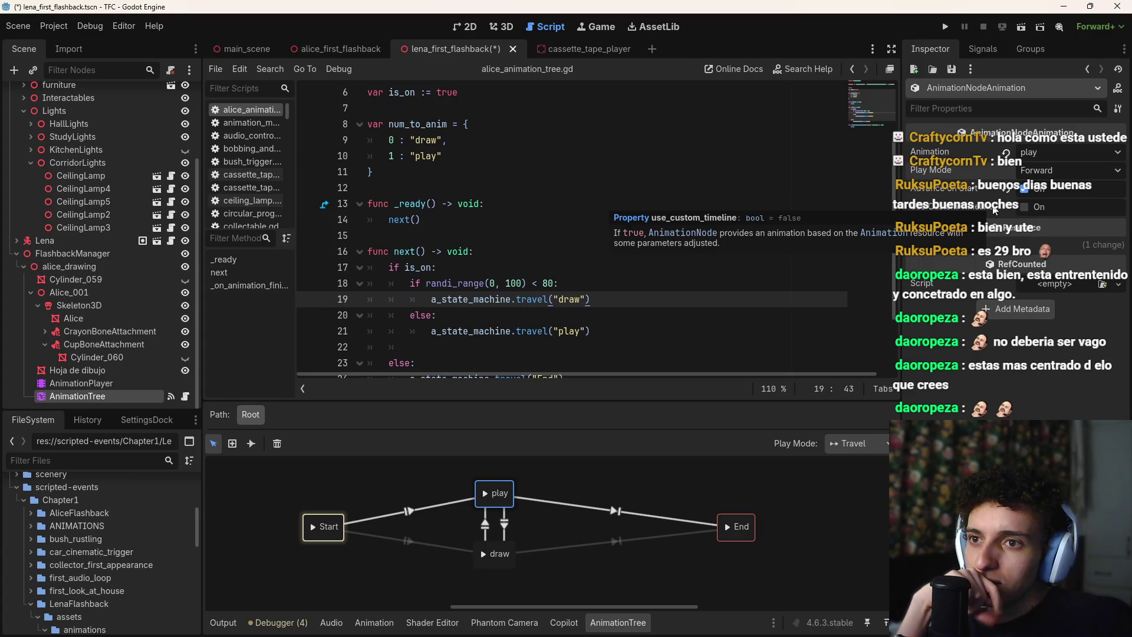
click(1025, 207)
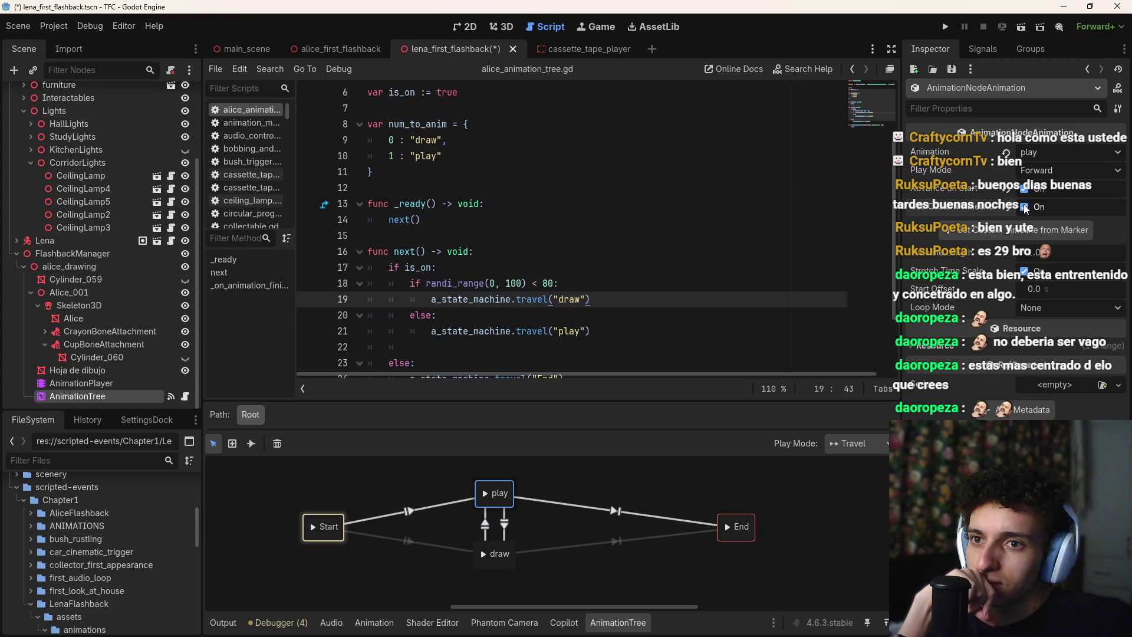
click(1025, 207)
click(936, 247)
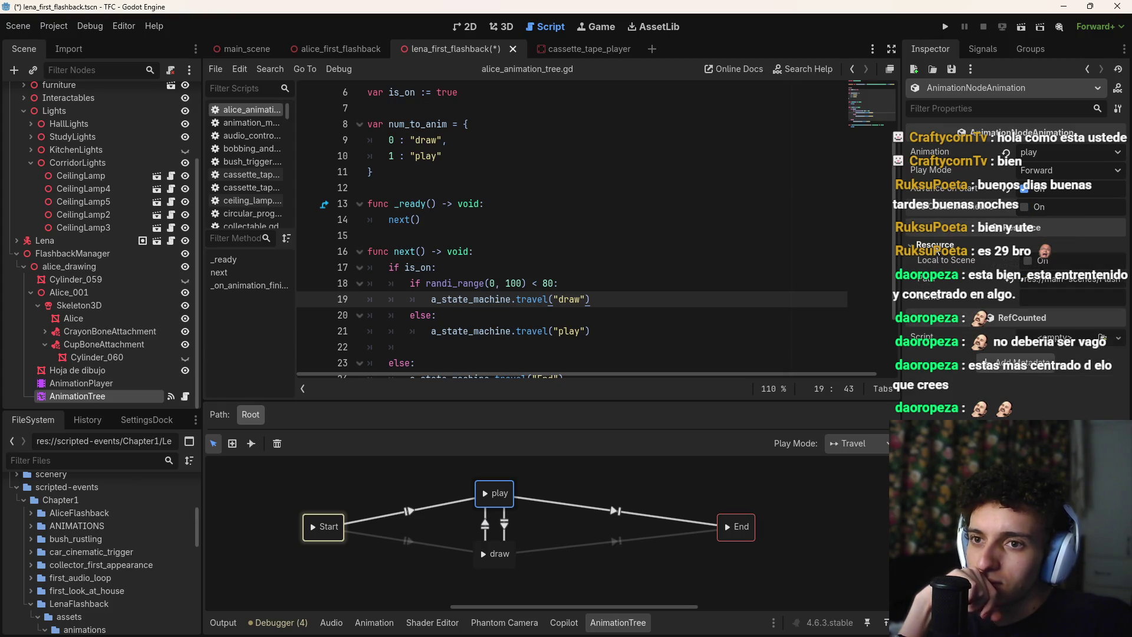
click(936, 245)
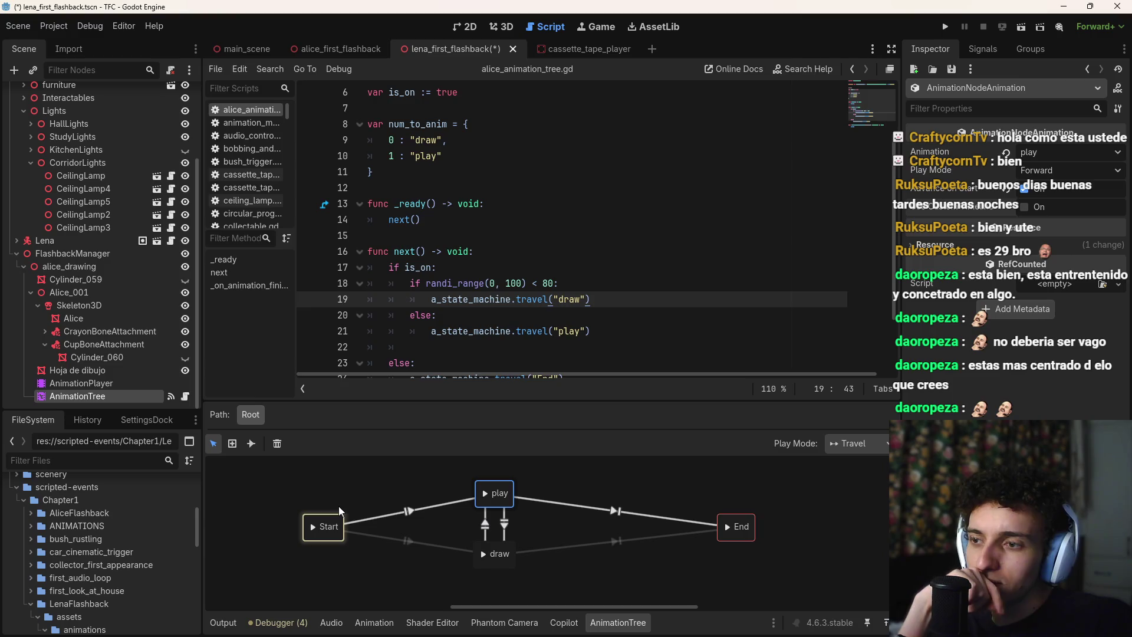
click(112, 398)
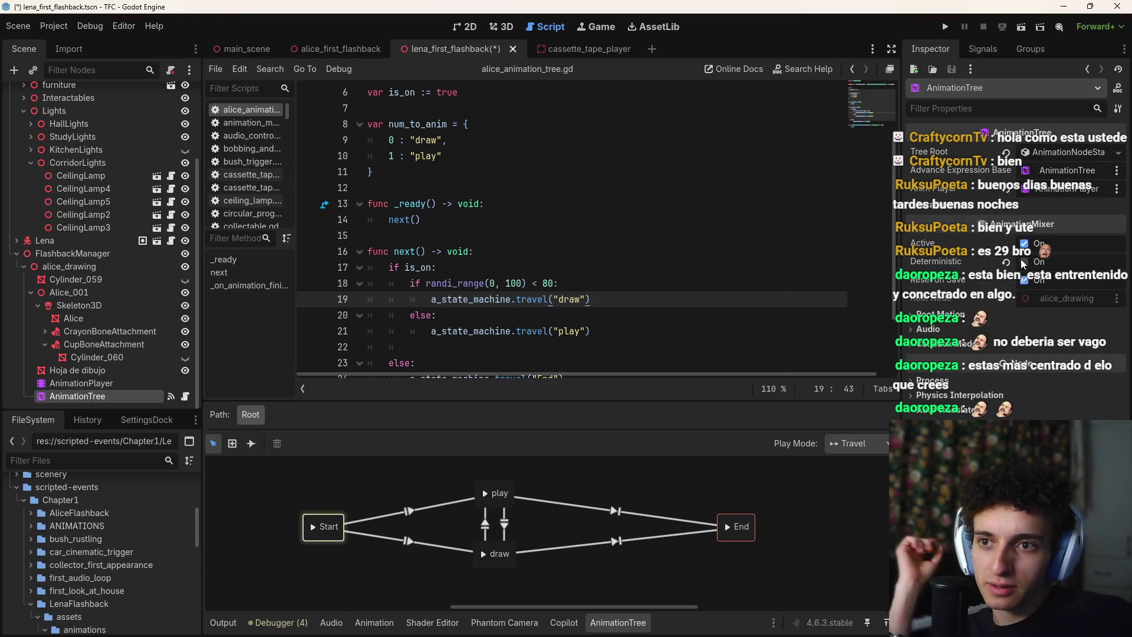
Allow the root state machine to transition to itself, set its type to Nested, save, and run the game
click(1070, 153)
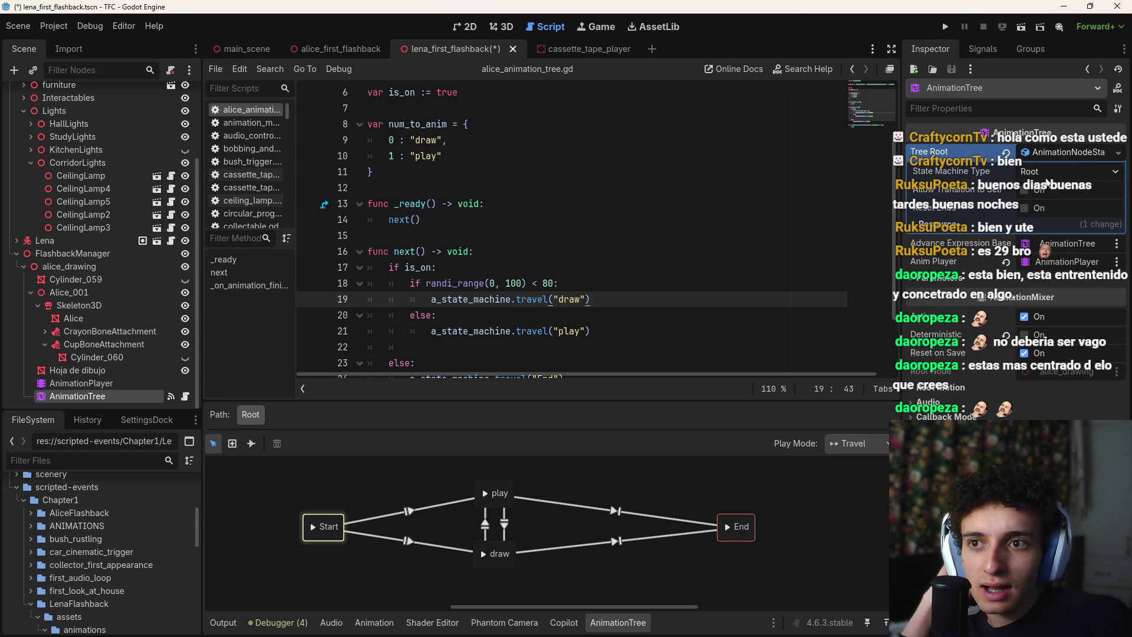
click(1025, 190)
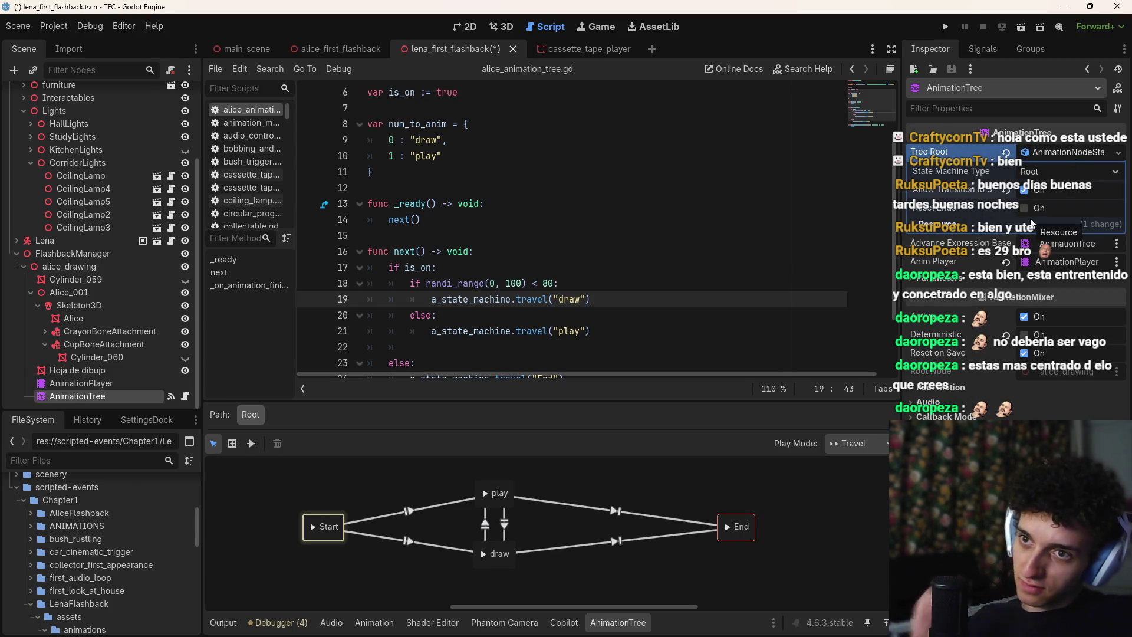
key(ctrl+s)
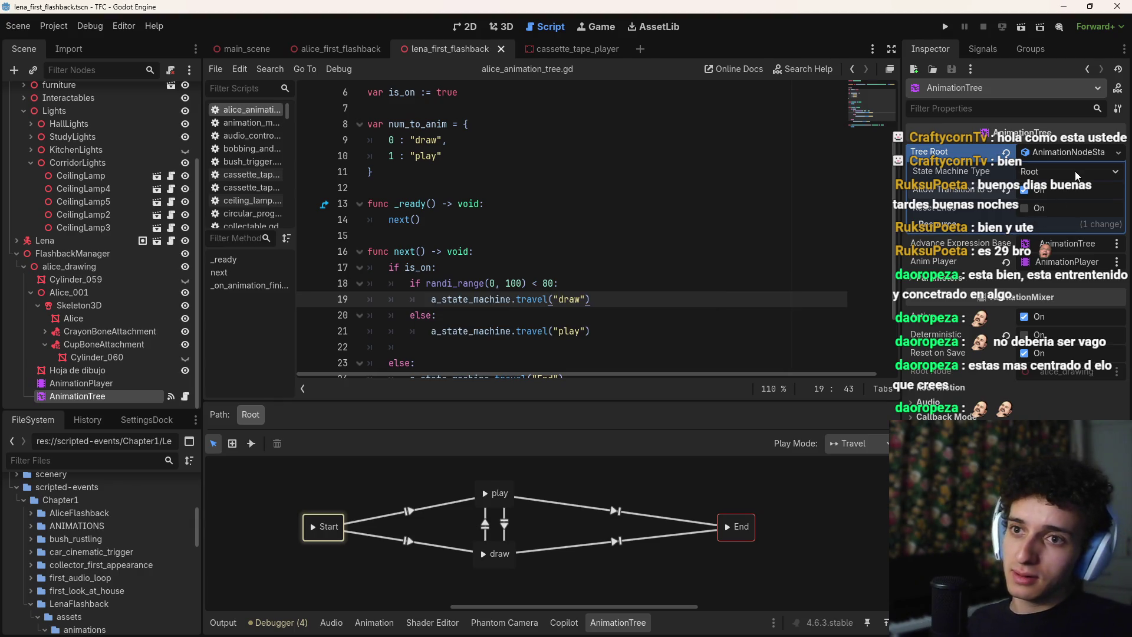
click(1075, 171)
click(1076, 170)
key(ctrl+s)
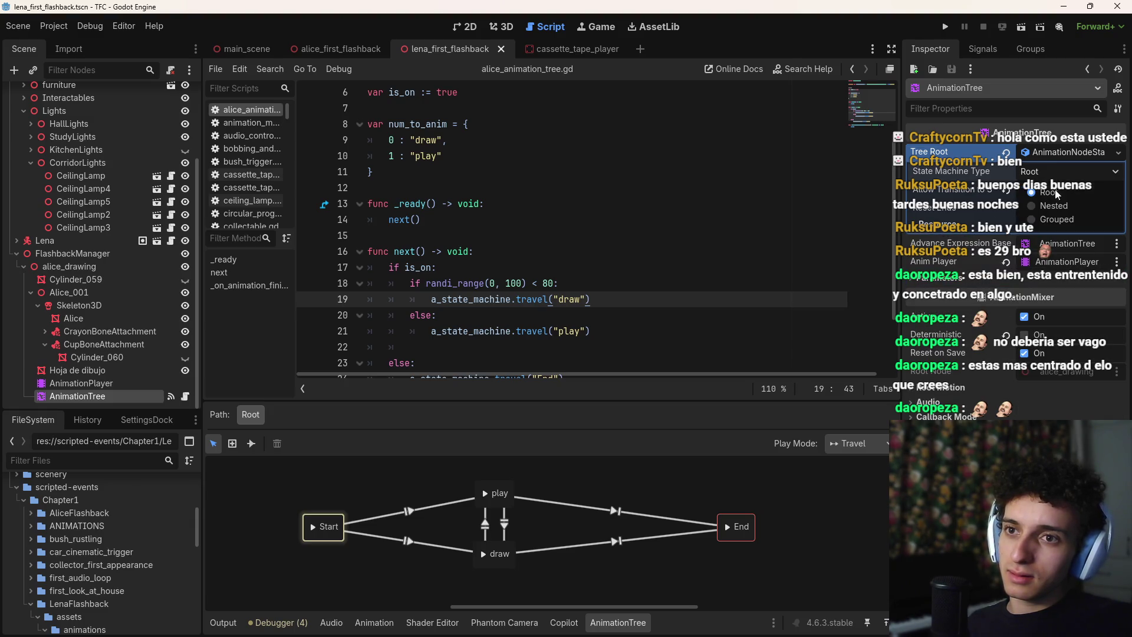
click(1055, 207)
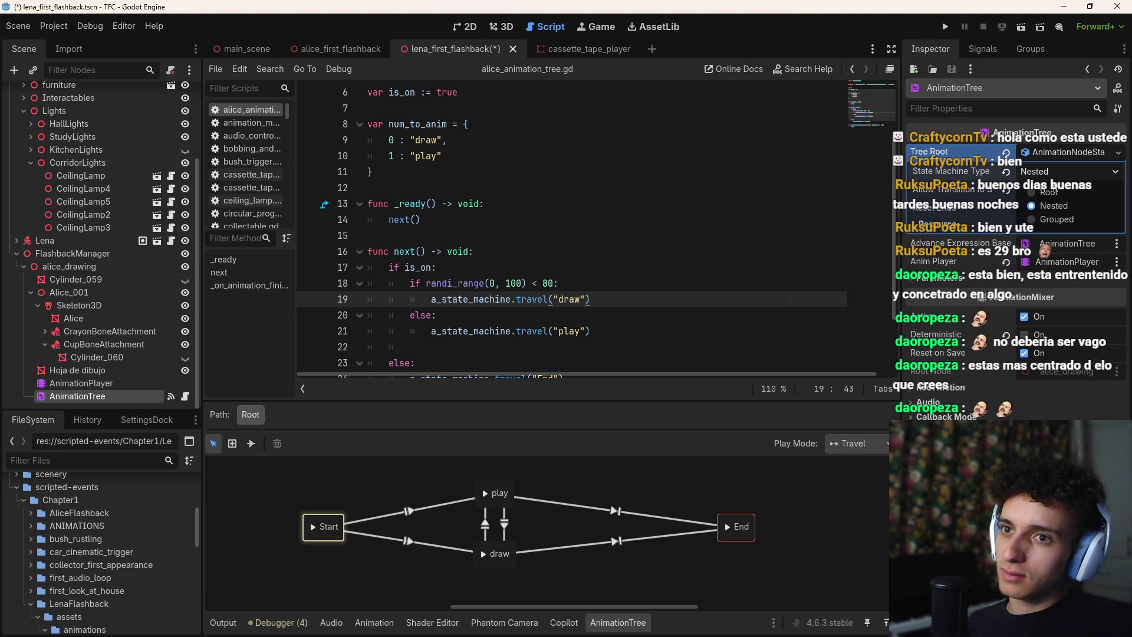
key(ctrl+s)
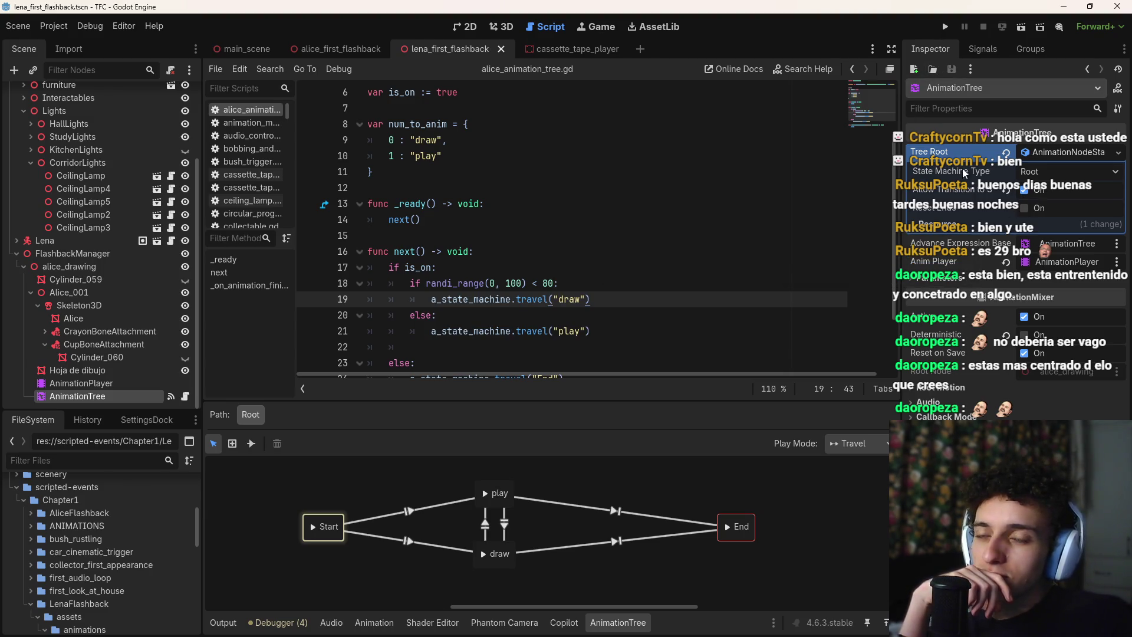
click(946, 28)
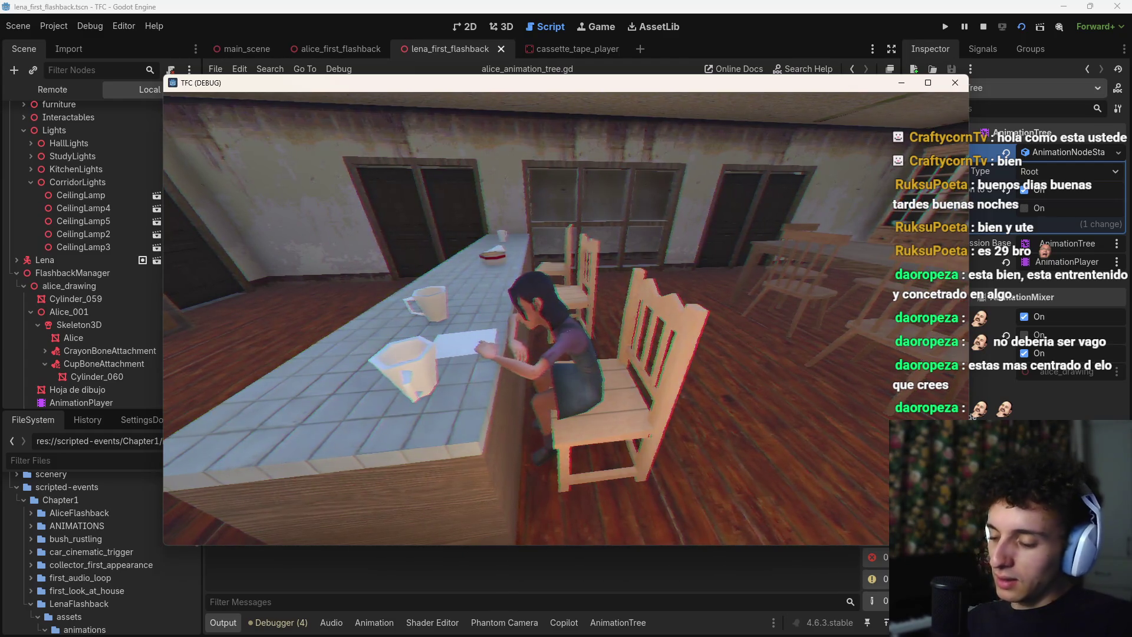
Stop the game and change line 18's draw threshold from 80 to 98, then save the script
key(F8)
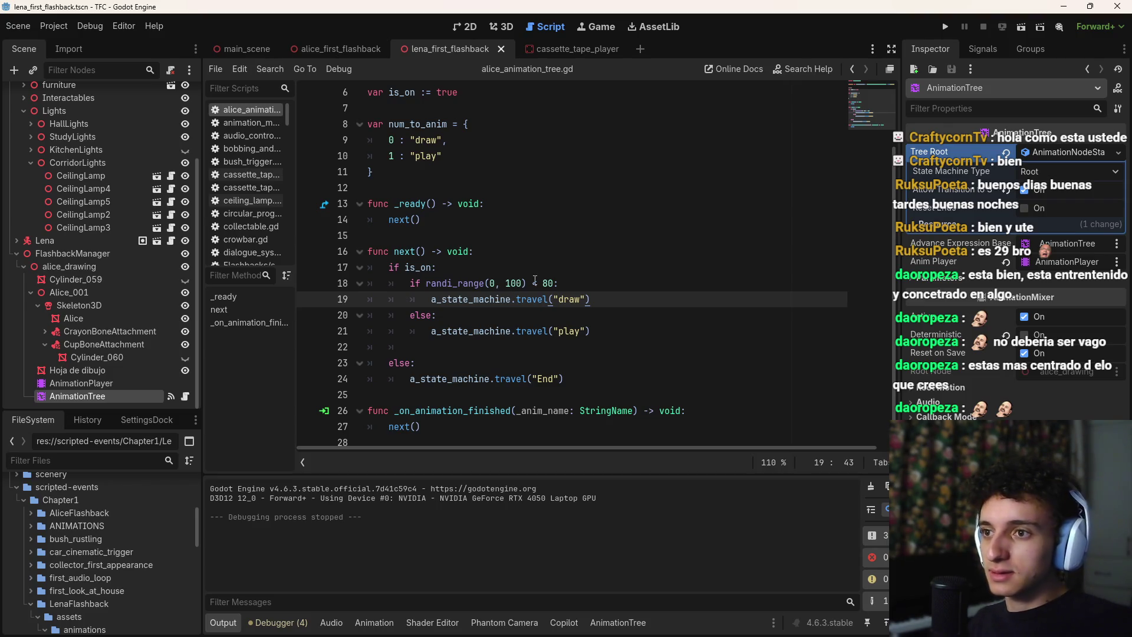
click(545, 283)
key(BackSpace)
key(Delete)
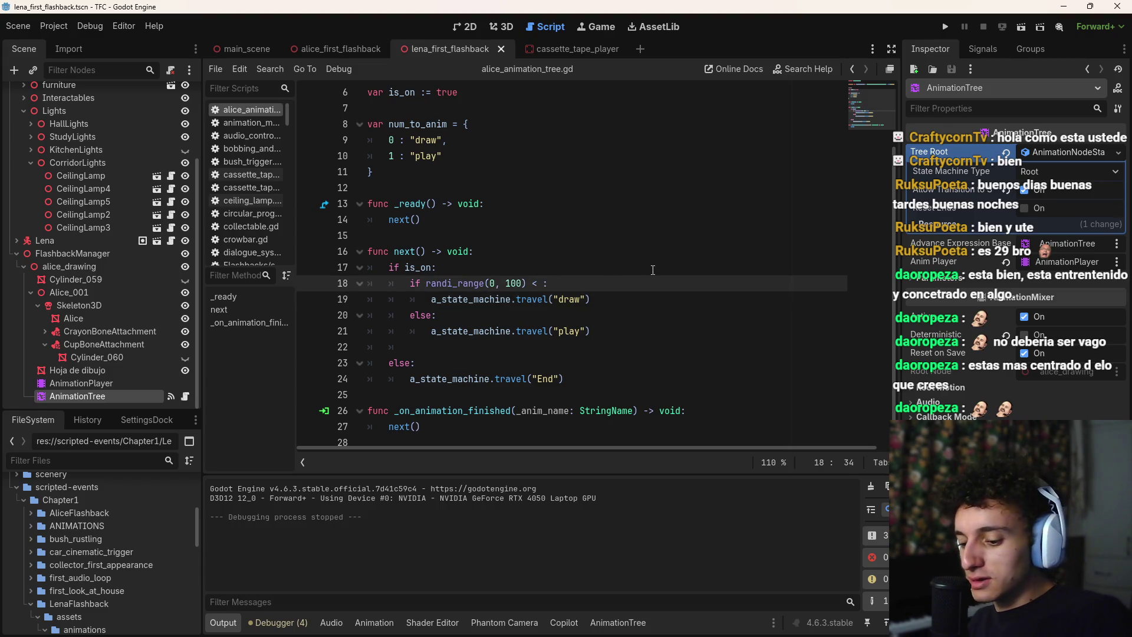
text(98)
key(ctrl+s)
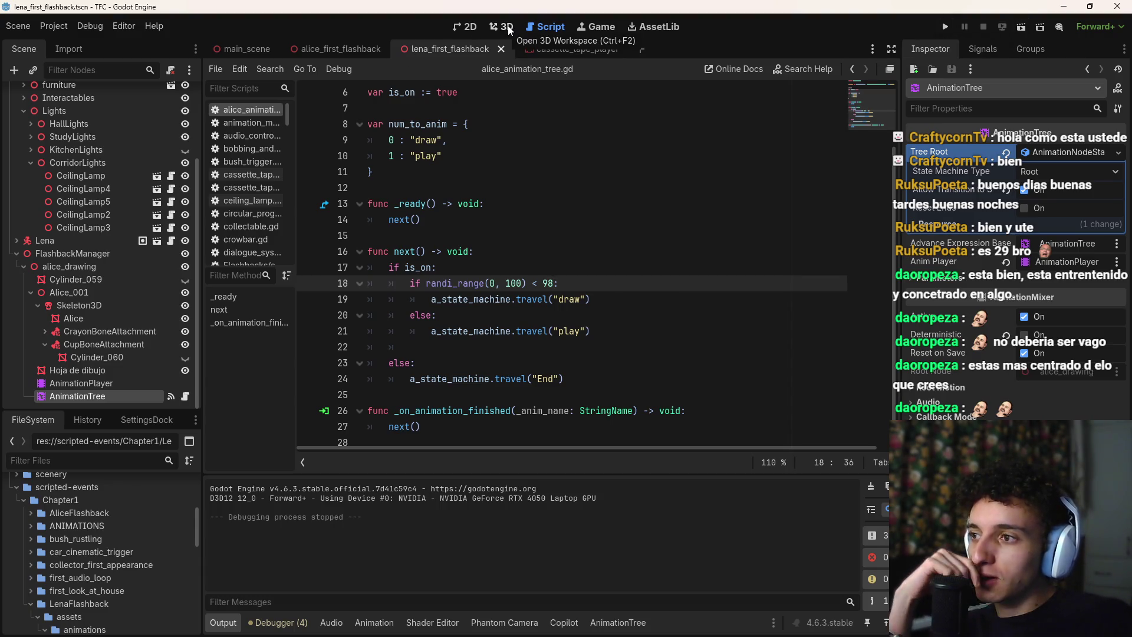
click(123, 384)
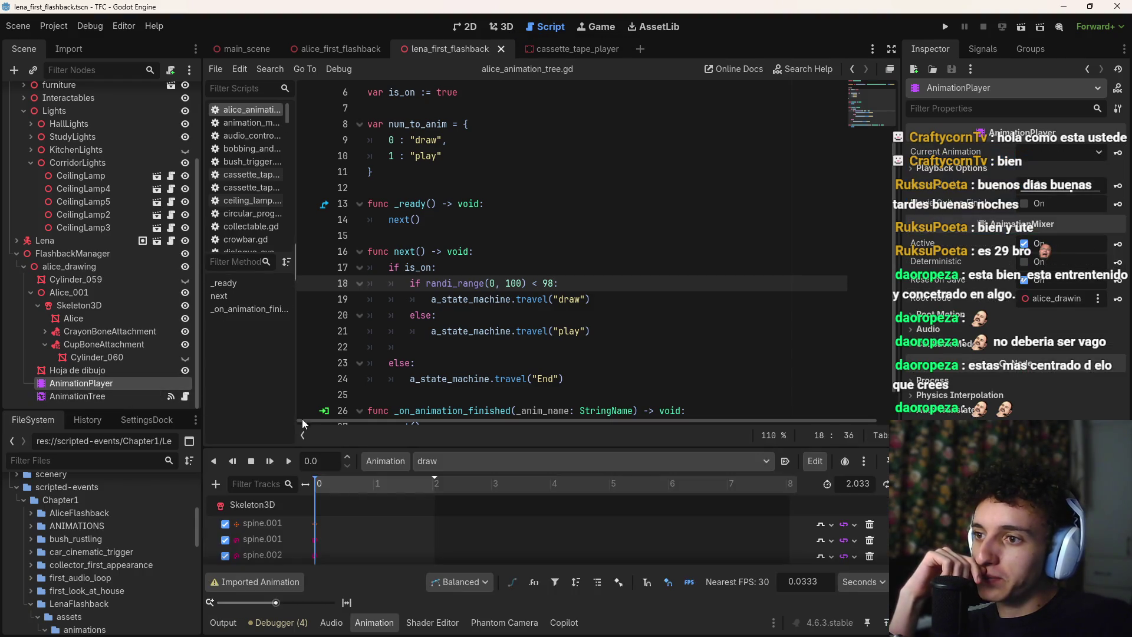
Key Cylinder_059's visibility in the draw animation on a new track and save the scene
click(482, 466)
click(488, 469)
click(503, 26)
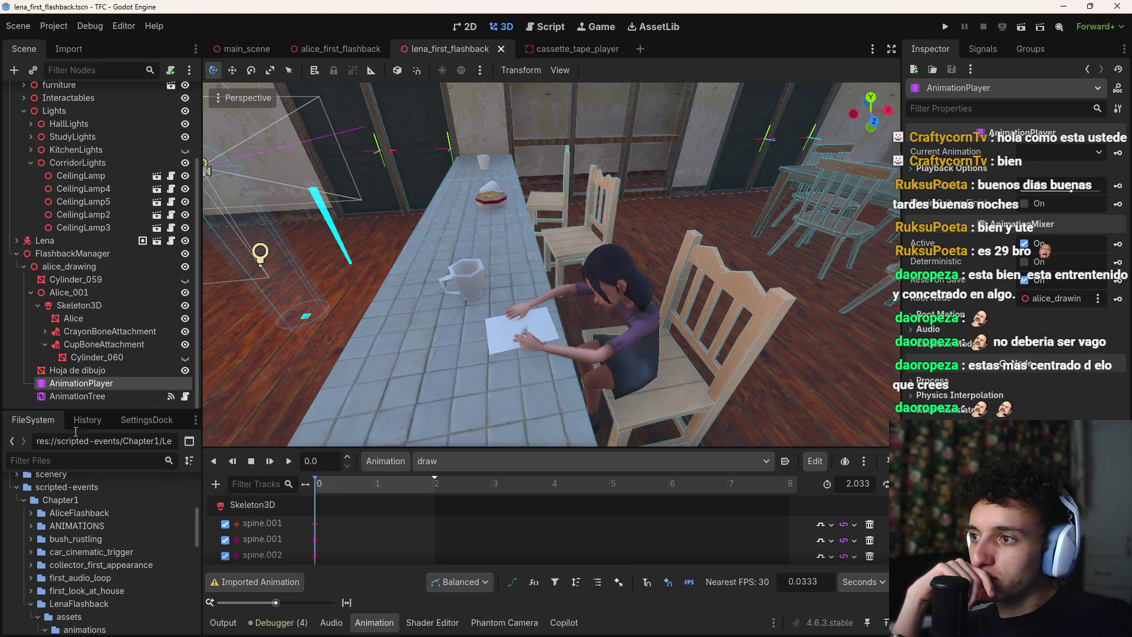
click(73, 281)
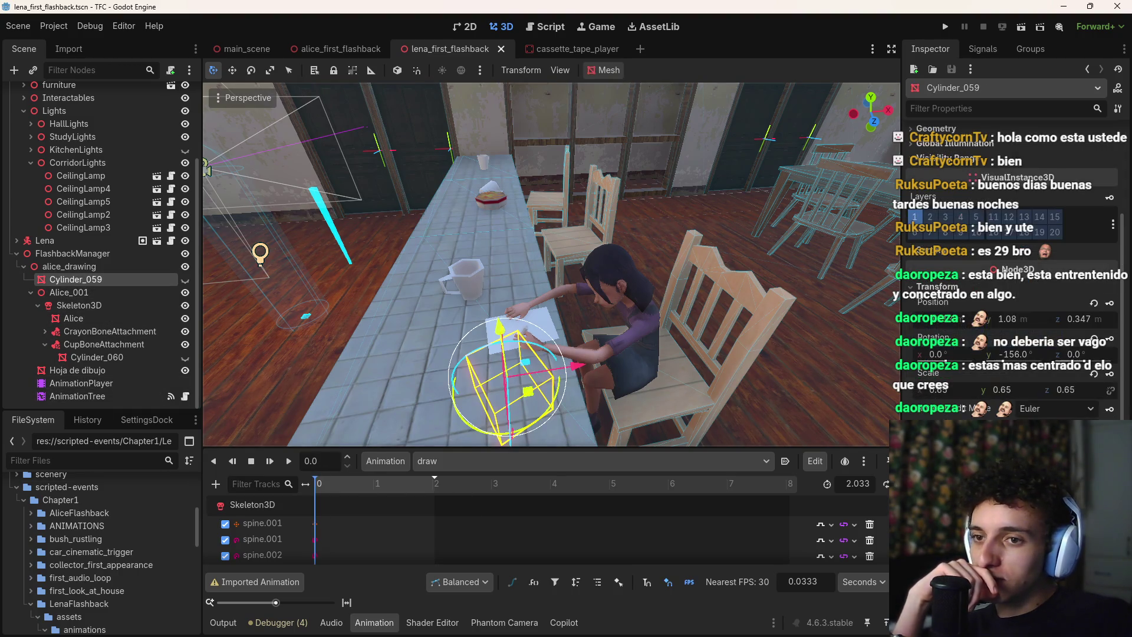
key(k)
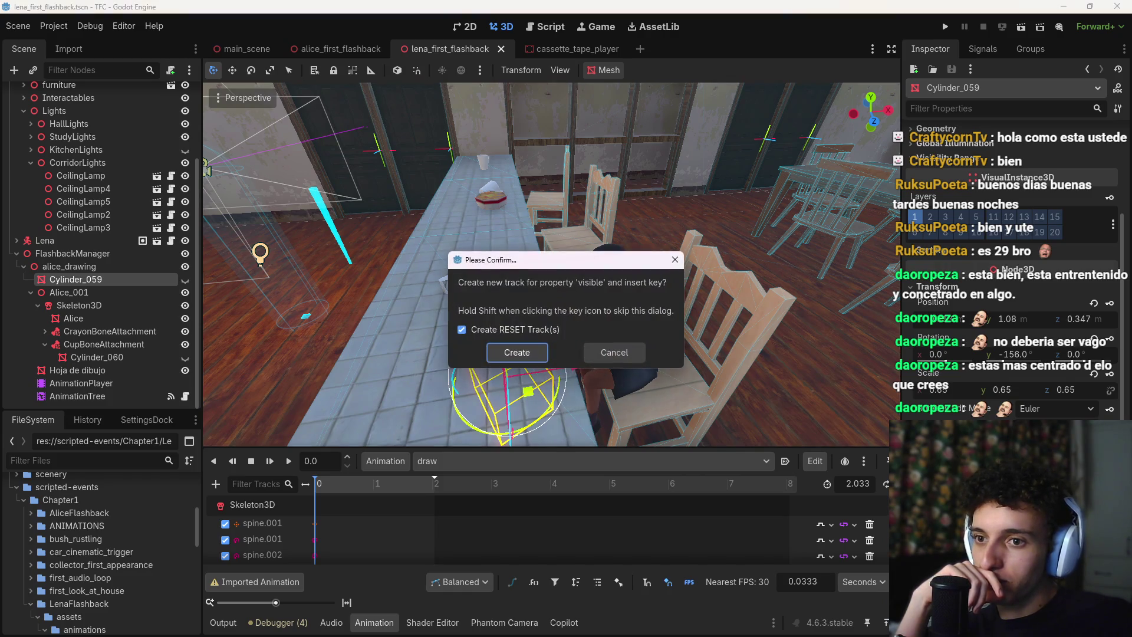
click(516, 352)
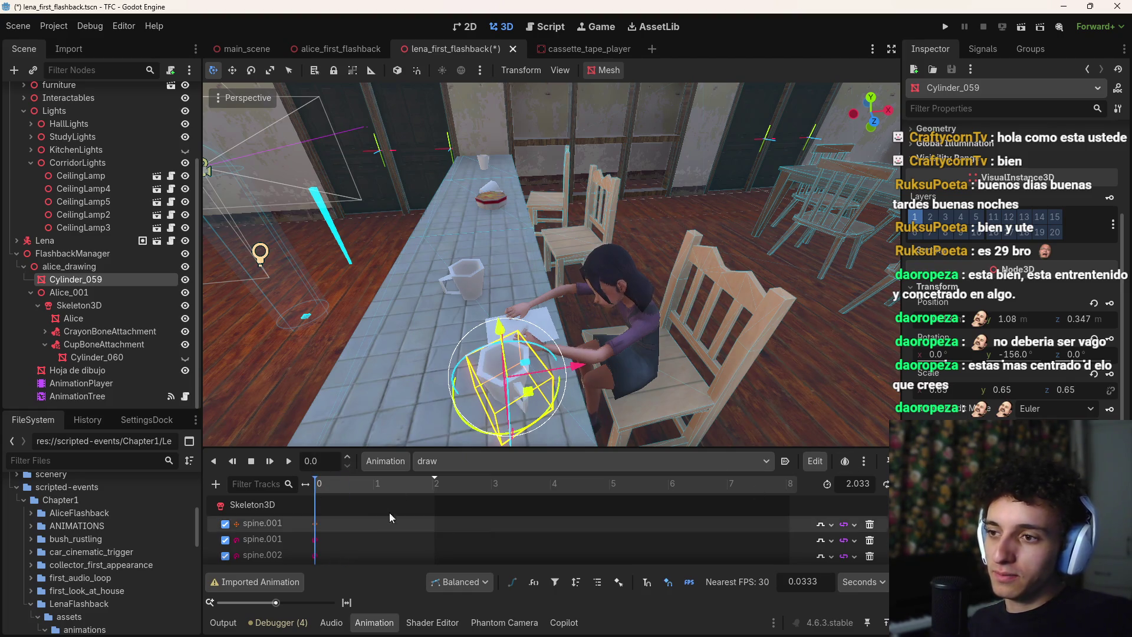
click(436, 486)
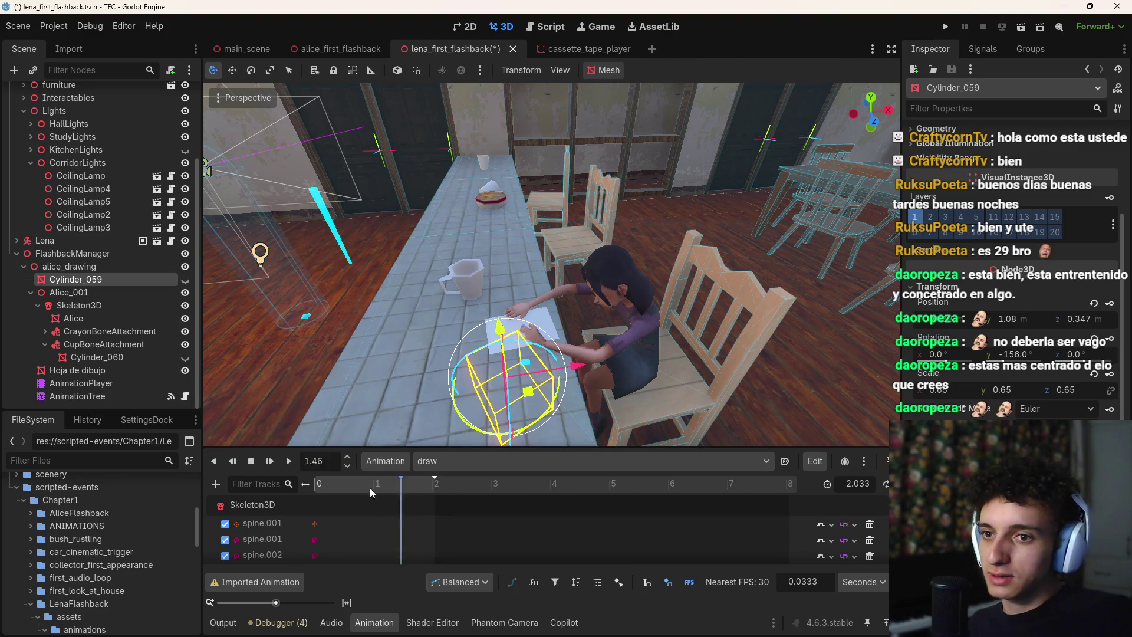
key(ctrl+s)
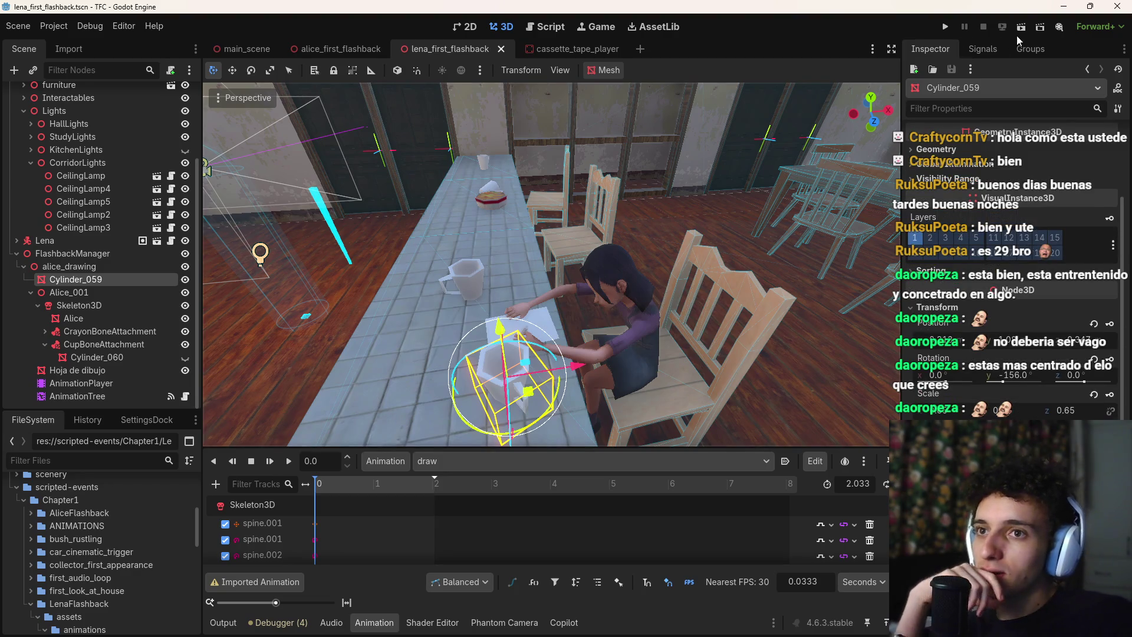
Run the current scene to check the cup, stop it, and reselect the AnimationPlayer
click(1020, 28)
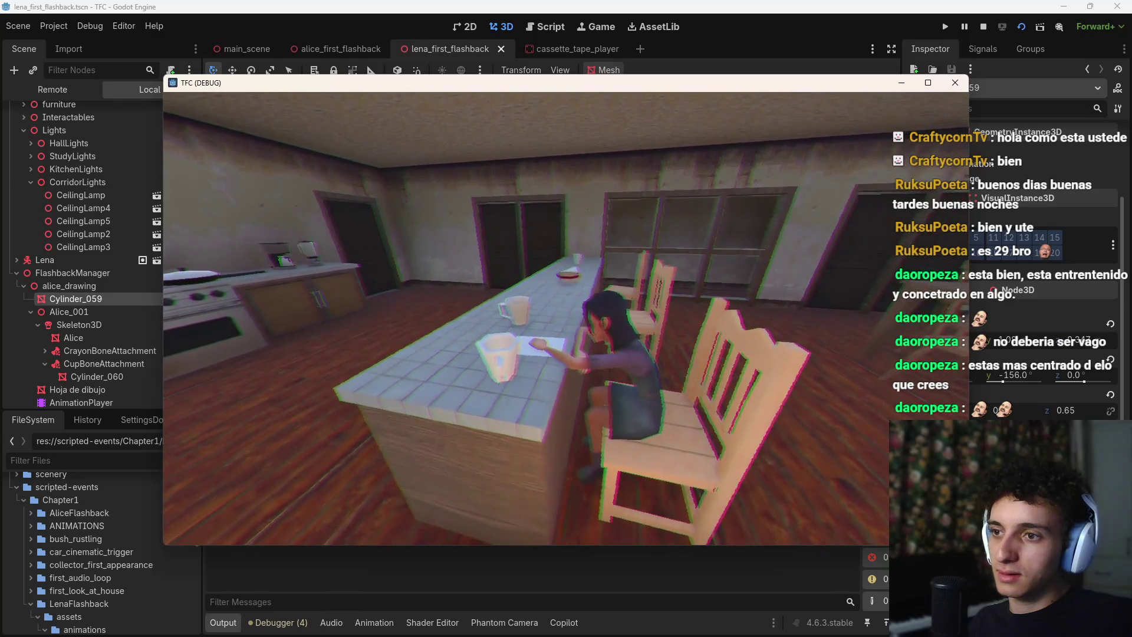
key(F8)
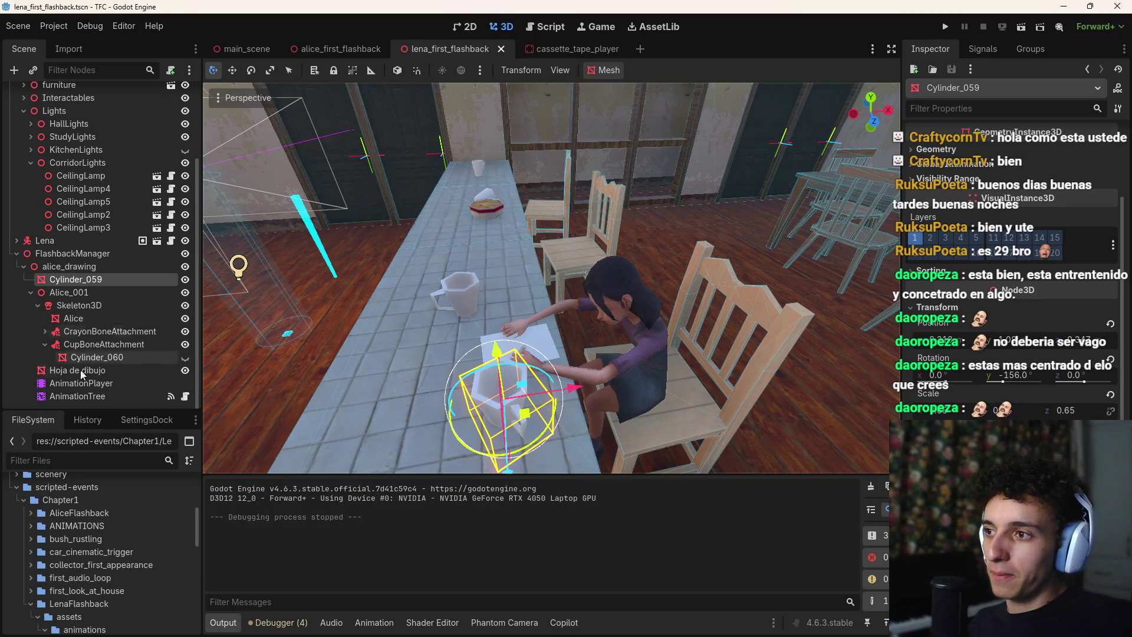
click(101, 384)
scroll(424, 531, down, 5)
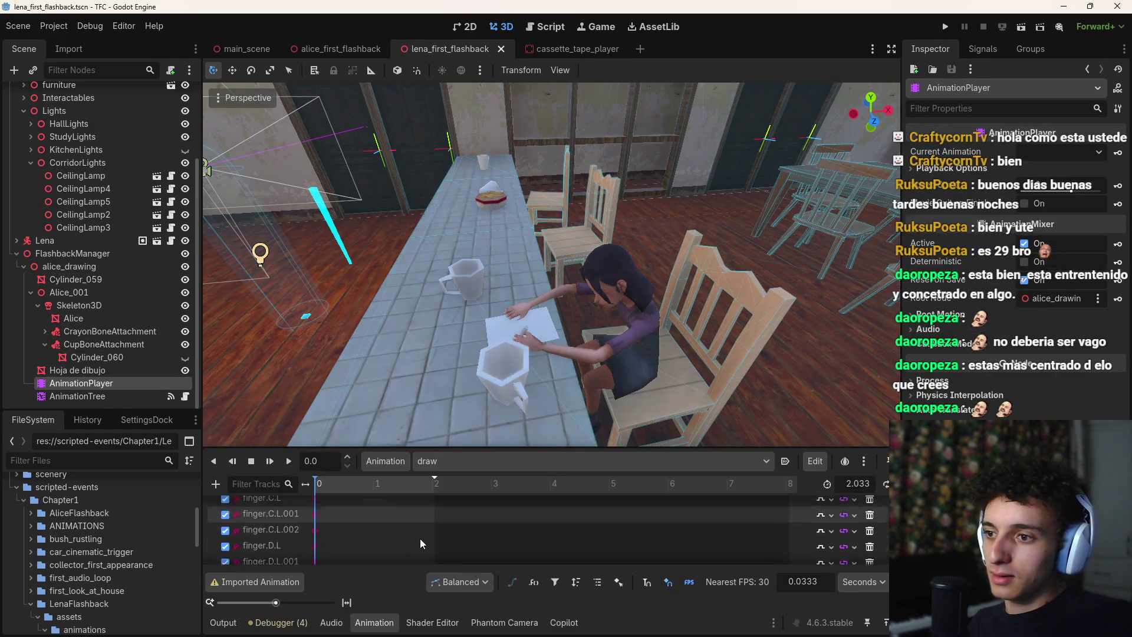
Delete Cylinder_059's 2-second visibility key, save, and test the scene in a game run
scroll(427, 546, down, 10)
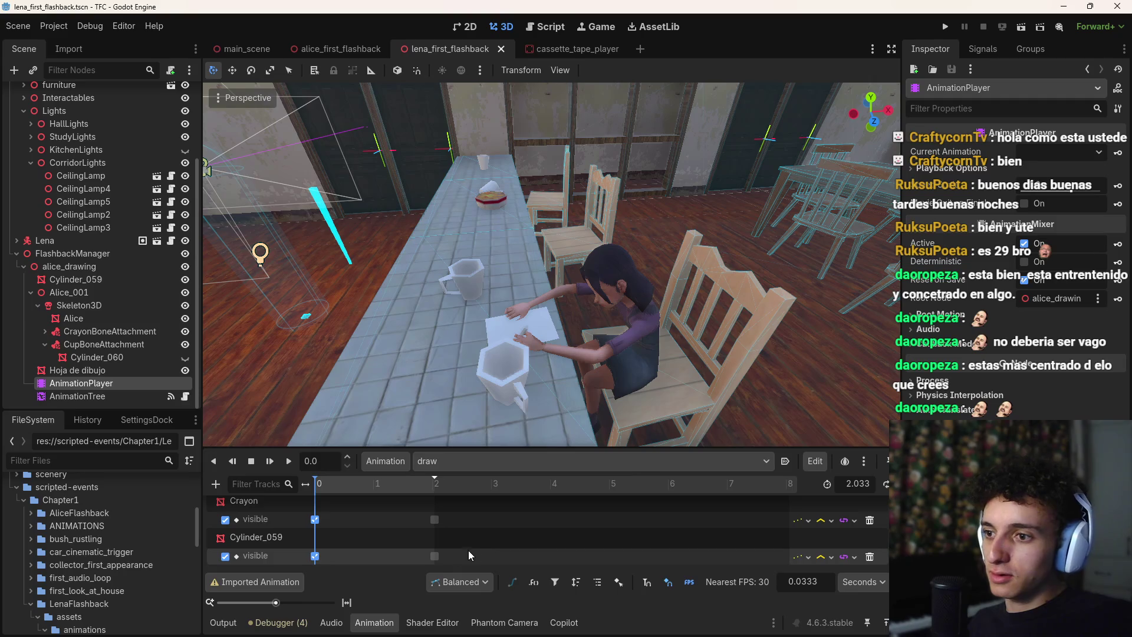
click(435, 556)
key(Delete)
key(ctrl+s)
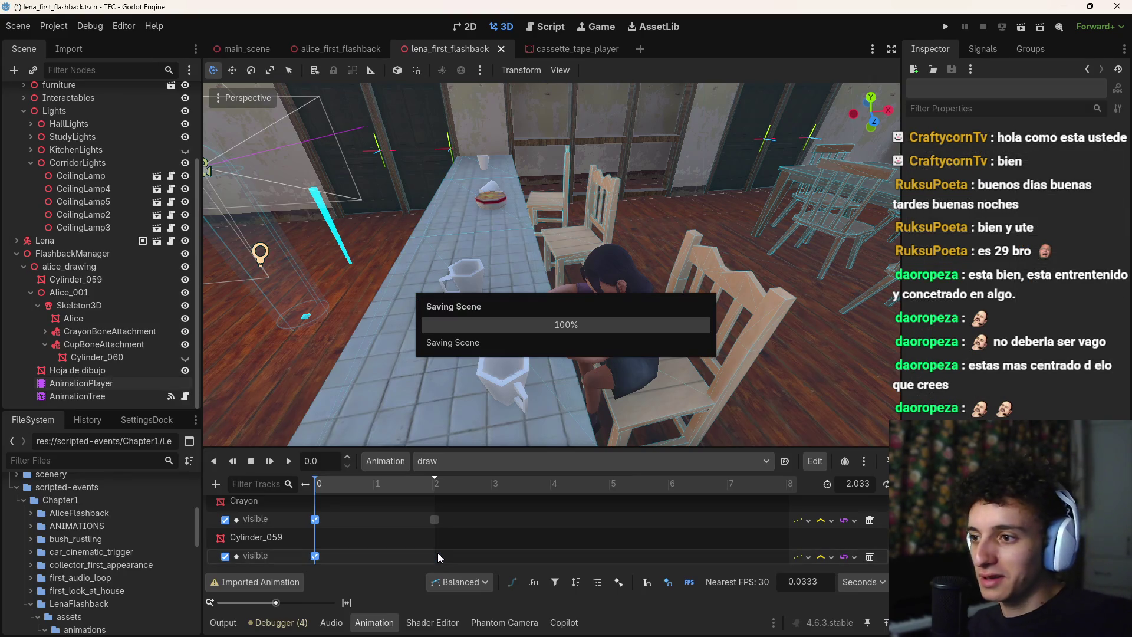
click(1014, 30)
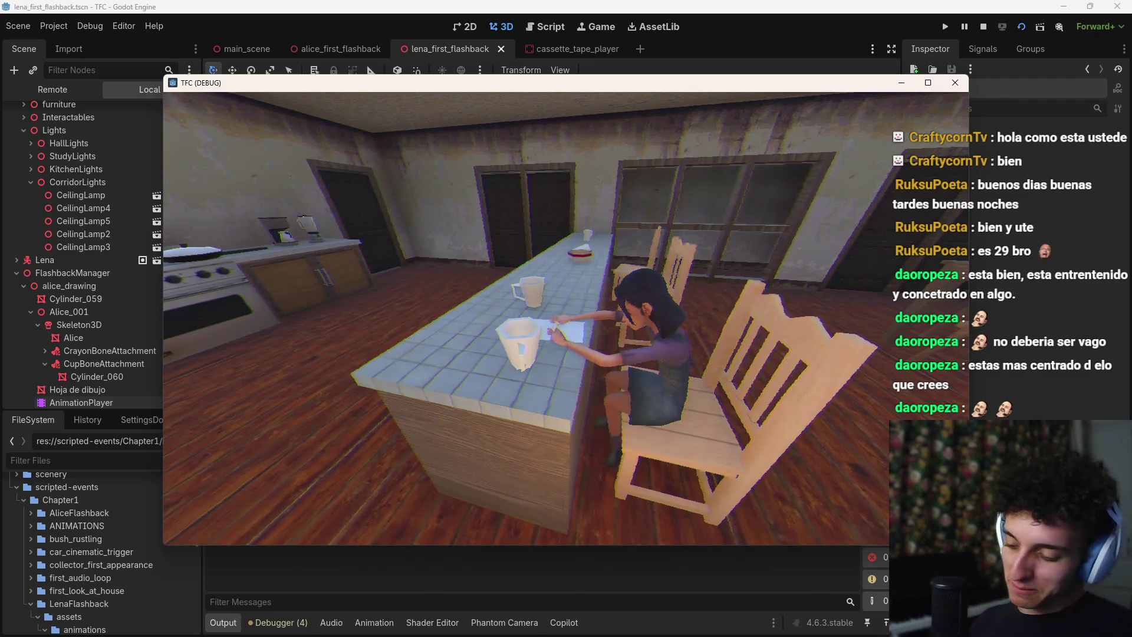
key(F8)
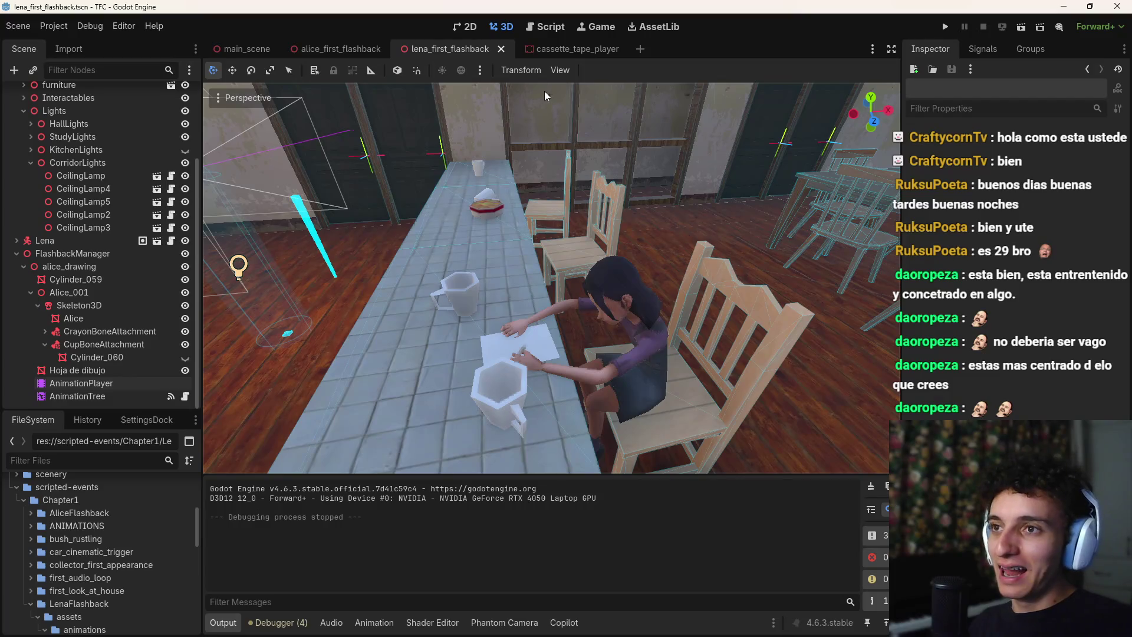
Change line 18's draw threshold from 98 to 94, save, and test it in a game run
click(546, 26)
key(BackSpace)
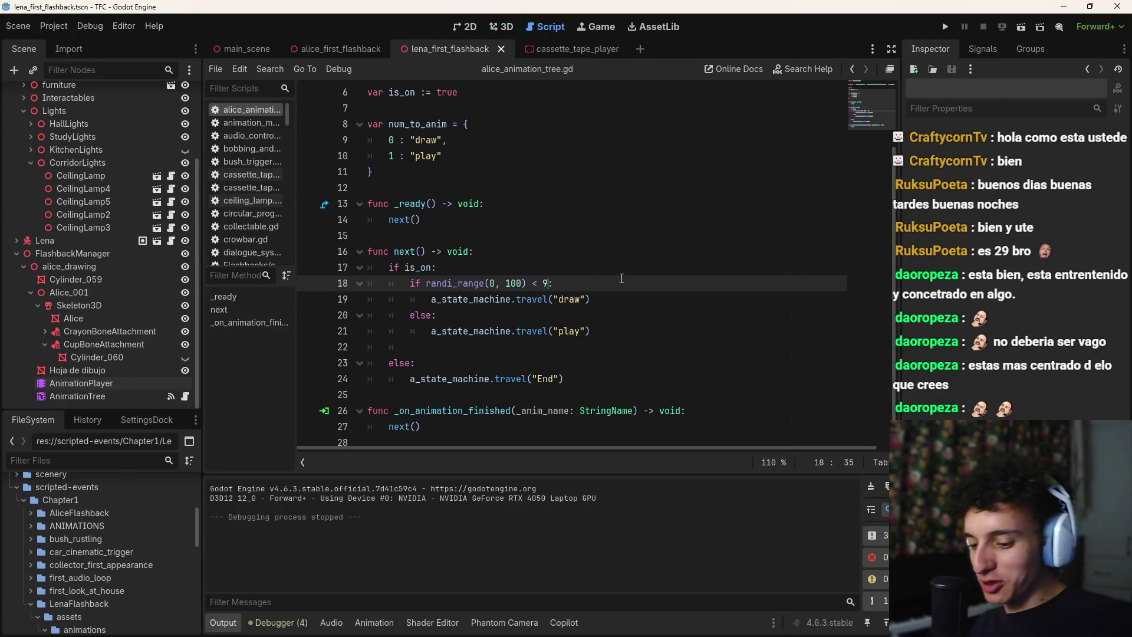
text(4)
key(ctrl+s)
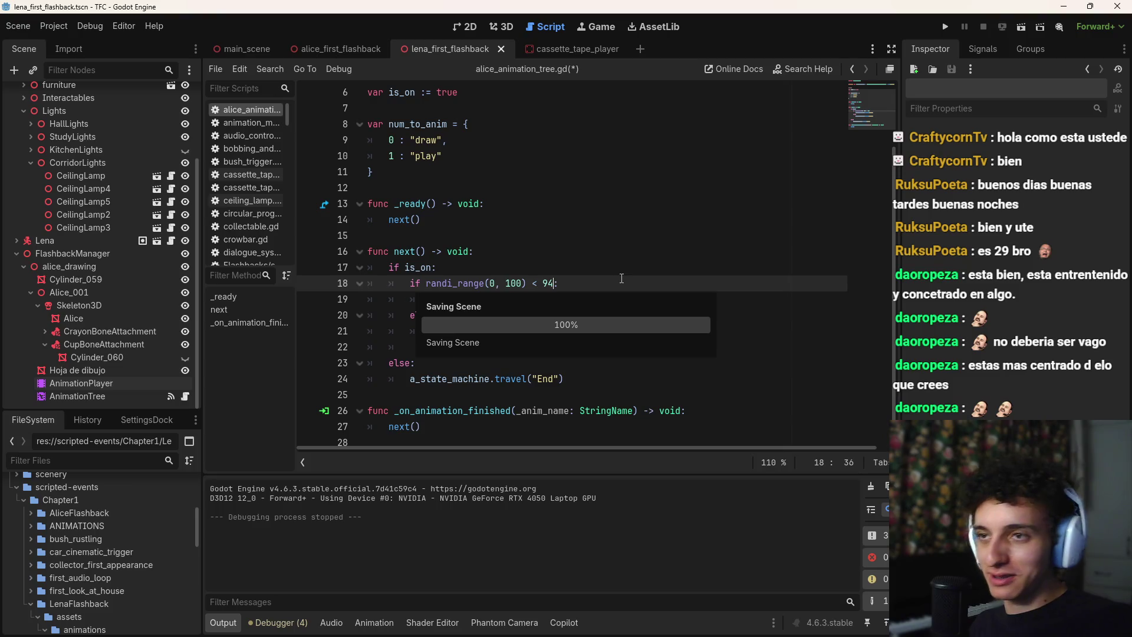
click(1020, 31)
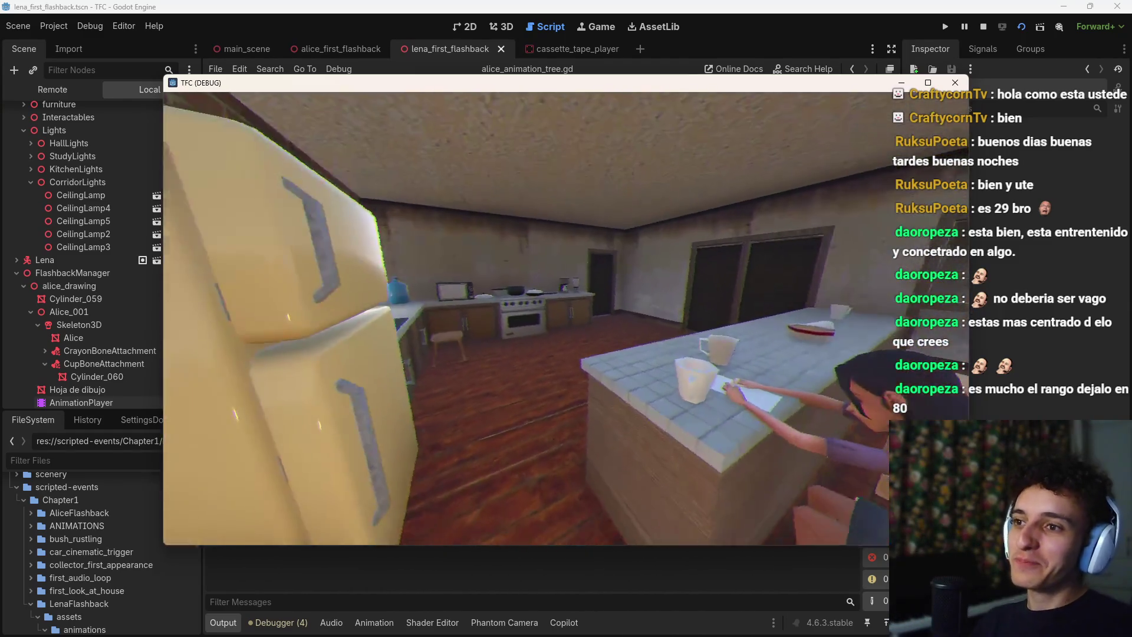
key(F8)
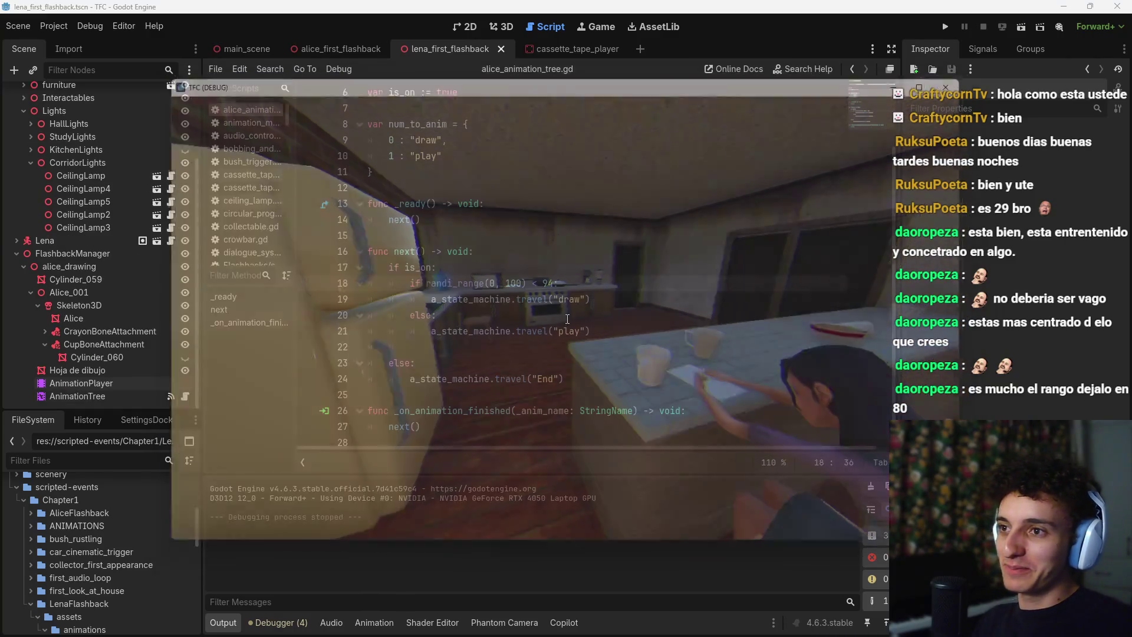
key(ctrl+s)
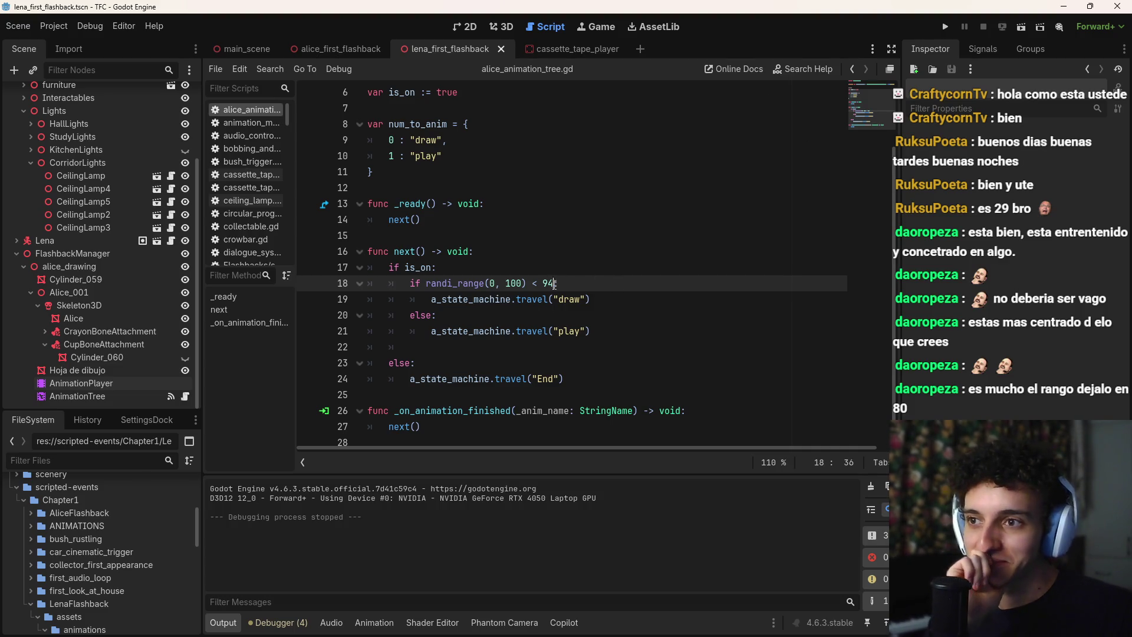
Set line 18's draw threshold from 94 to 87, save, and play-test the flashback scene
drag(554, 284, 543, 283)
click(577, 283)
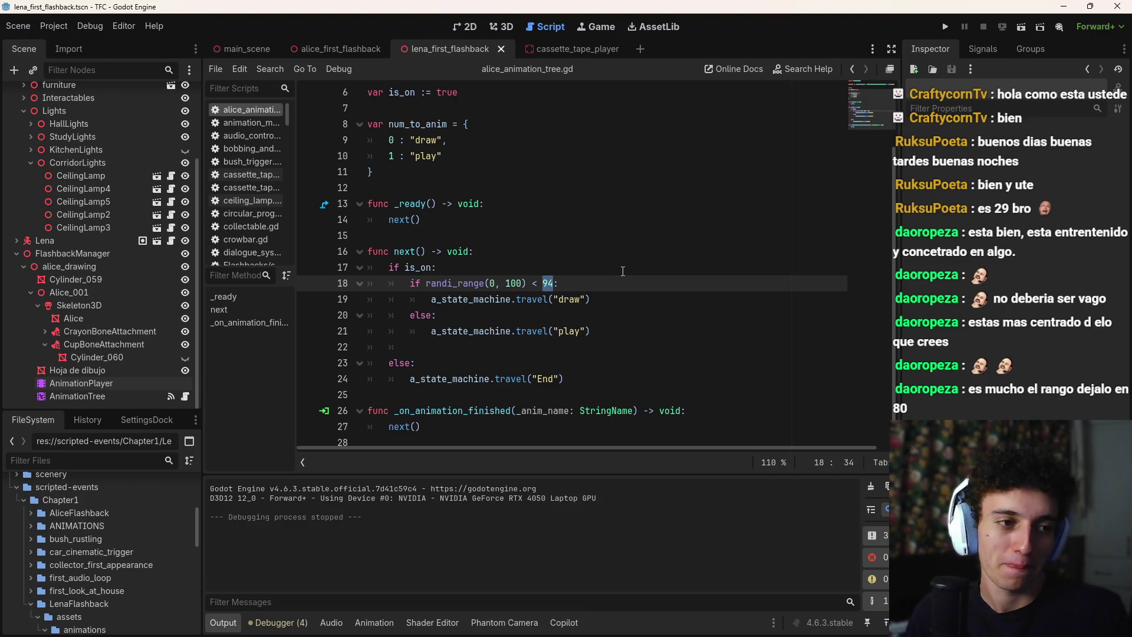
key(BackSpace)
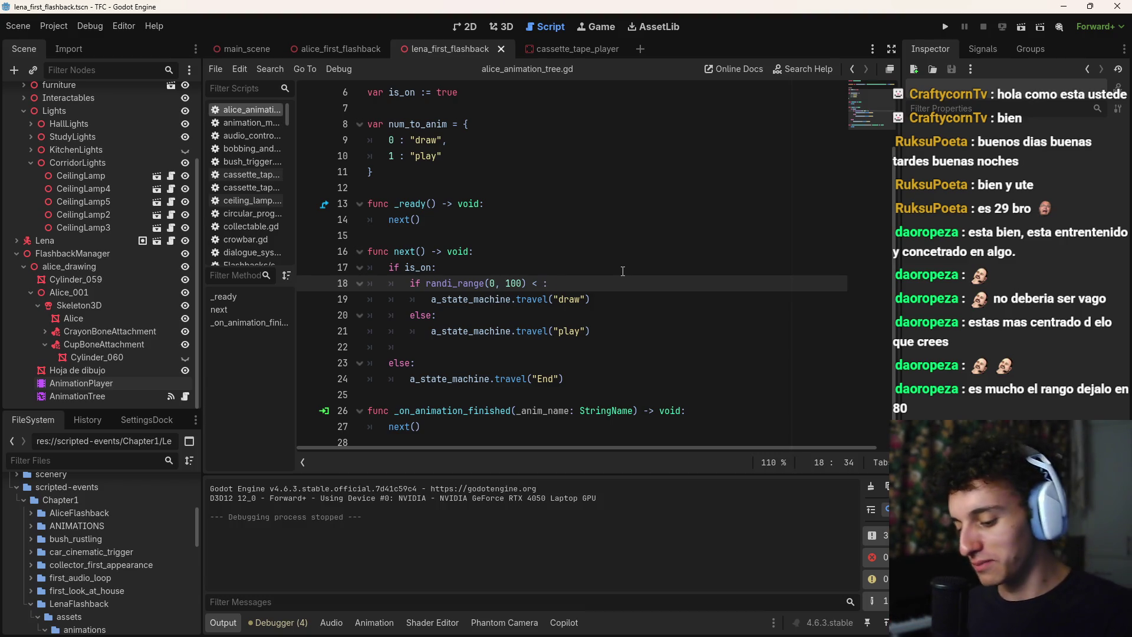
text(87)
key(ctrl+s)
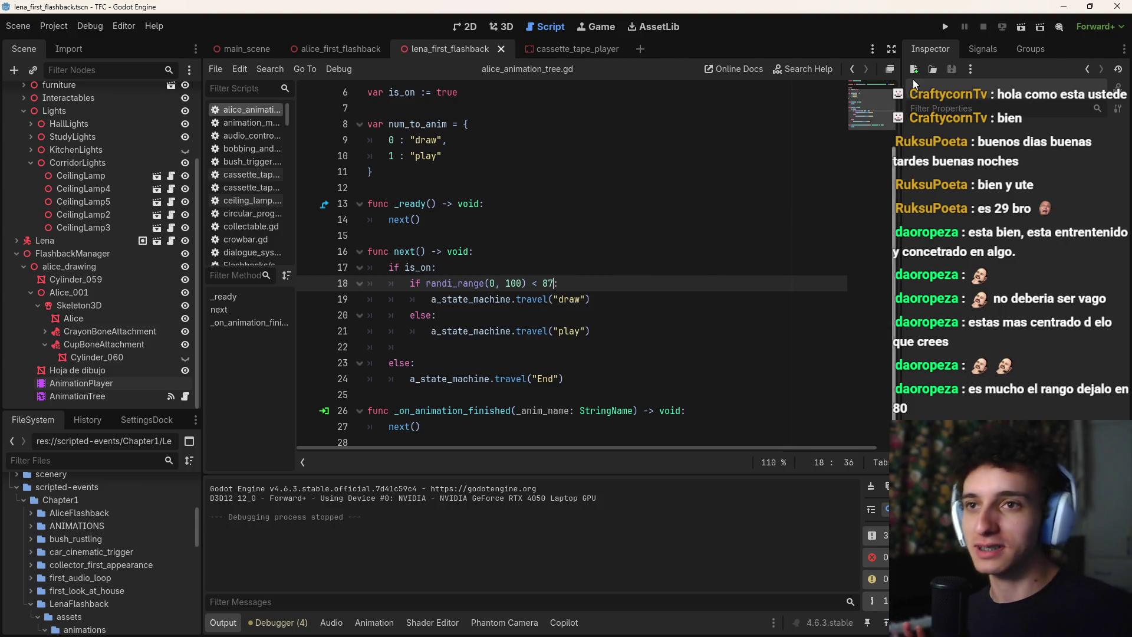
click(1020, 28)
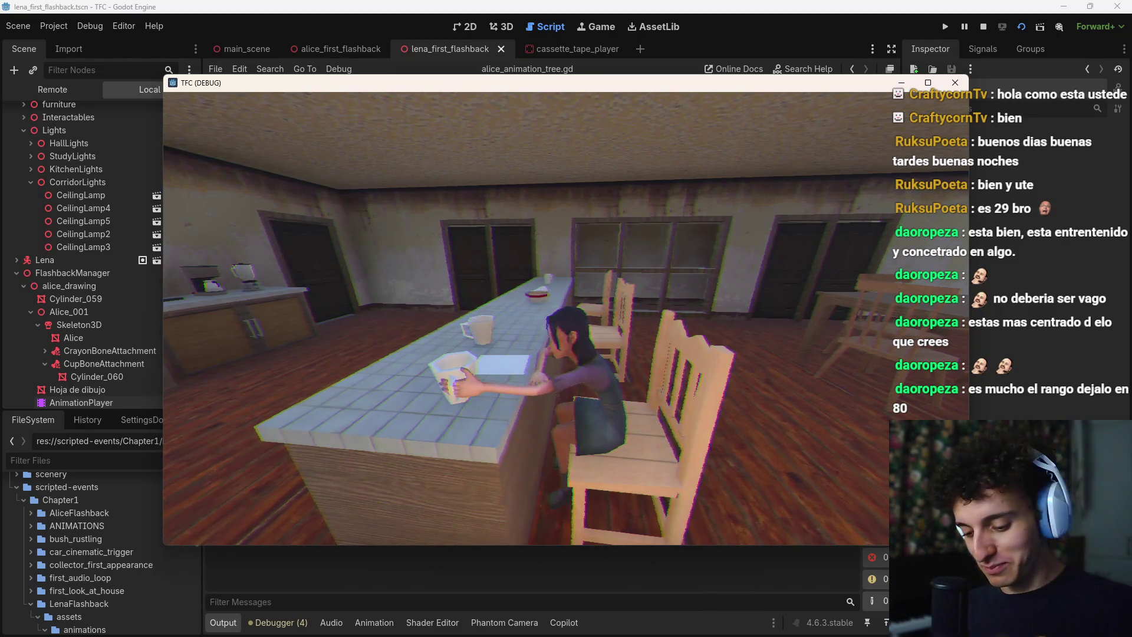
key(F8)
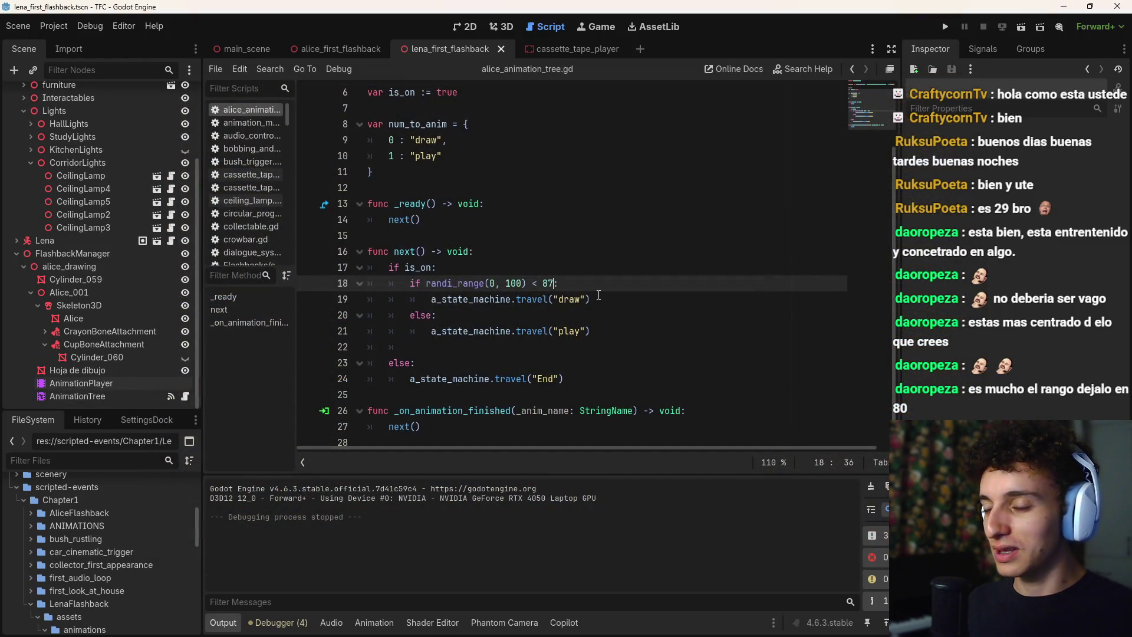
key(ctrl+s)
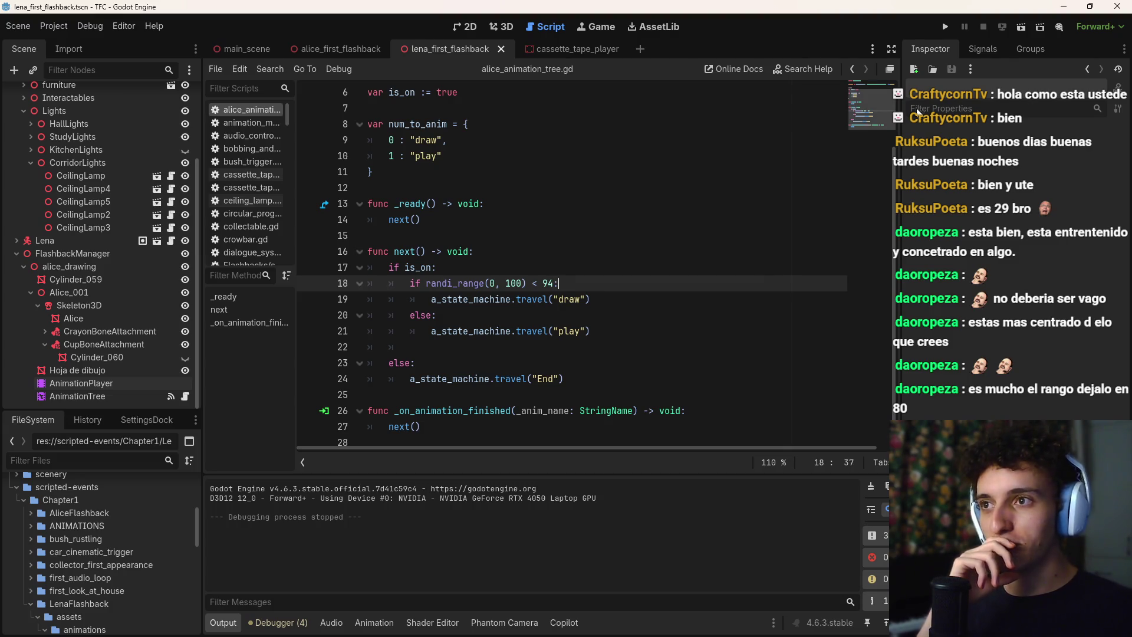
Run the current scene again to test it, then stop the game and save
key(F6)
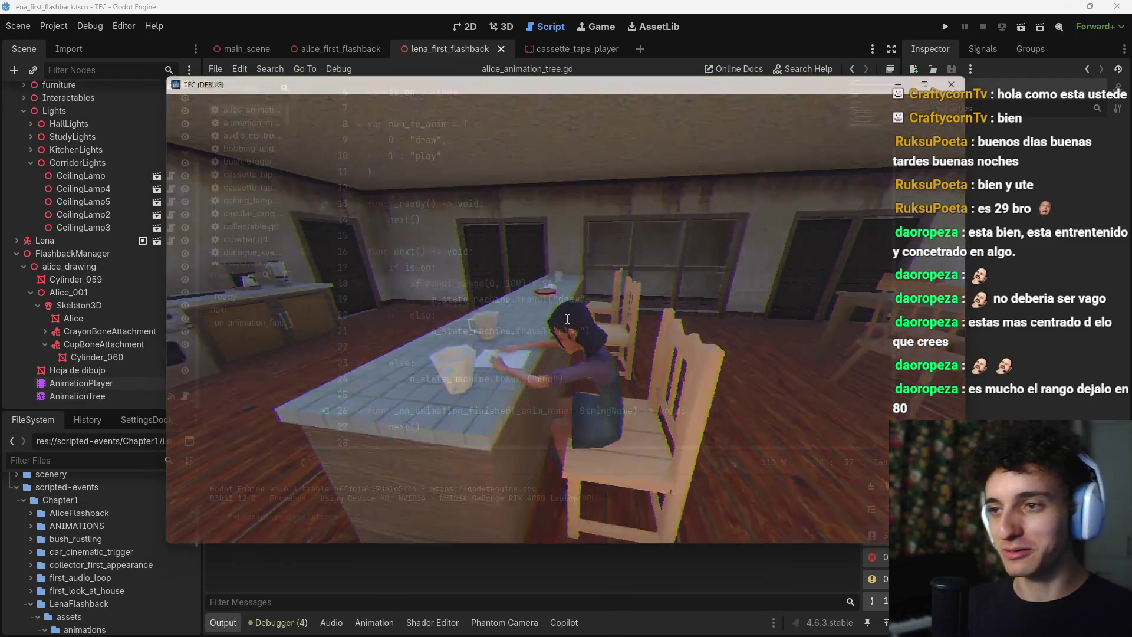
key(F8)
key(ctrl+s)
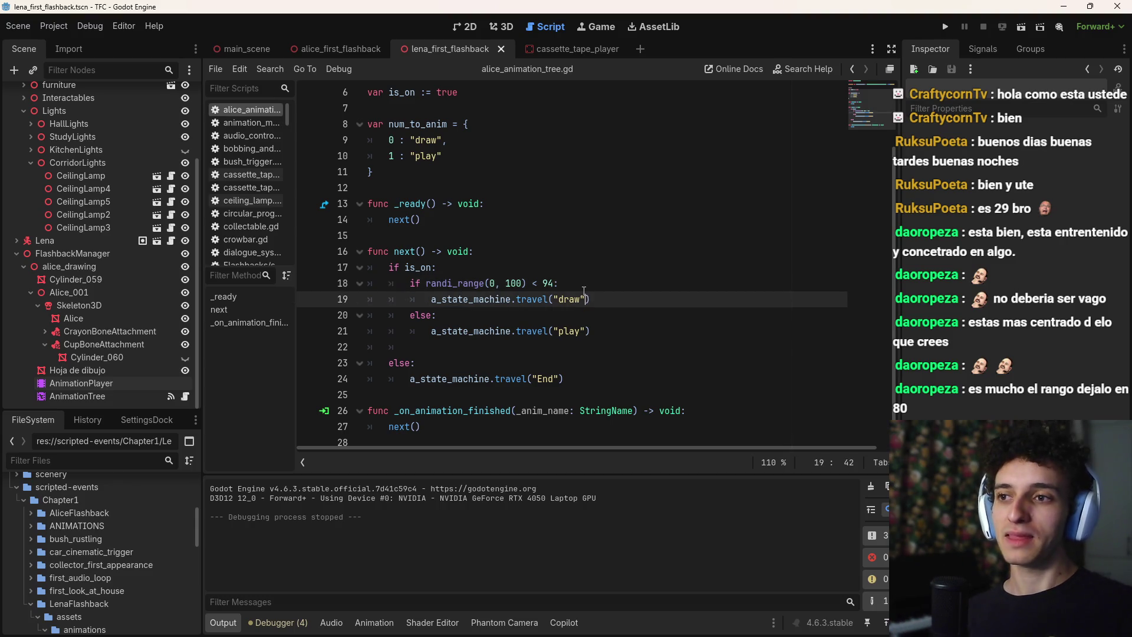
Lower the draw threshold on line 18 from 94 to 93 and save the script
click(549, 283)
click(578, 286)
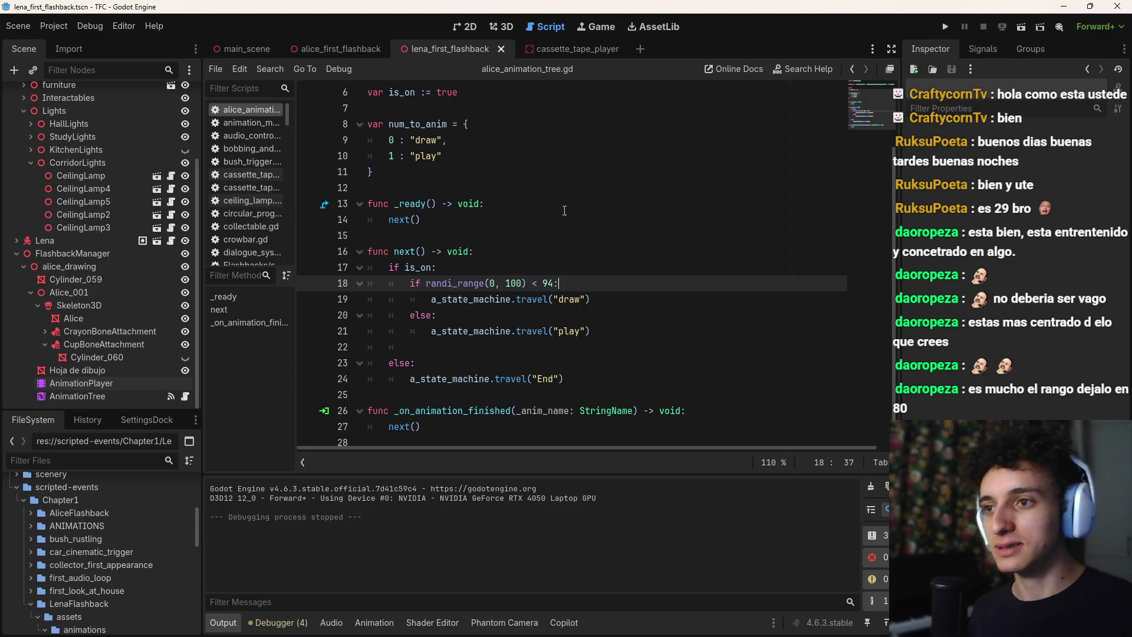
key(Left)
key(BackSpace)
text(3)
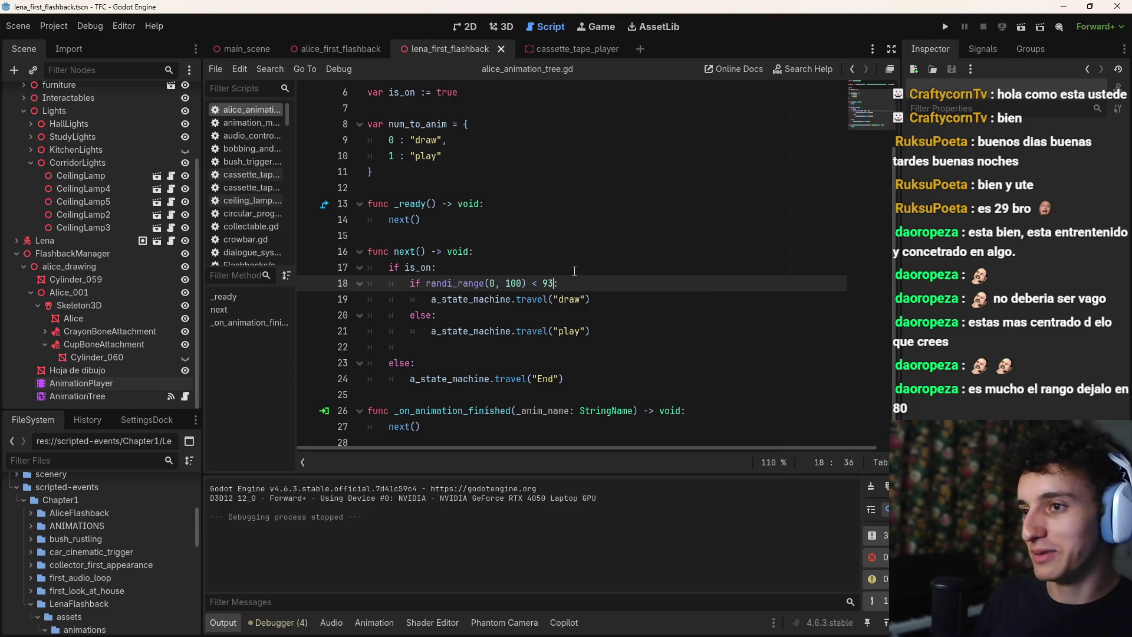
key(ctrl+s)
Save the script again, switch to the 3D view, then bring up the Trello board
click(609, 299)
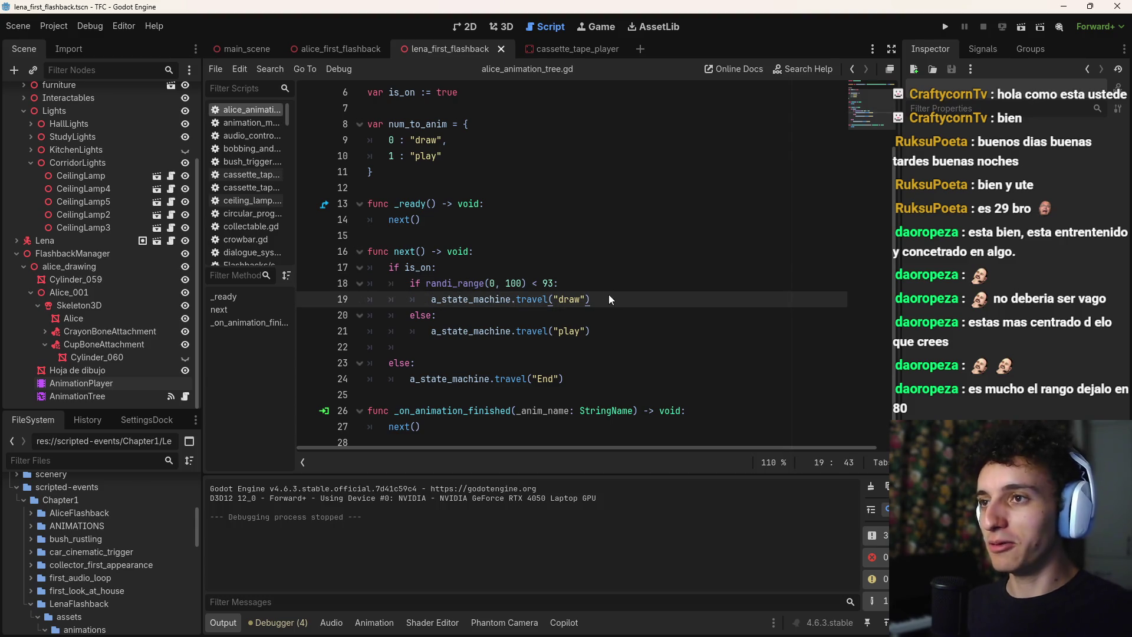
key(ctrl+s)
key(ctrl+F2)
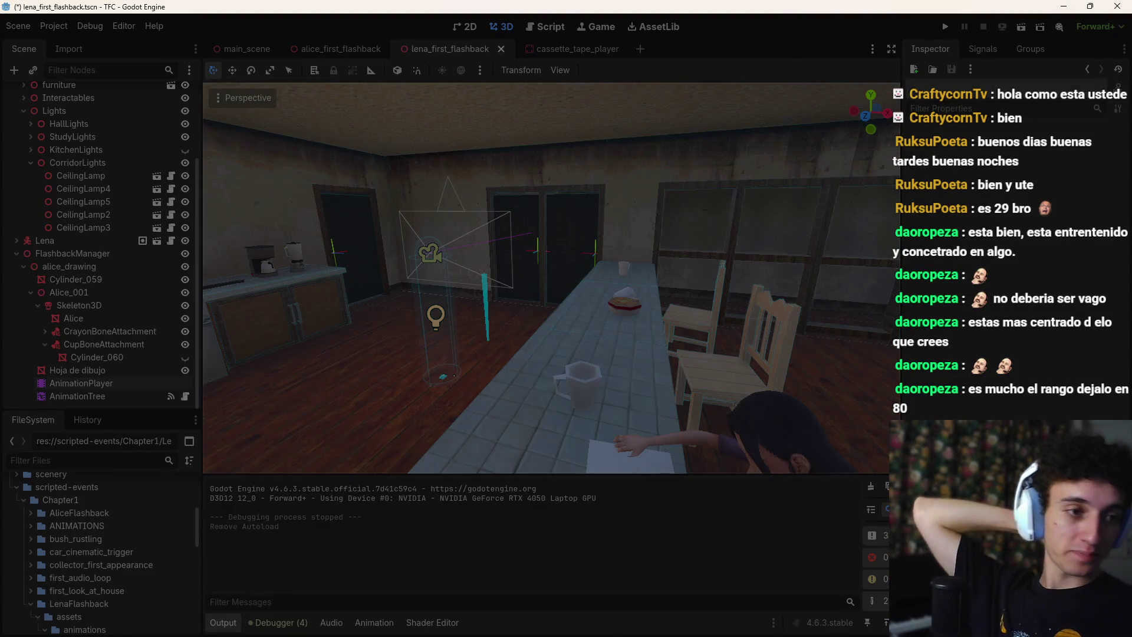
key(alt+Tab)
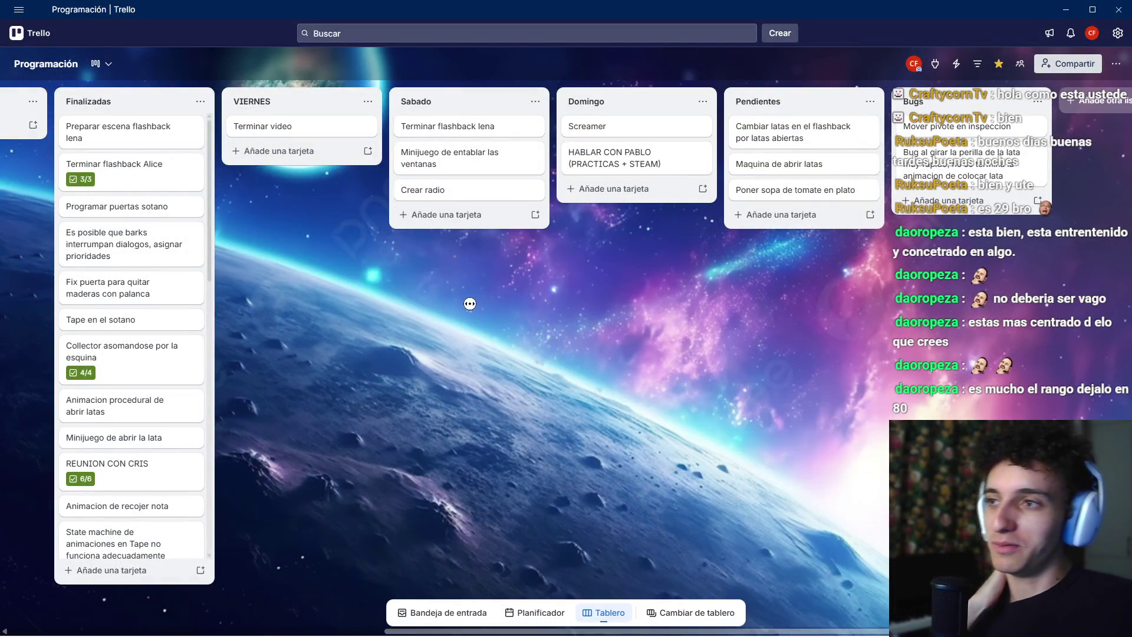
Drag the 'Terminar video' card from the VIERNES list into the Lunes list
scroll(472, 298, right, 1)
scroll(461, 305, left, 2)
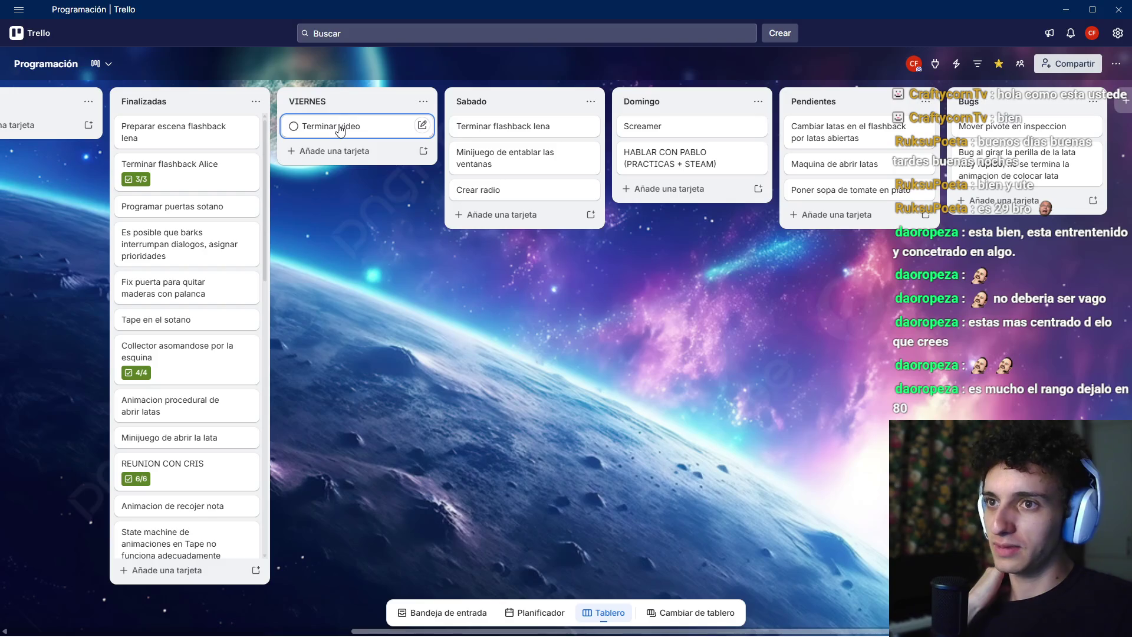
scroll(340, 130, right, 3)
scroll(247, 336, left, 10)
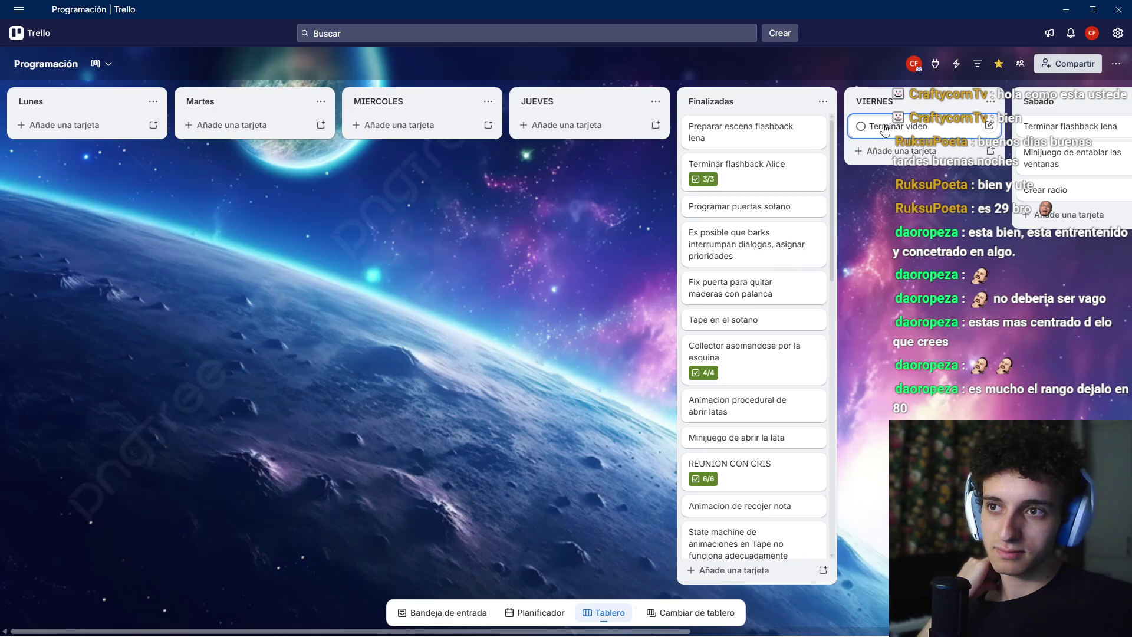
mouse_move(884, 130)
mouse_down()
mouse_move(195, 150)
mouse_move(78, 139)
mouse_move(76, 127)
mouse_up()
scroll(492, 338, right, 5)
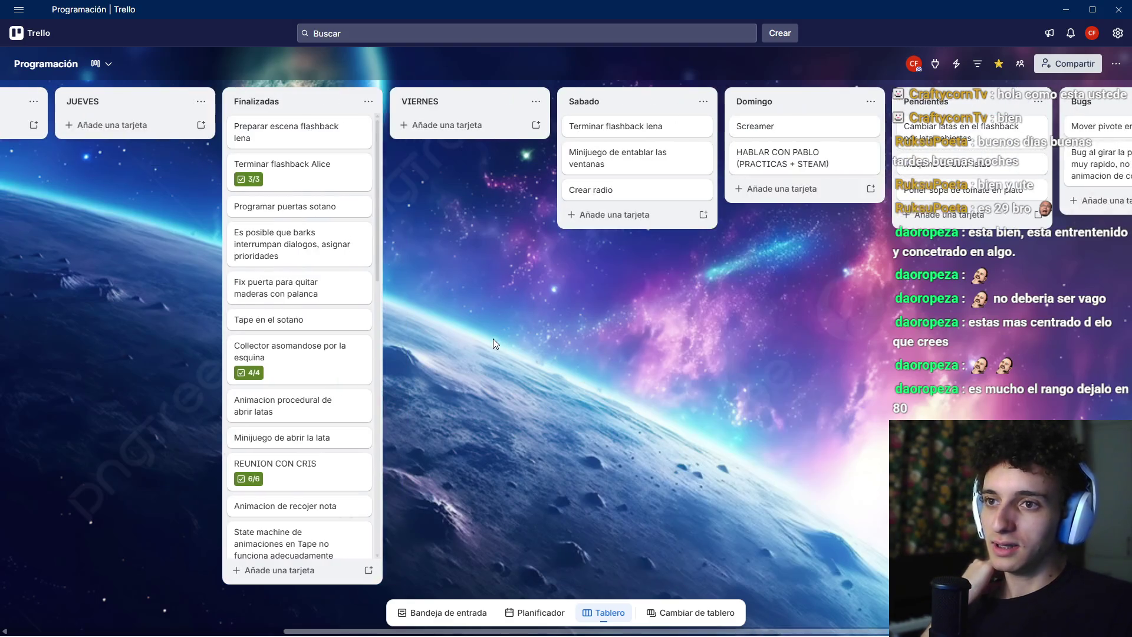
scroll(493, 339, right, 3)
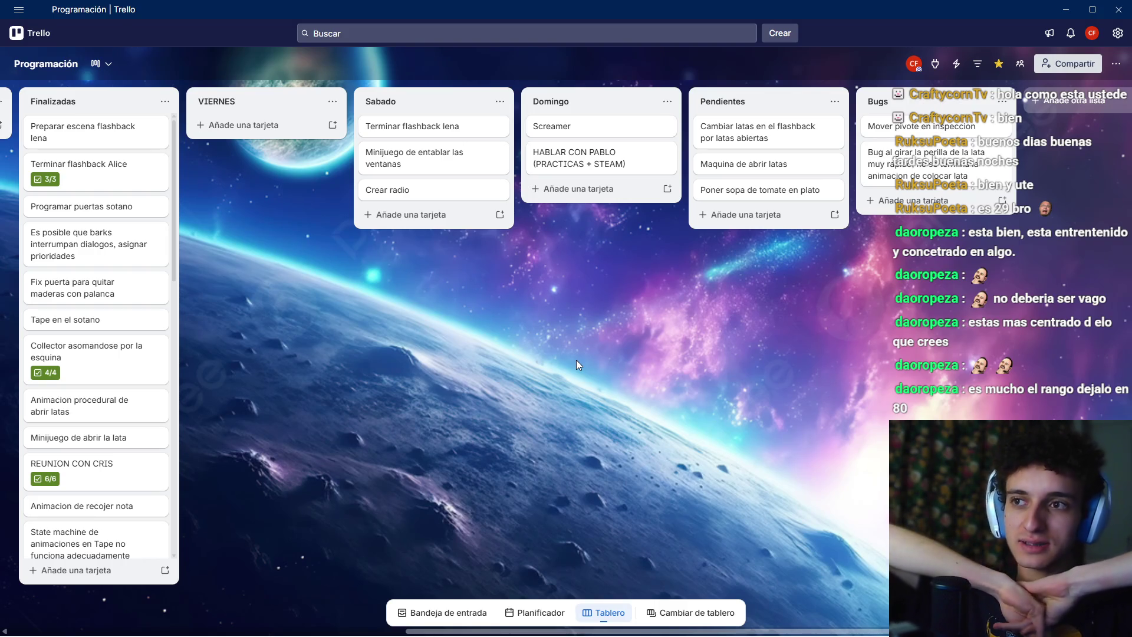
scroll(497, 356, left, 10)
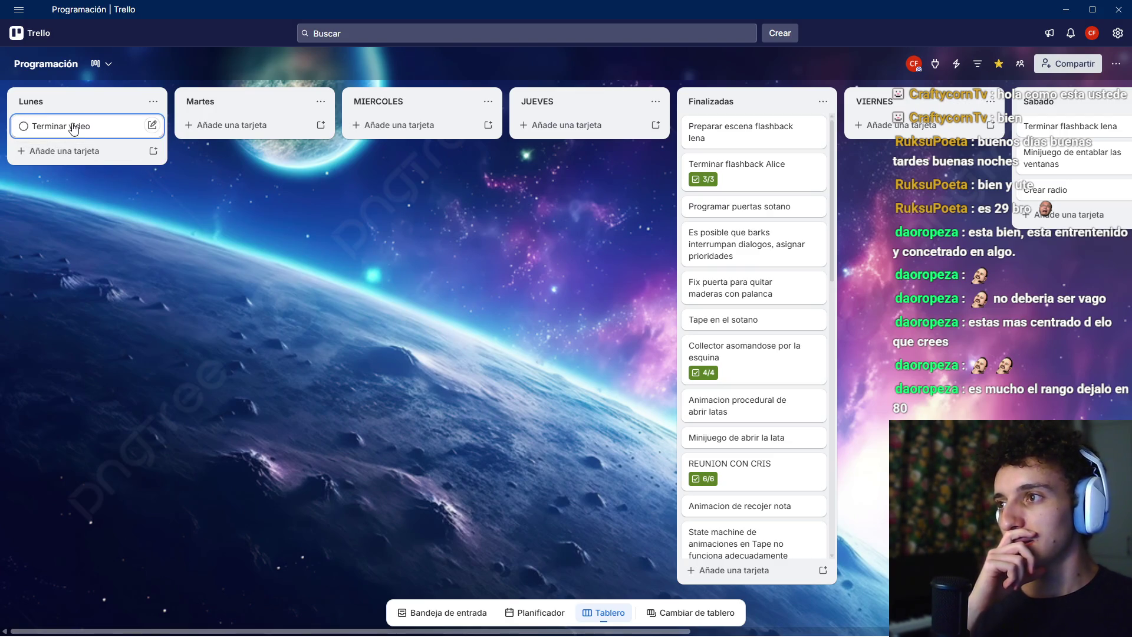
scroll(66, 126, right, 5)
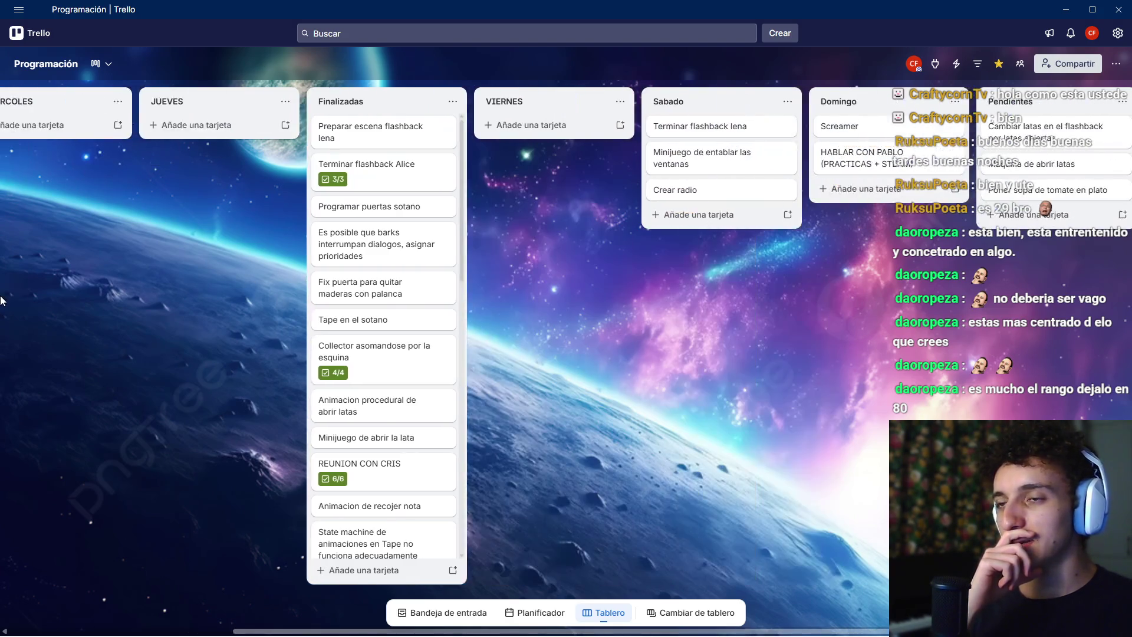
scroll(108, 150, left, 5)
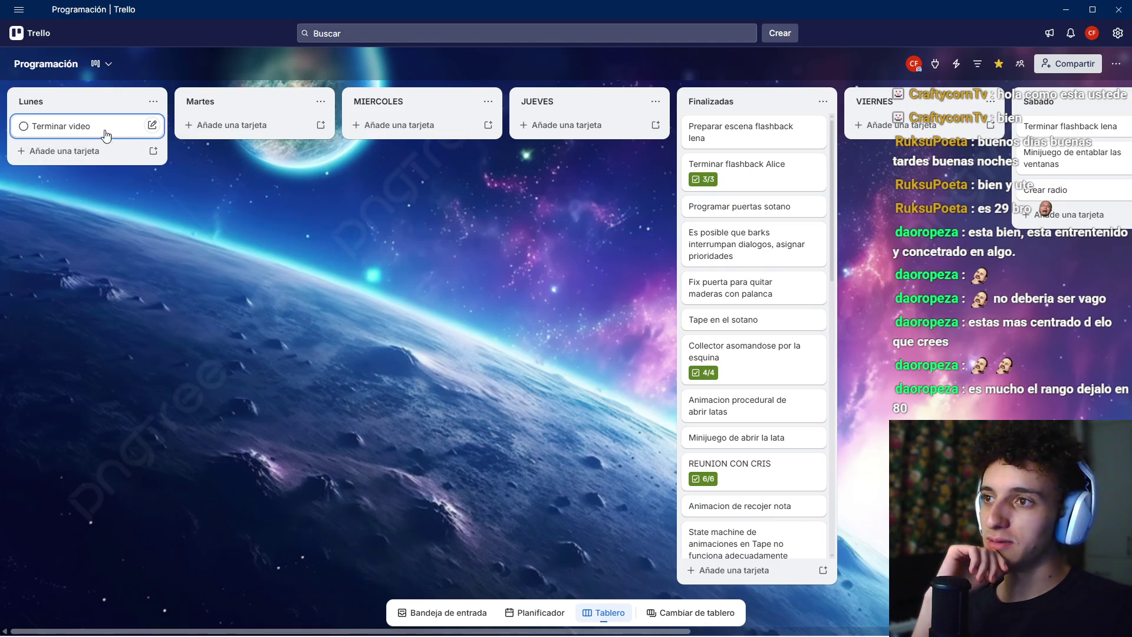
mouse_move(102, 130)
mouse_down()
mouse_move(405, 132)
mouse_move(151, 147)
mouse_move(309, 147)
mouse_move(97, 133)
mouse_up()
Scroll across the board to check 'Terminar video' now sits in Lunes
scroll(200, 262, right, 10)
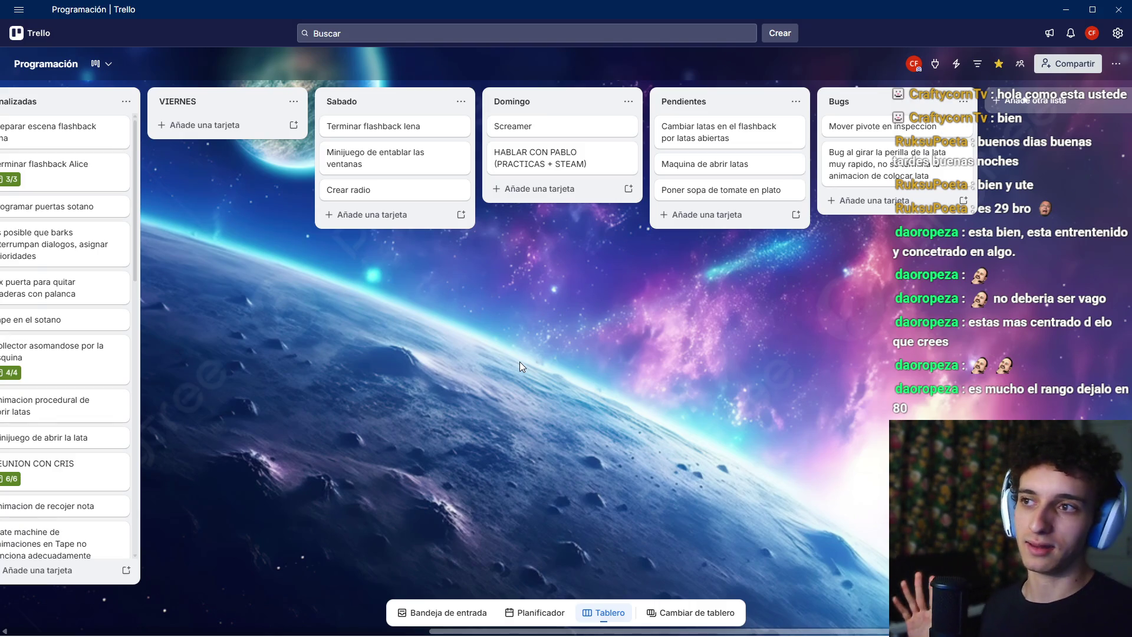
scroll(519, 362, left, 8)
scroll(437, 281, right, 5)
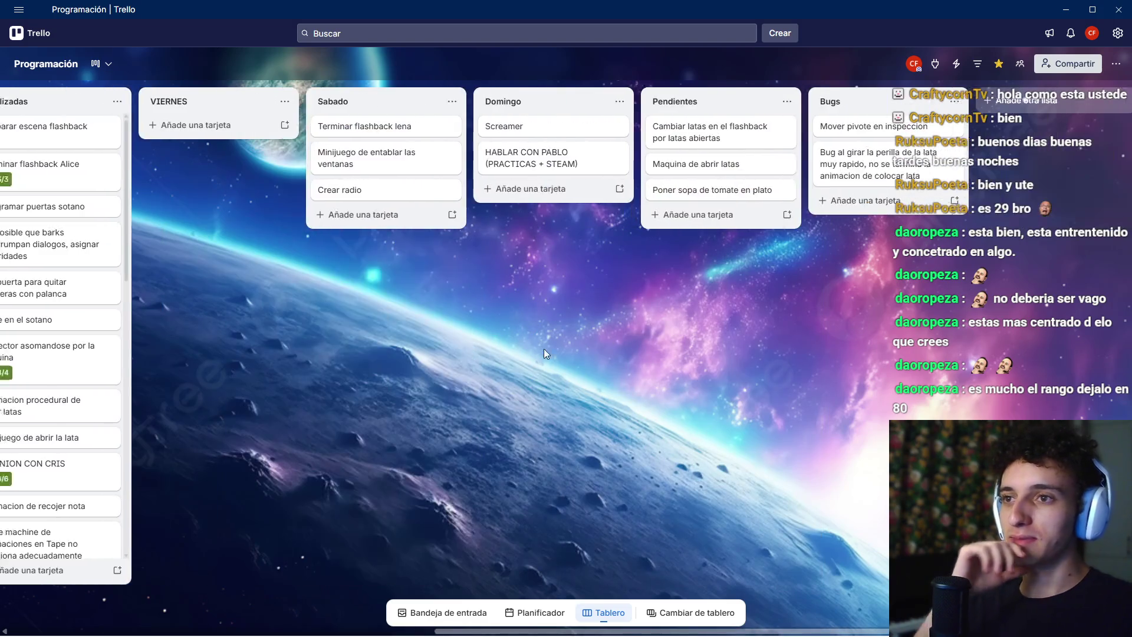
scroll(544, 348, left, 7)
mouse_move(88, 126)
mouse_down()
mouse_move(100, 131)
mouse_move(76, 129)
mouse_move(89, 126)
mouse_up()
scroll(231, 306, right, 3)
scroll(230, 306, right, 15)
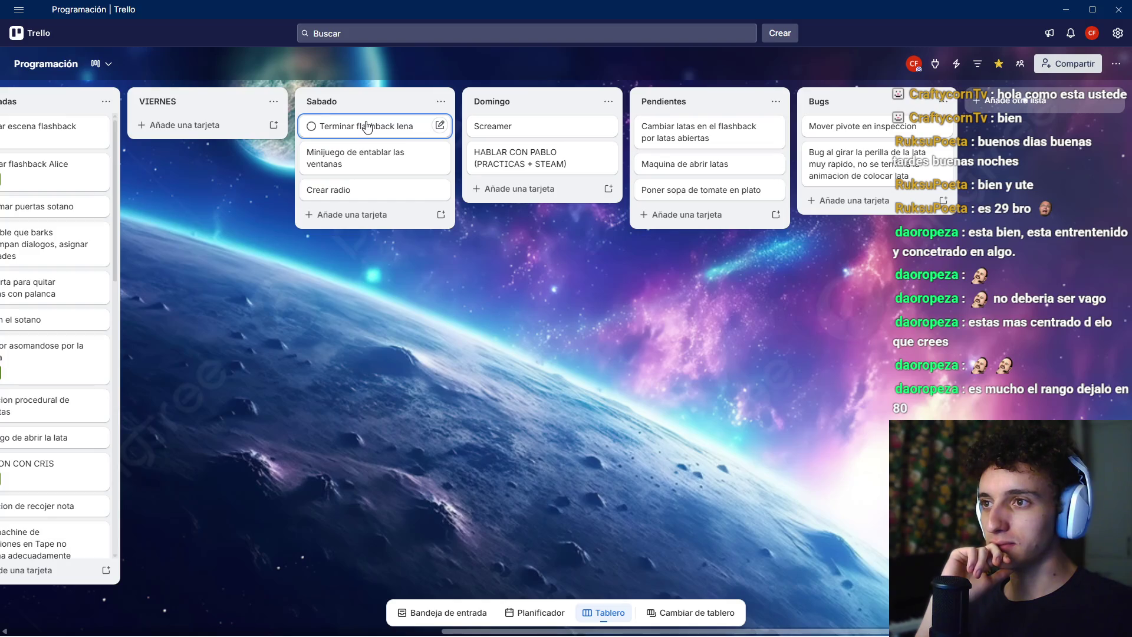
Drag 'Crear radio' above 'Minijuego de entablar las ventanas' in Sabado, then cancel adding a card
mouse_move(330, 191)
mouse_down()
mouse_move(333, 145)
mouse_move(344, 159)
mouse_up()
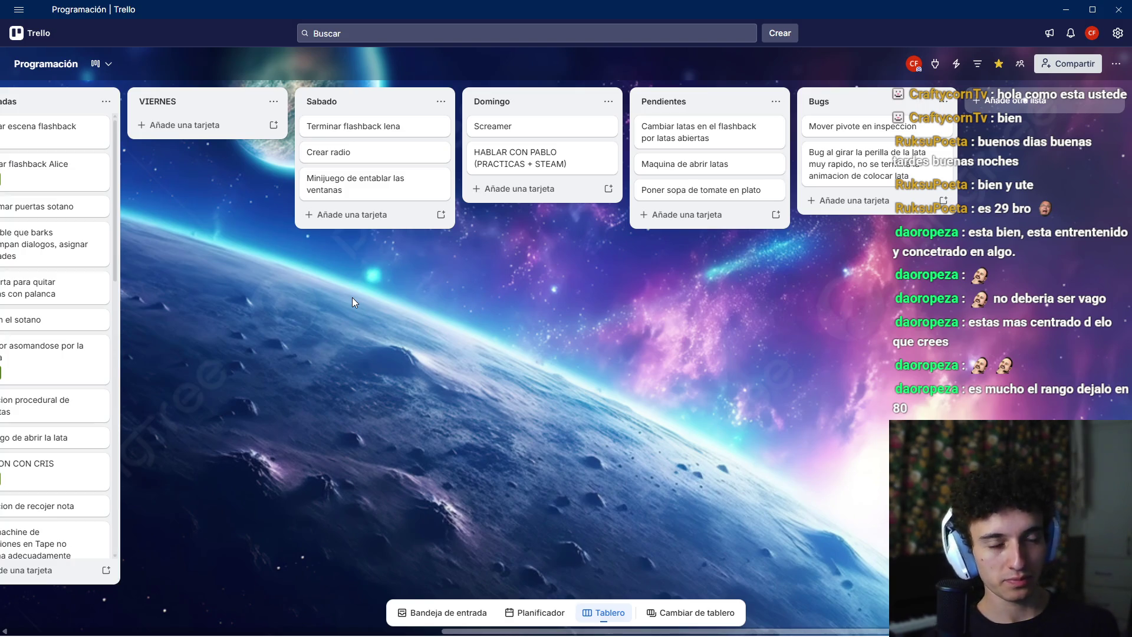
click(366, 215)
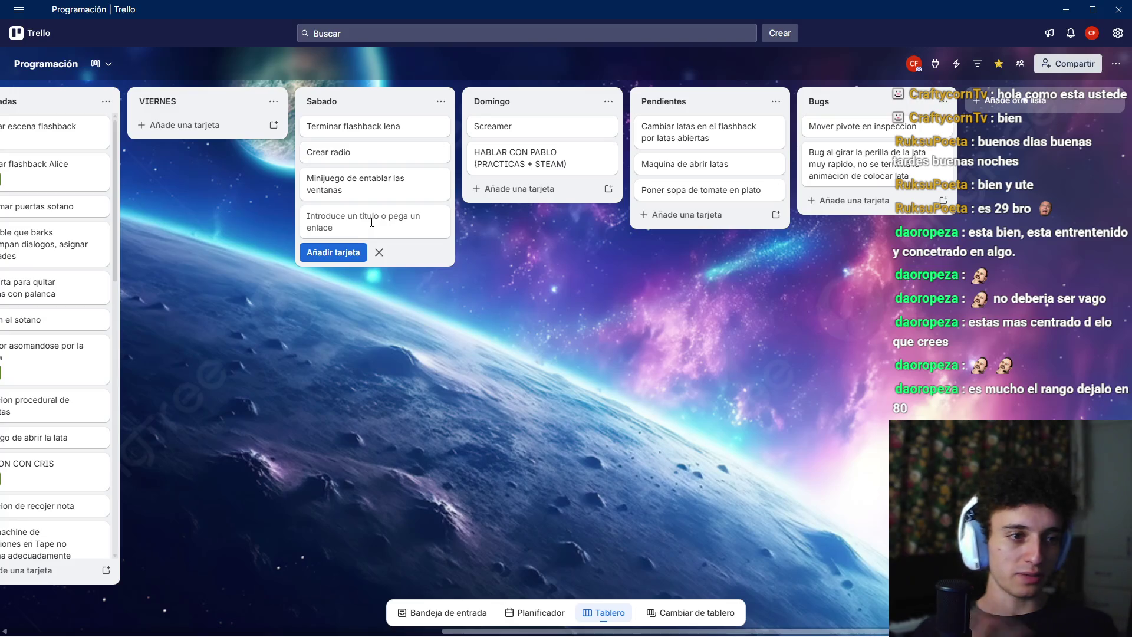
click(371, 222)
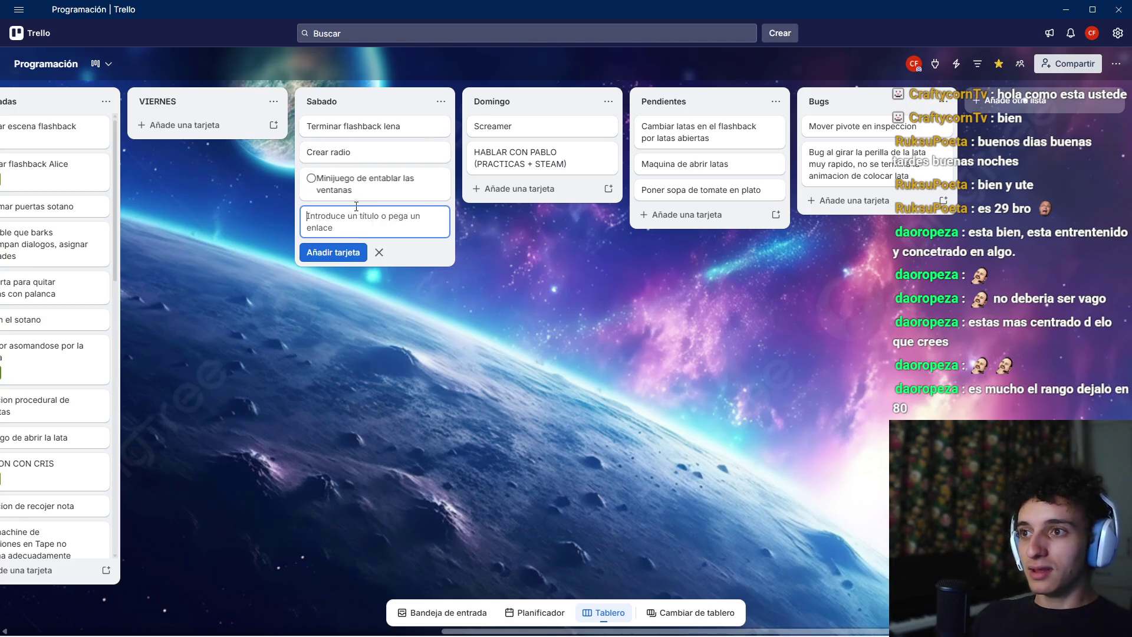
key(Escape)
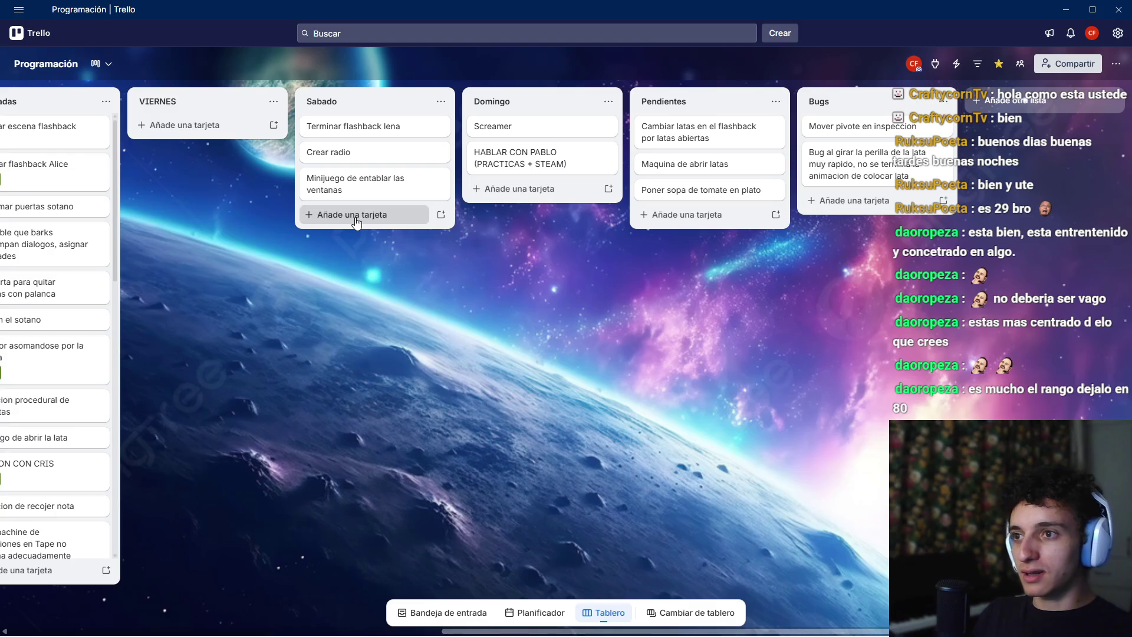